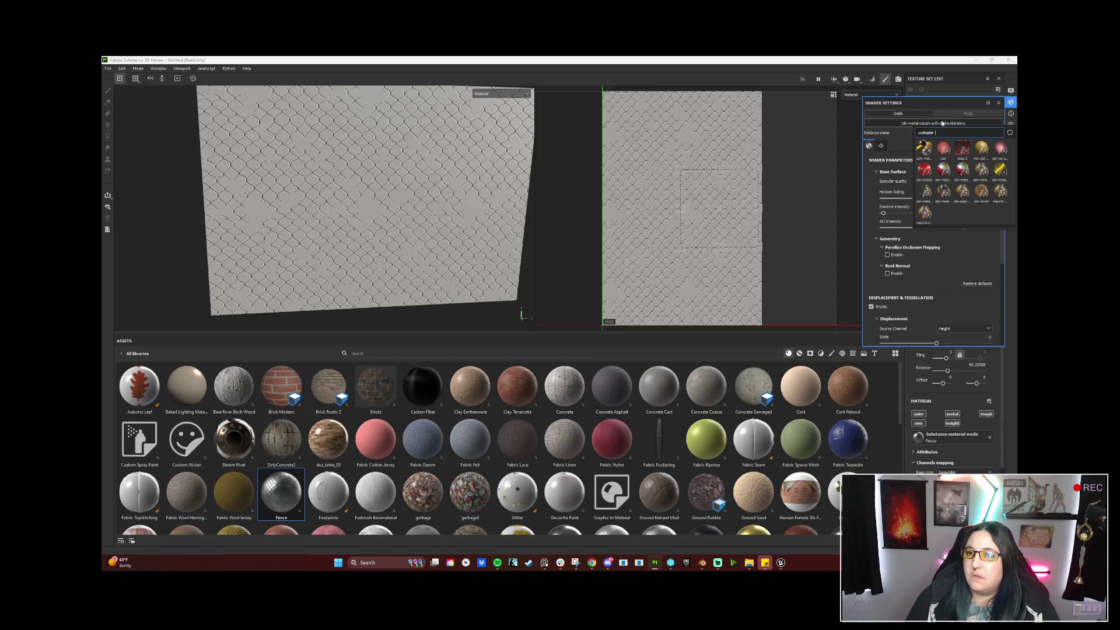
Clear the shader search field and recheck the list of available shaders without changing it.
{"action": "key", "text": "ctrl+a"}
{"action": "key", "text": "BackSpace"}
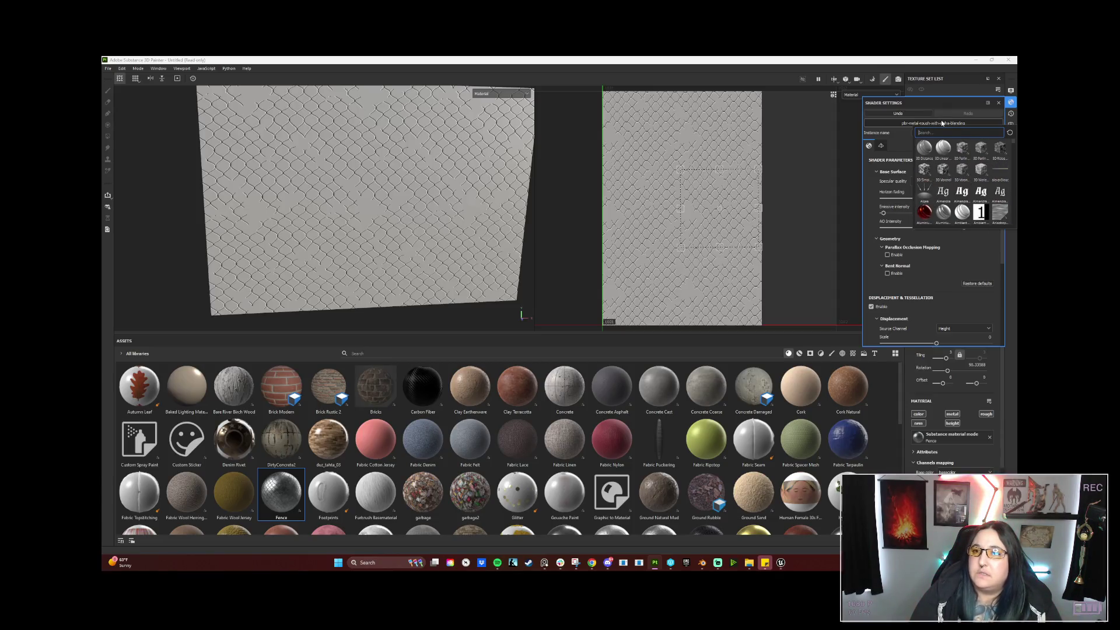
{"action": "left_click", "coordinate": [942, 124]}
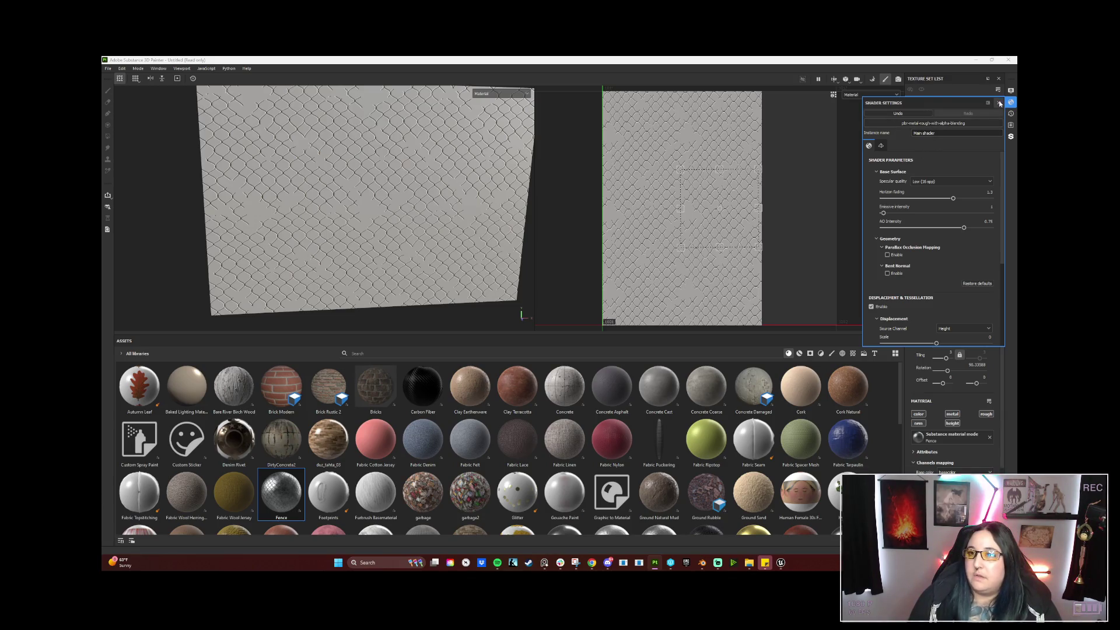
{"action": "left_click", "coordinate": [985, 124]}
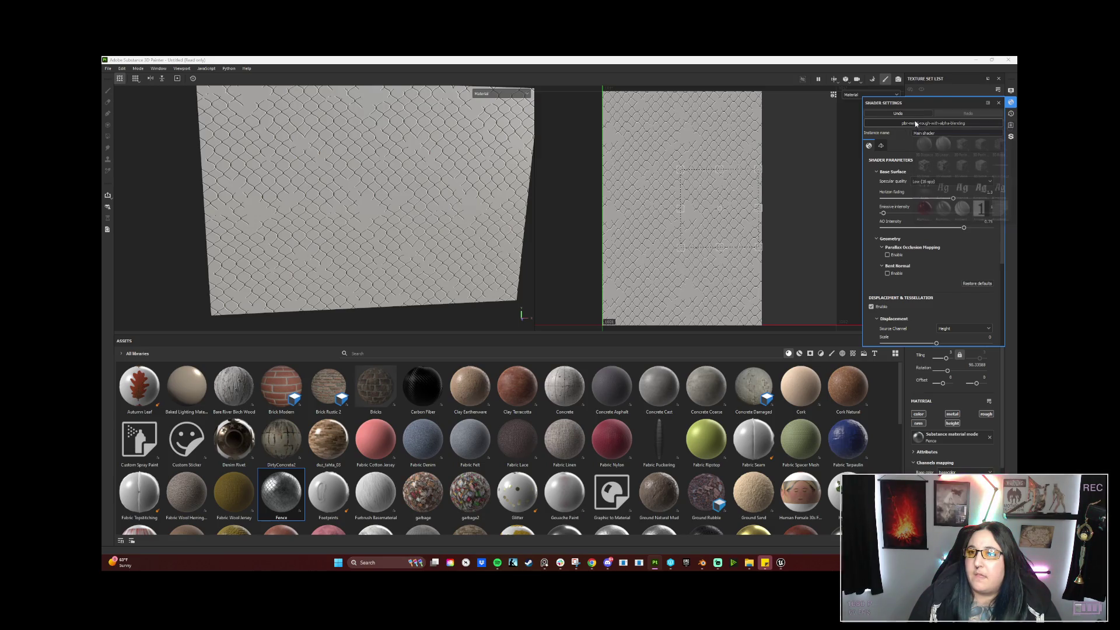
Close the Shader Settings panel and bring the fence-opacity tutorial video forward.
{"action": "left_click", "coordinate": [998, 103]}
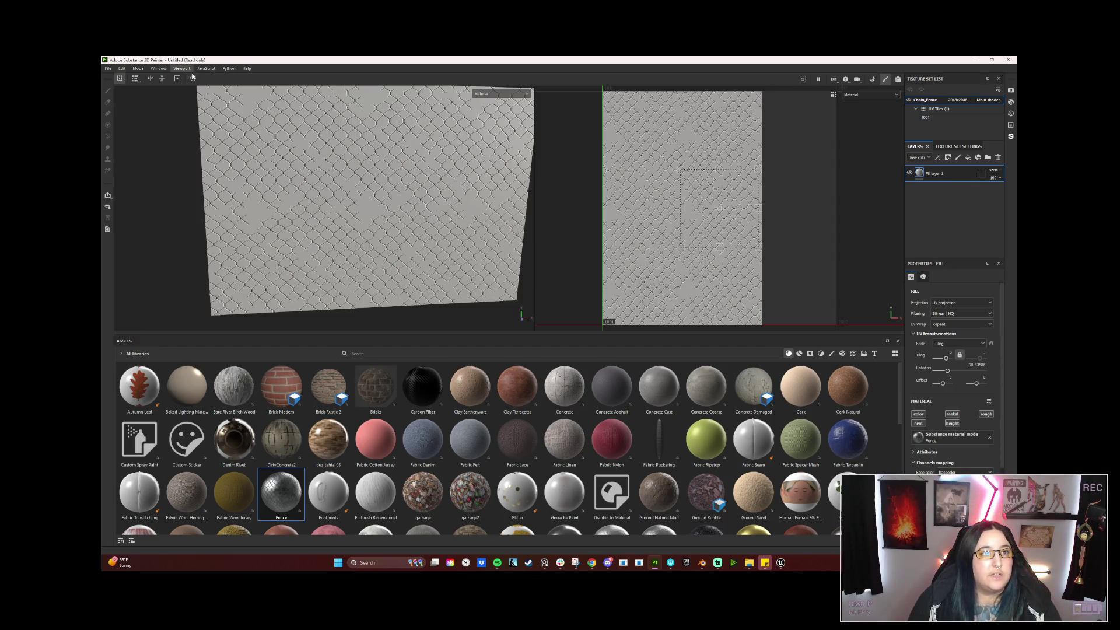
{"action": "left_click", "coordinate": [654, 562]}
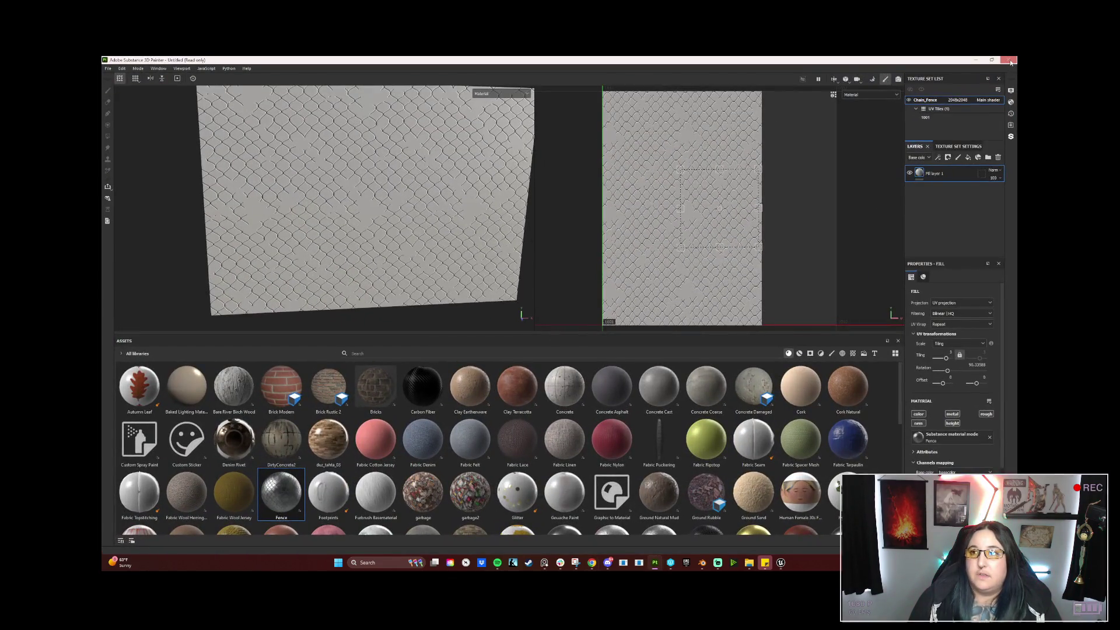
Quit Substance Painter discarding the unsaved project, then switch windows to relaunch.
{"action": "left_click", "coordinate": [1010, 61]}
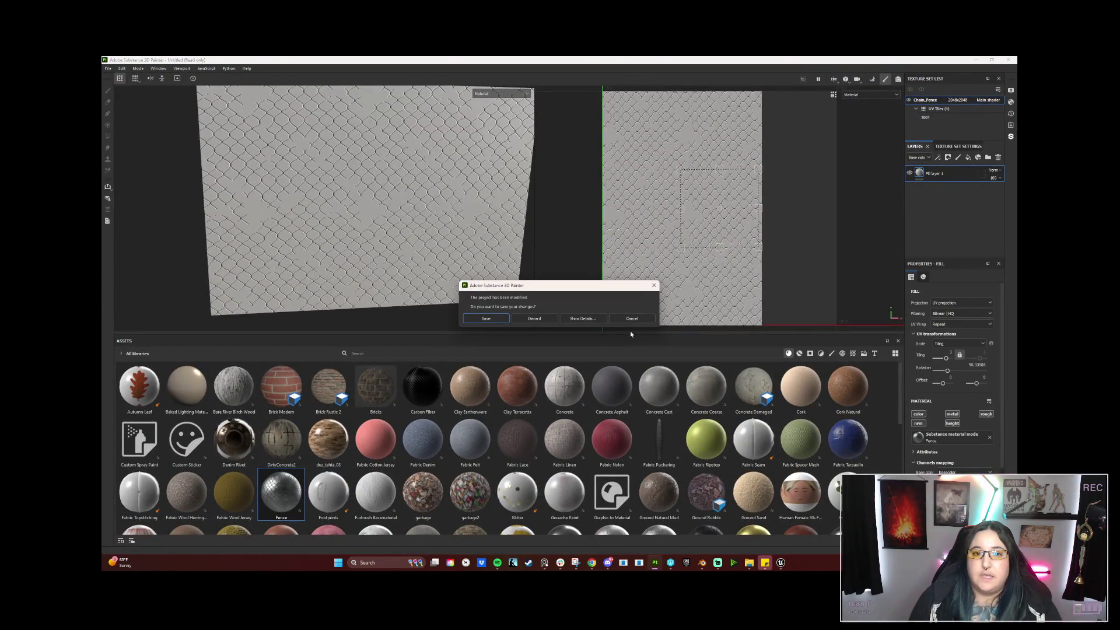
{"action": "left_click", "coordinate": [520, 319]}
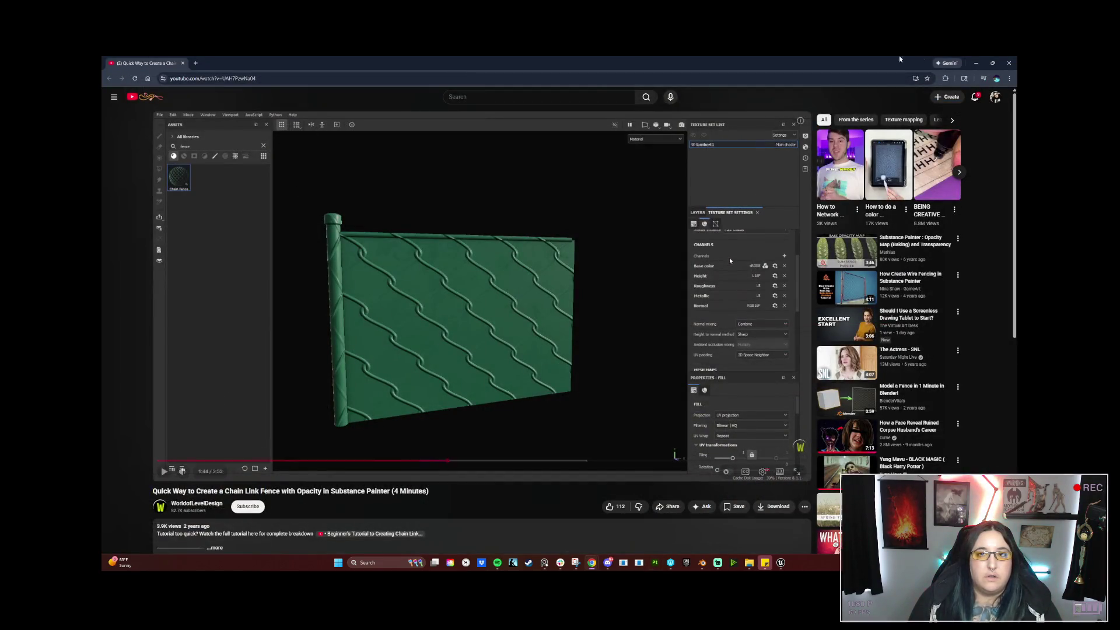
{"action": "key", "text": "alt+Tab"}
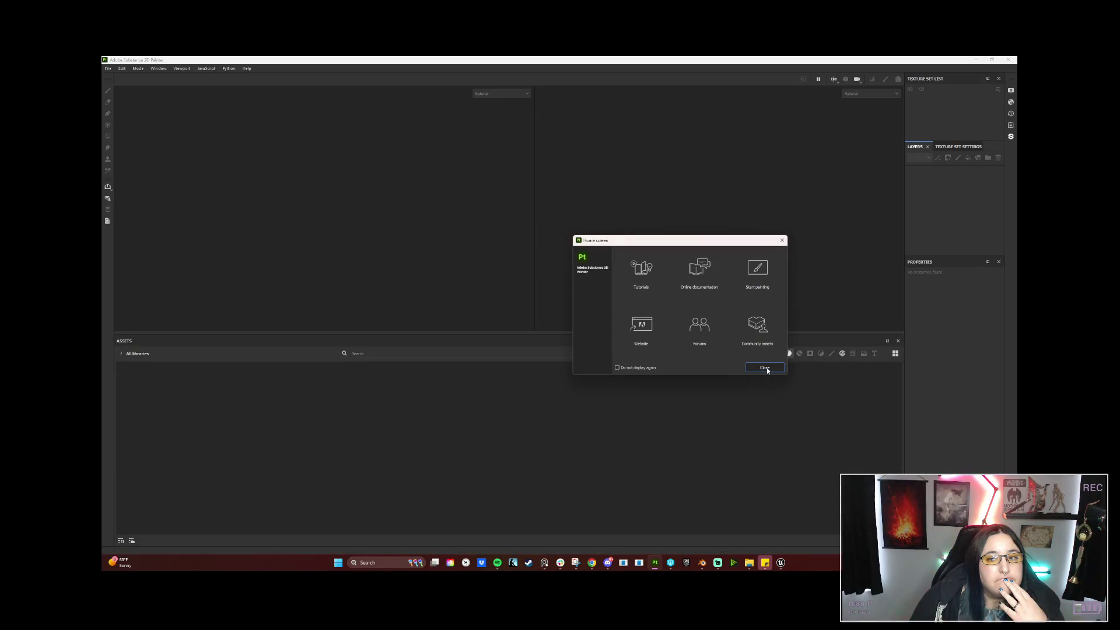
Create a new project using the Chain_Fence.fbx mesh.
{"action": "left_click", "coordinate": [766, 368]}
{"action": "left_click", "coordinate": [108, 69]}
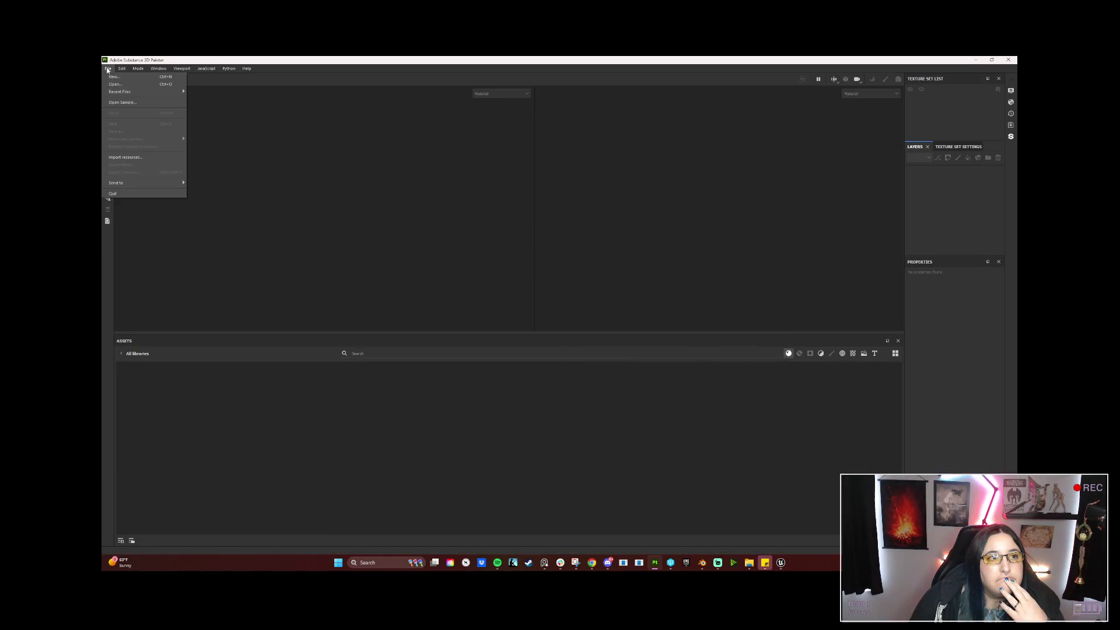
{"action": "left_click", "coordinate": [123, 79]}
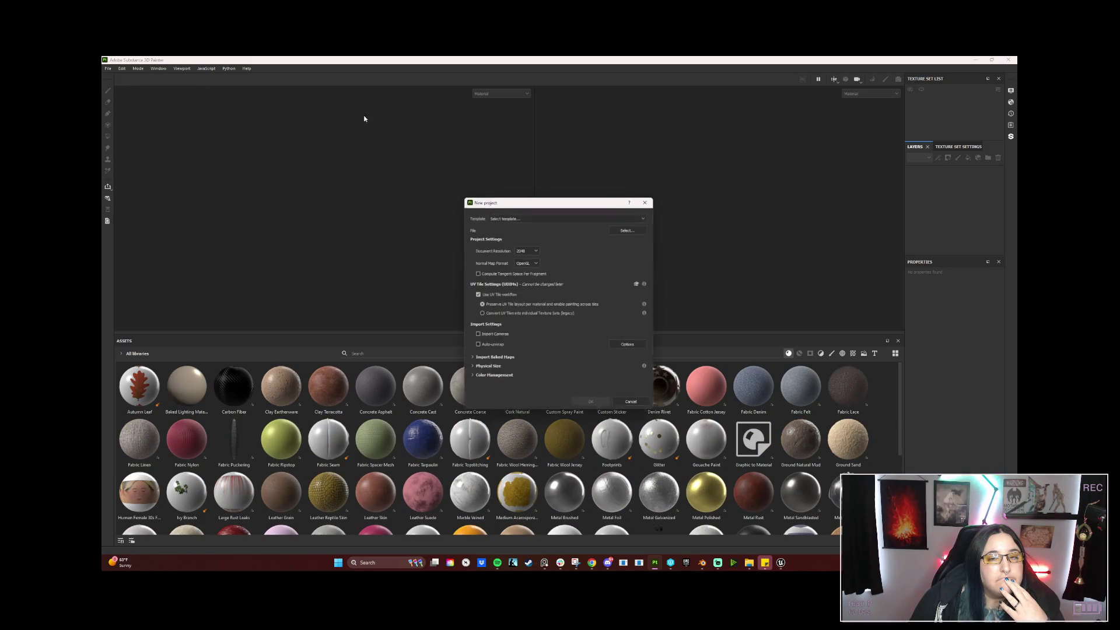
{"action": "left_click", "coordinate": [631, 228]}
{"action": "left_click", "coordinate": [557, 274]}
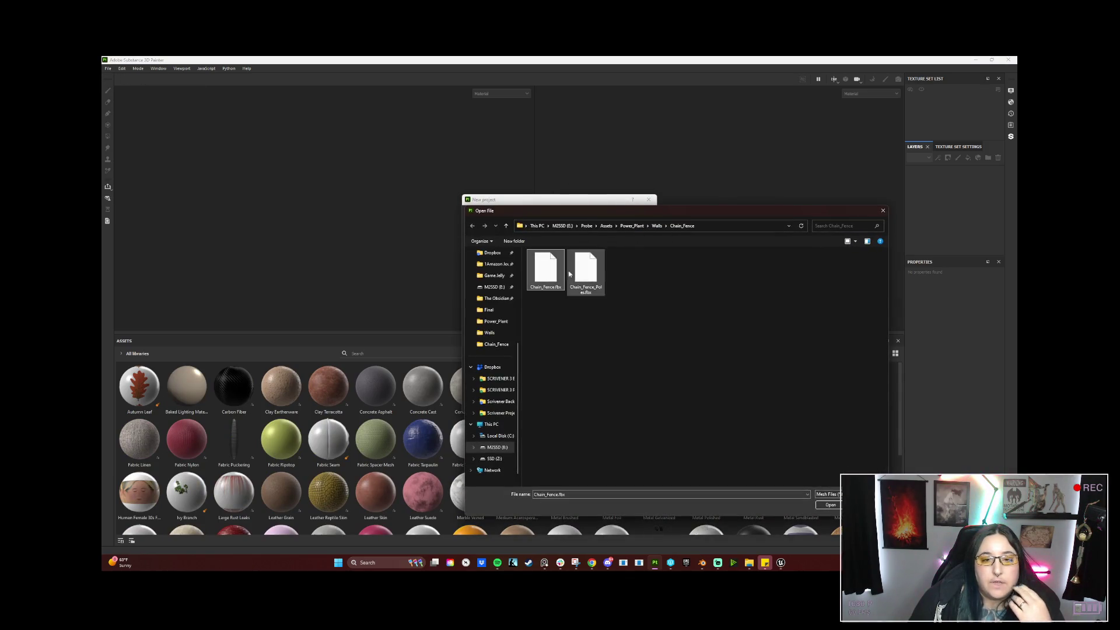
{"action": "left_click", "coordinate": [830, 505]}
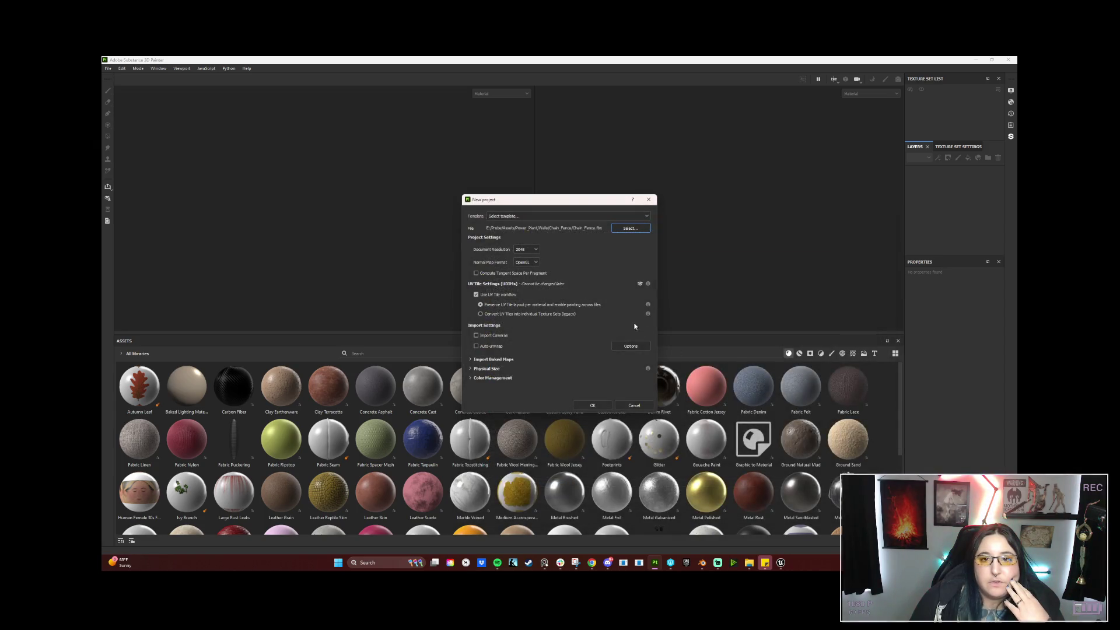
{"action": "left_click", "coordinate": [594, 405]}
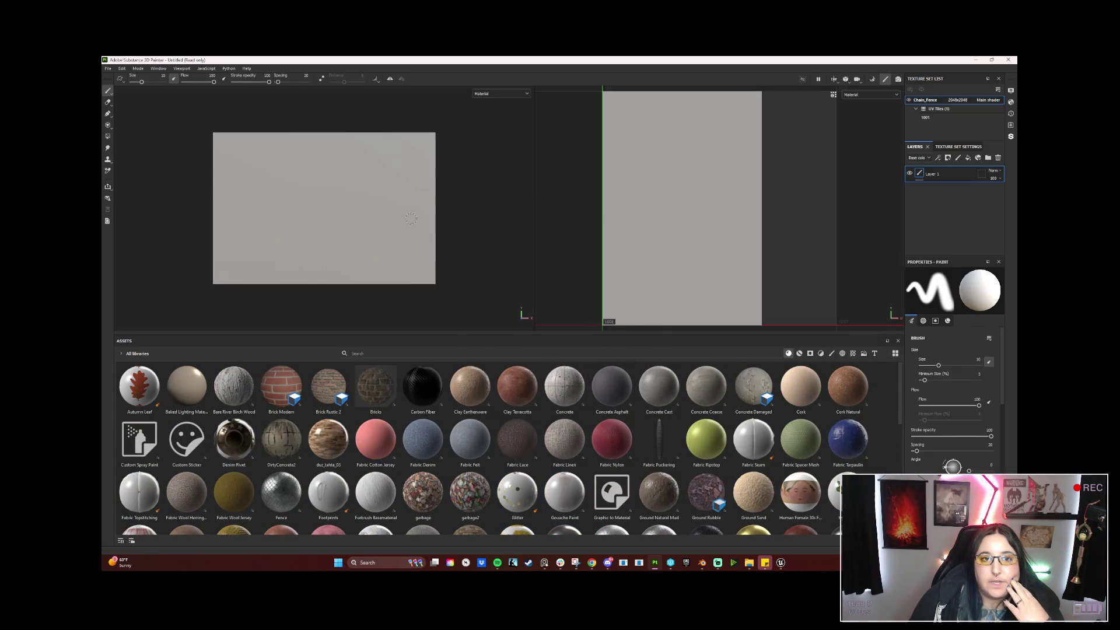
Enter mesh map baking from the Texture Set Settings for the plane.
{"action": "left_click_drag", "start_coordinate": [291, 189], "coordinate": [291, 227], "text": "alt"}
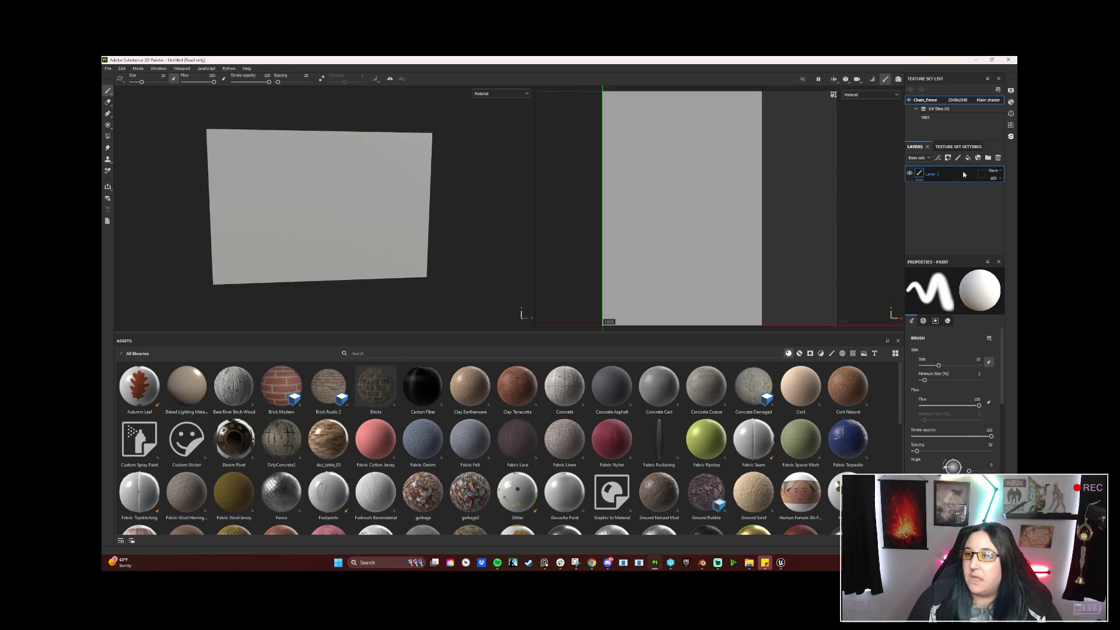
{"action": "left_click", "coordinate": [948, 148]}
{"action": "scroll", "coordinate": [959, 198], "scroll_direction": "down", "scroll_amount": 2}
{"action": "scroll", "coordinate": [966, 214], "scroll_direction": "down", "scroll_amount": 2}
{"action": "scroll", "coordinate": [977, 234], "scroll_direction": "down", "scroll_amount": 2}
{"action": "left_click", "coordinate": [978, 236]}
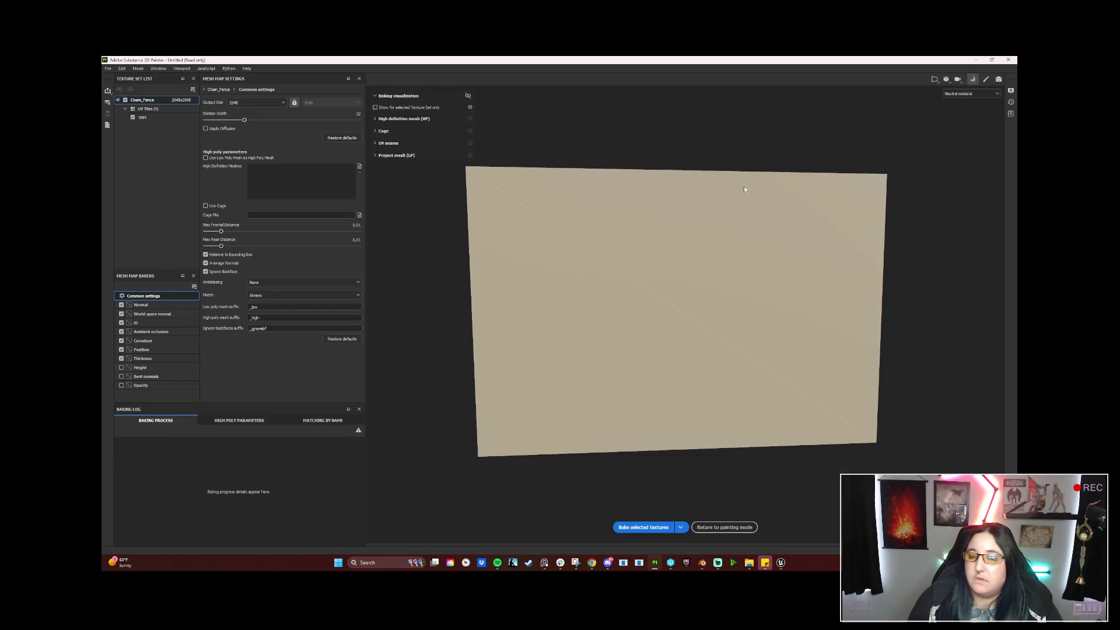
Bake the selected mesh maps, return to painting mode and show the layer stack.
{"action": "left_click", "coordinate": [643, 526]}
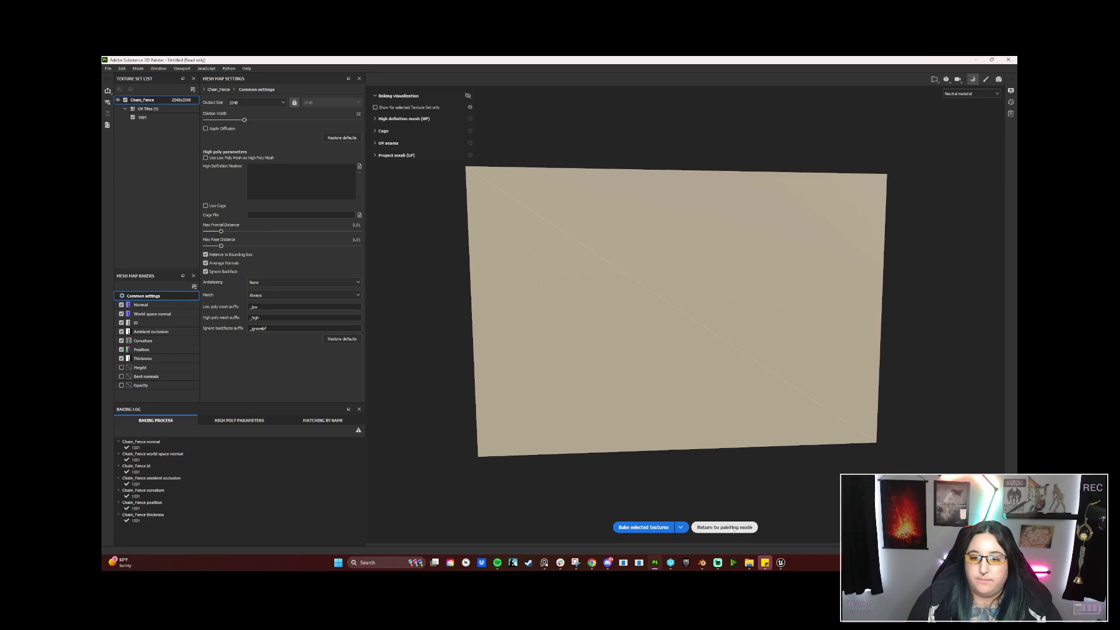
{"action": "left_click", "coordinate": [727, 527]}
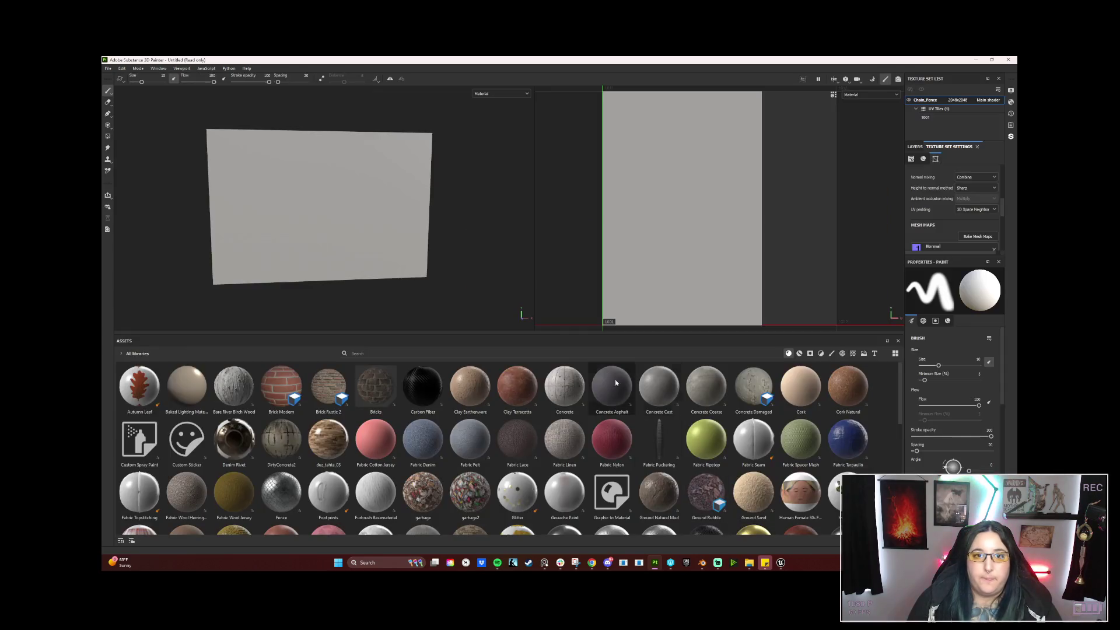
{"action": "left_click", "coordinate": [915, 147]}
Replace the default paint layer with a fill layer using the Fence material.
{"action": "key", "text": "Delete"}
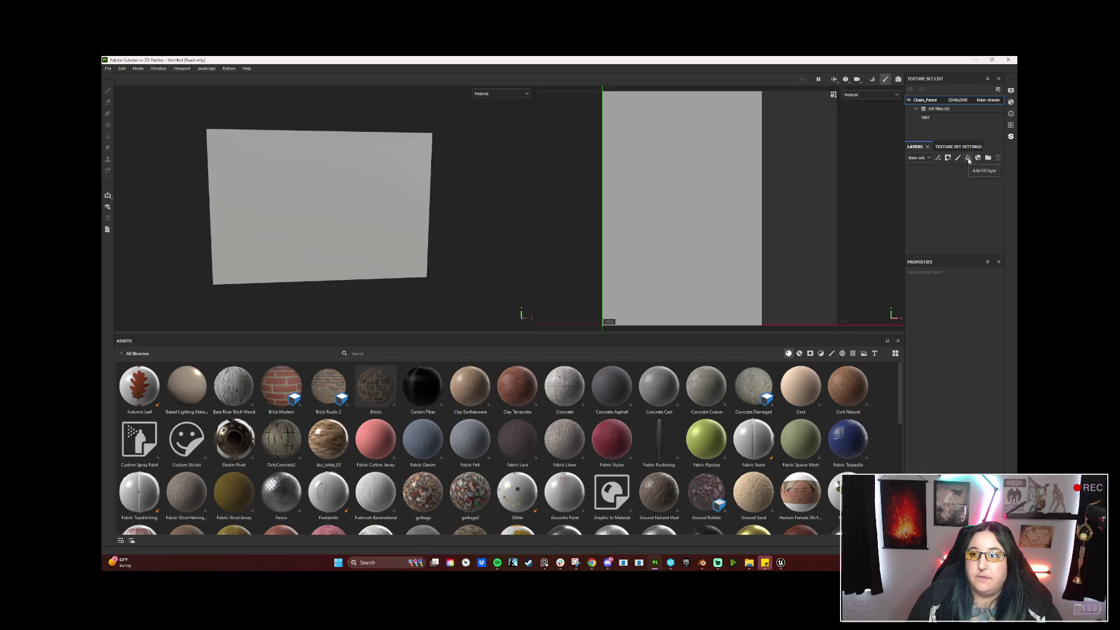
{"action": "left_click", "coordinate": [967, 159]}
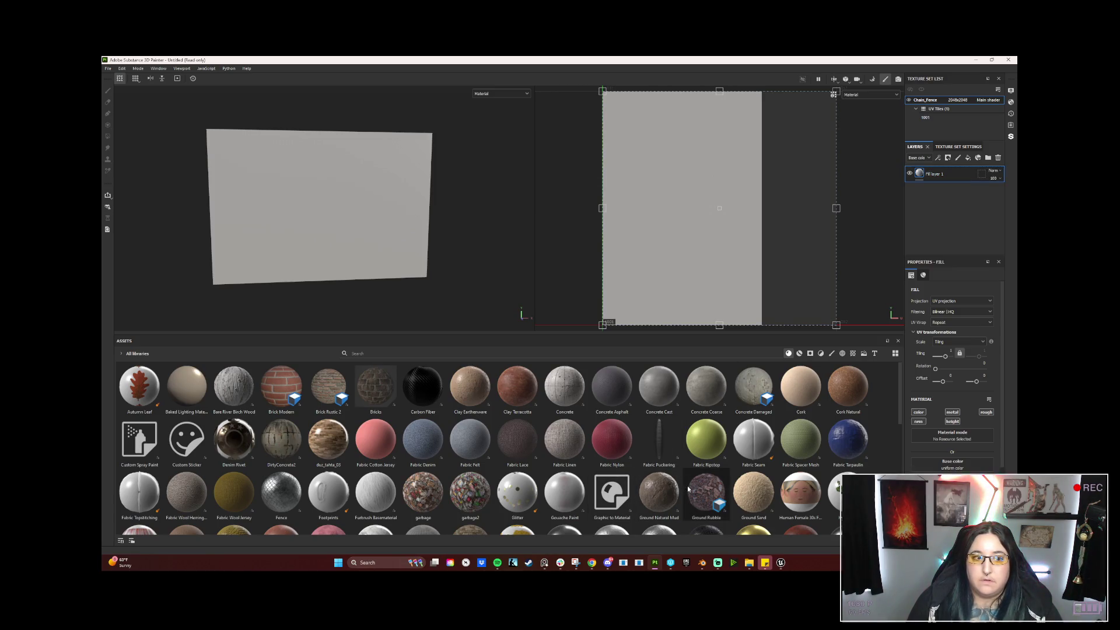
{"action": "scroll", "coordinate": [679, 489], "scroll_direction": "down", "scroll_amount": 4}
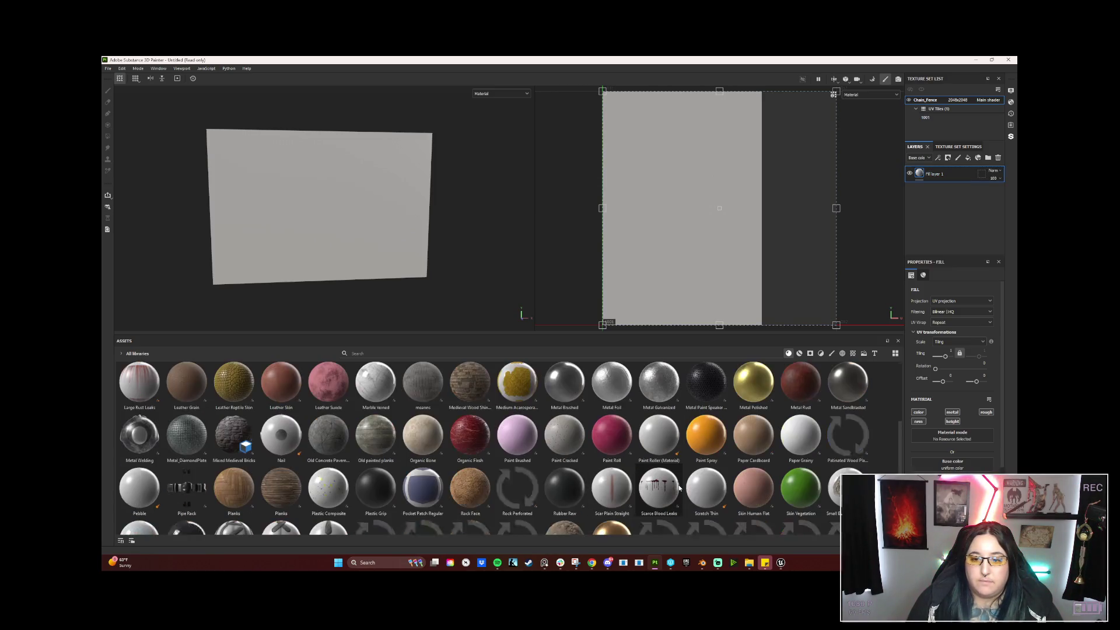
{"action": "mouse_move", "coordinate": [659, 490]}
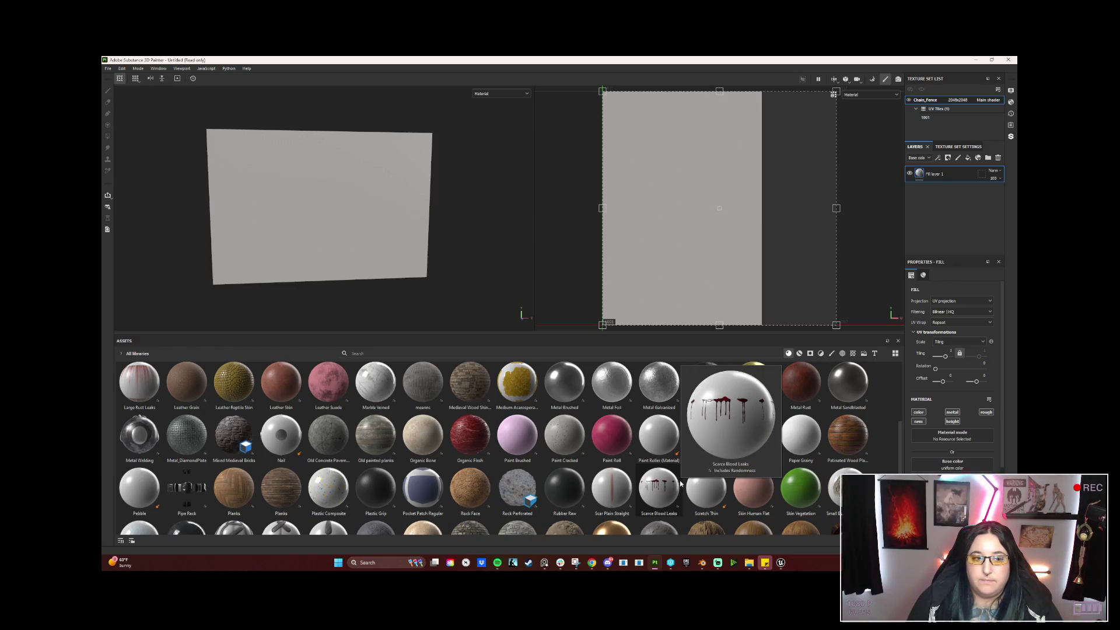
{"action": "scroll", "coordinate": [680, 484], "scroll_direction": "up", "scroll_amount": 4}
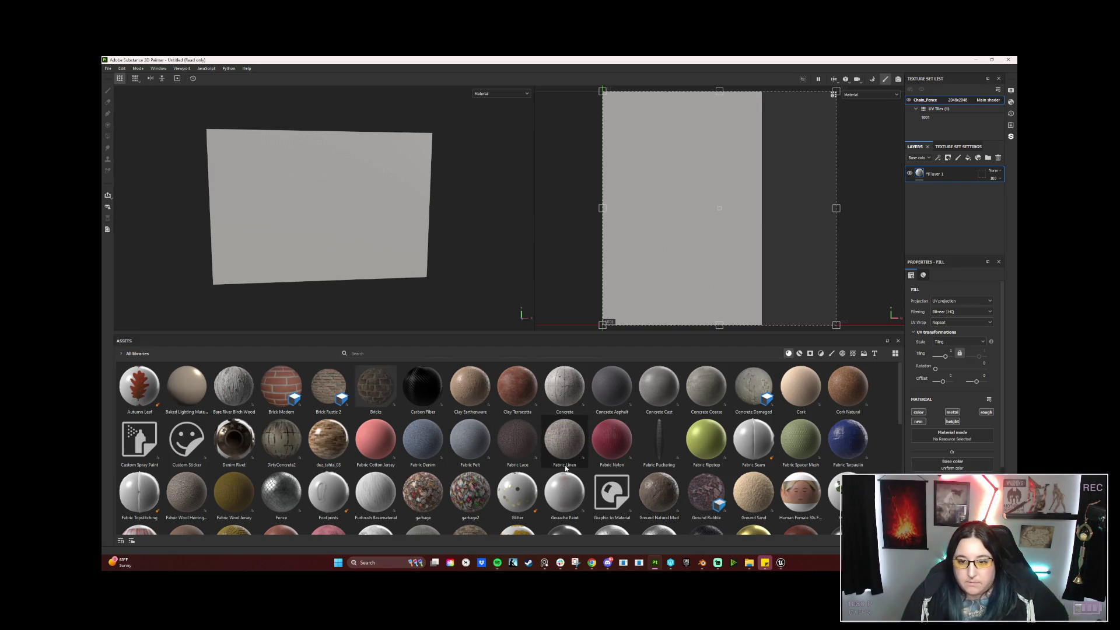
{"action": "left_click", "coordinate": [281, 493]}
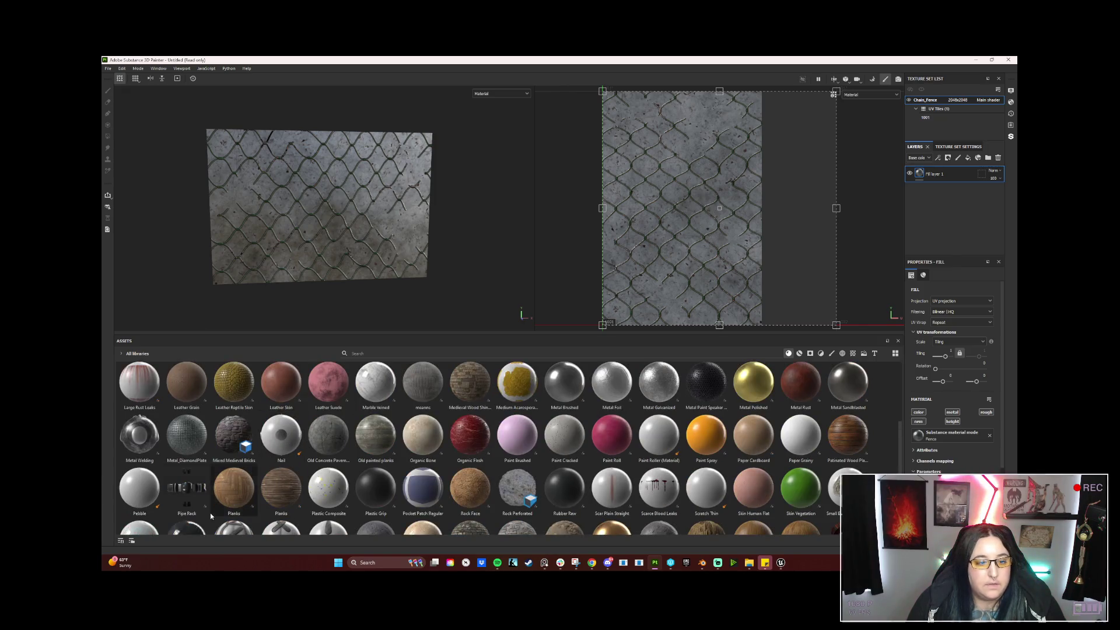
{"action": "scroll", "coordinate": [210, 513], "scroll_direction": "down", "scroll_amount": 10}
Assign the Steel_chain_fence material to the fill layer and rotate the fence texture about 90 degrees.
{"action": "left_click", "coordinate": [184, 402]}
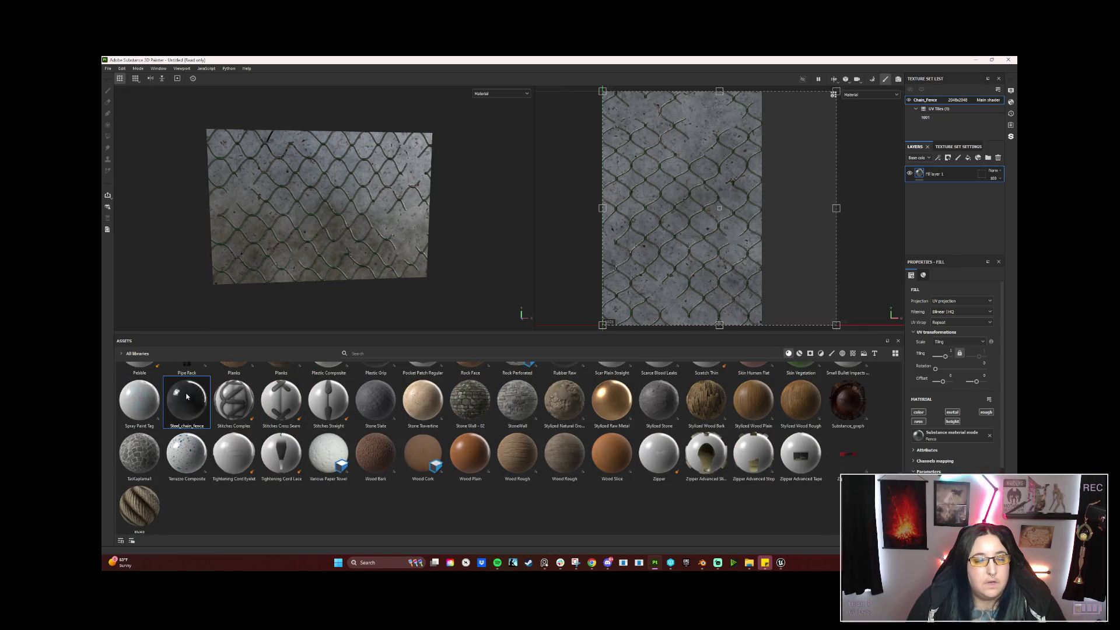
{"action": "left_click_drag", "start_coordinate": [192, 402], "coordinate": [420, 179]}
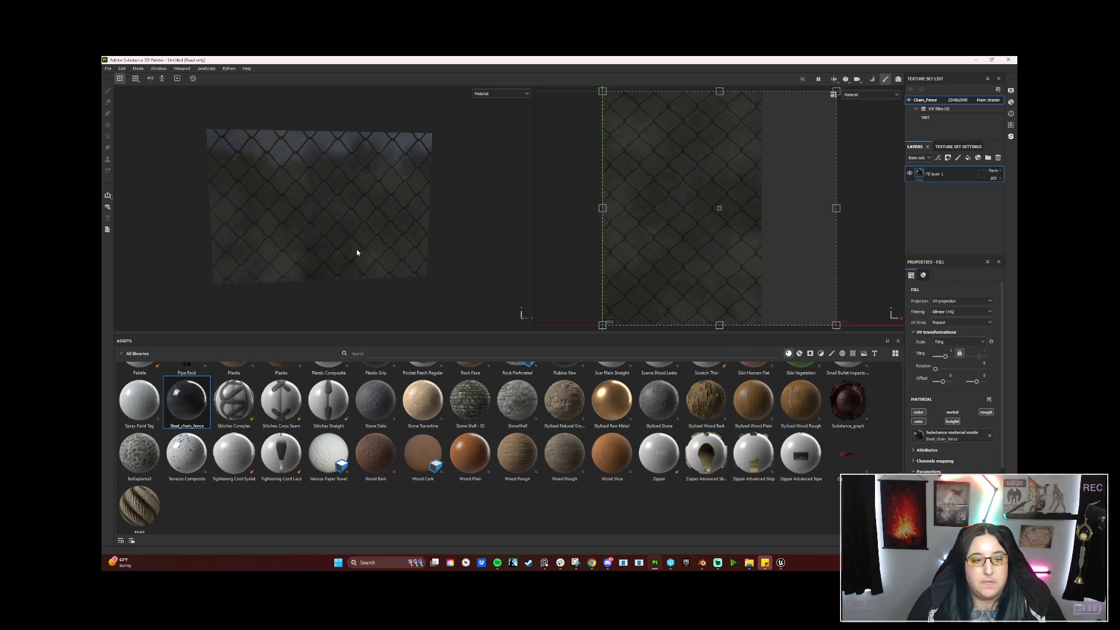
{"action": "left_click_drag", "start_coordinate": [818, 324], "coordinate": [793, 130]}
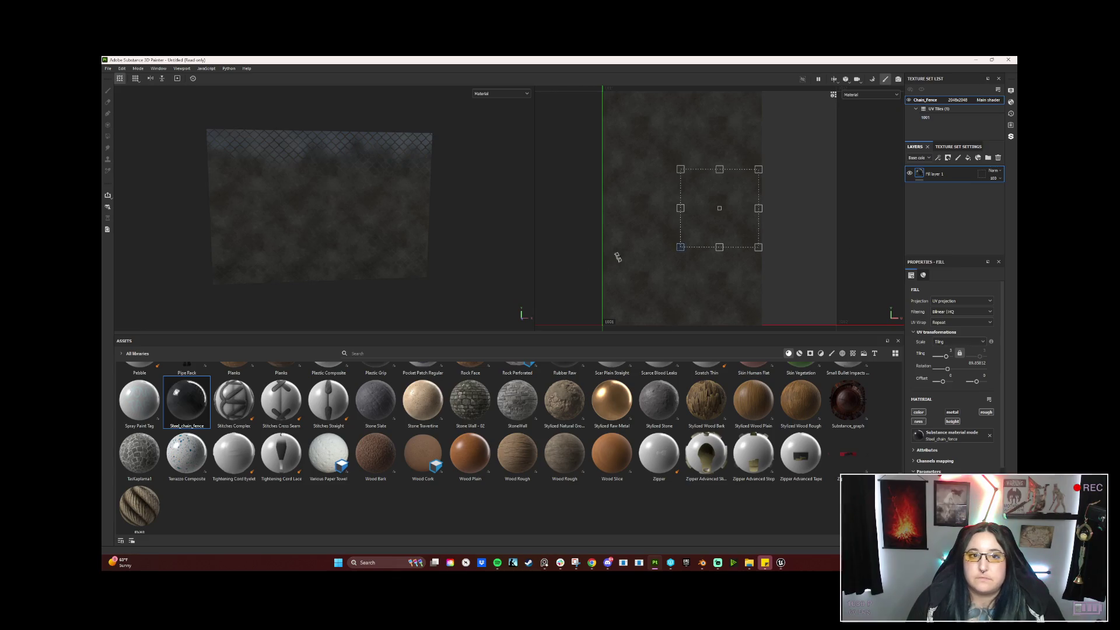
{"action": "left_click_drag", "start_coordinate": [422, 284], "coordinate": [427, 271], "text": "alt"}
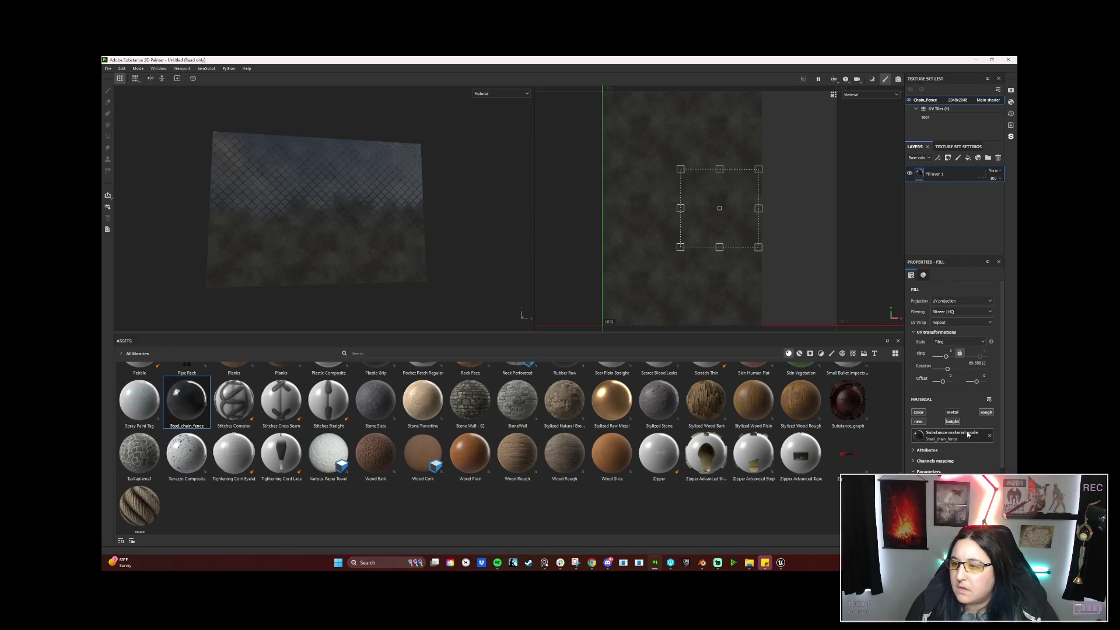
{"action": "scroll", "coordinate": [970, 411], "scroll_direction": "down", "scroll_amount": 3}
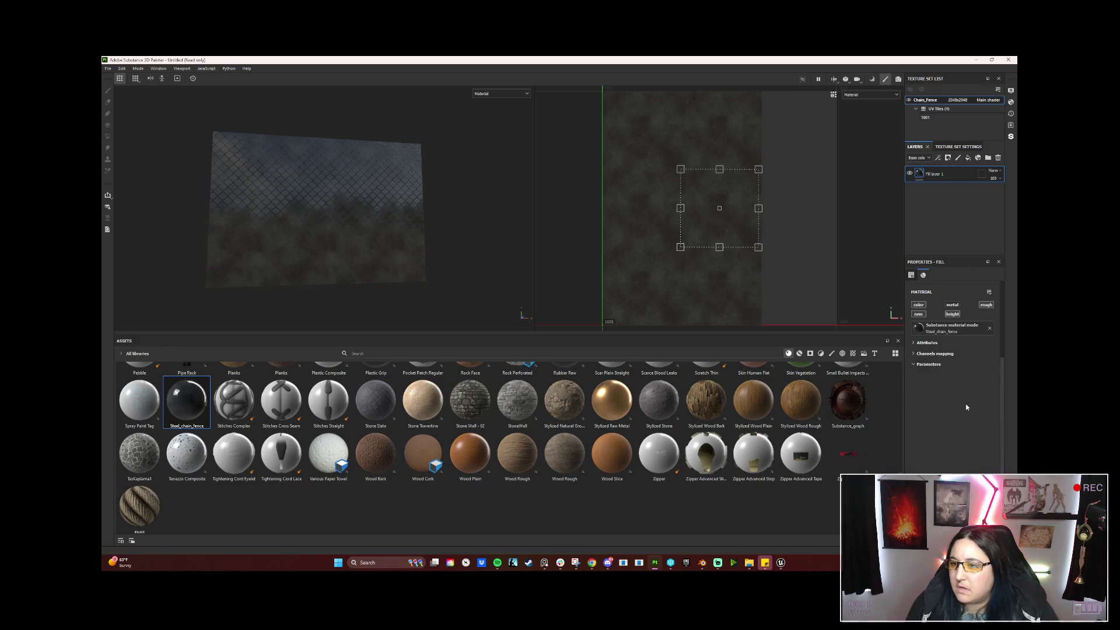
{"action": "scroll", "coordinate": [966, 407], "scroll_direction": "up", "scroll_amount": 2}
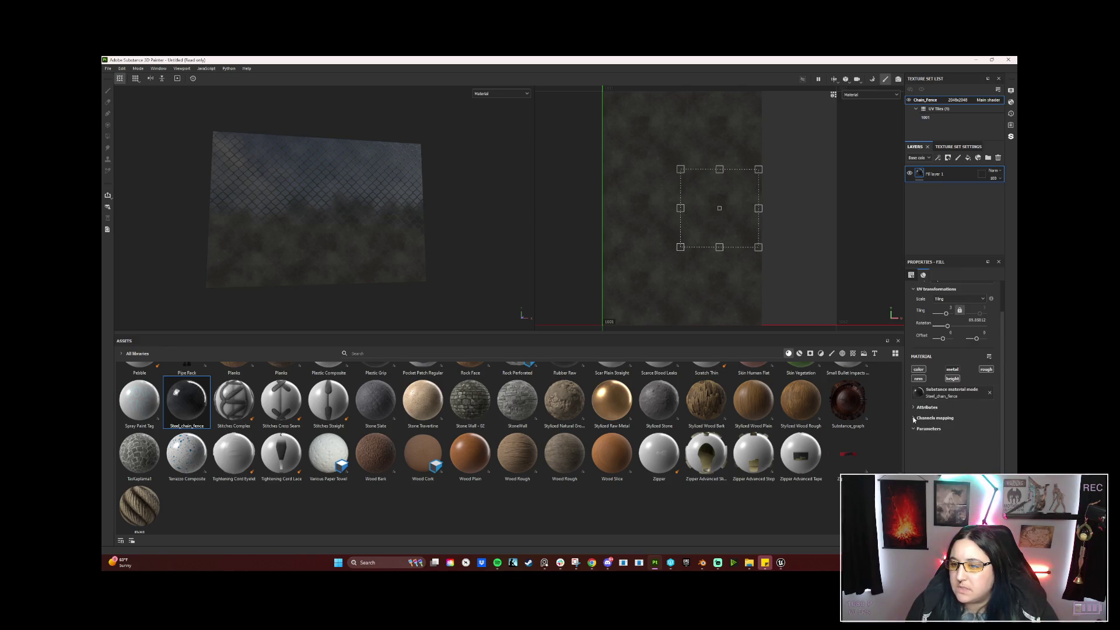
{"action": "scroll", "coordinate": [980, 438], "scroll_direction": "down", "scroll_amount": 2}
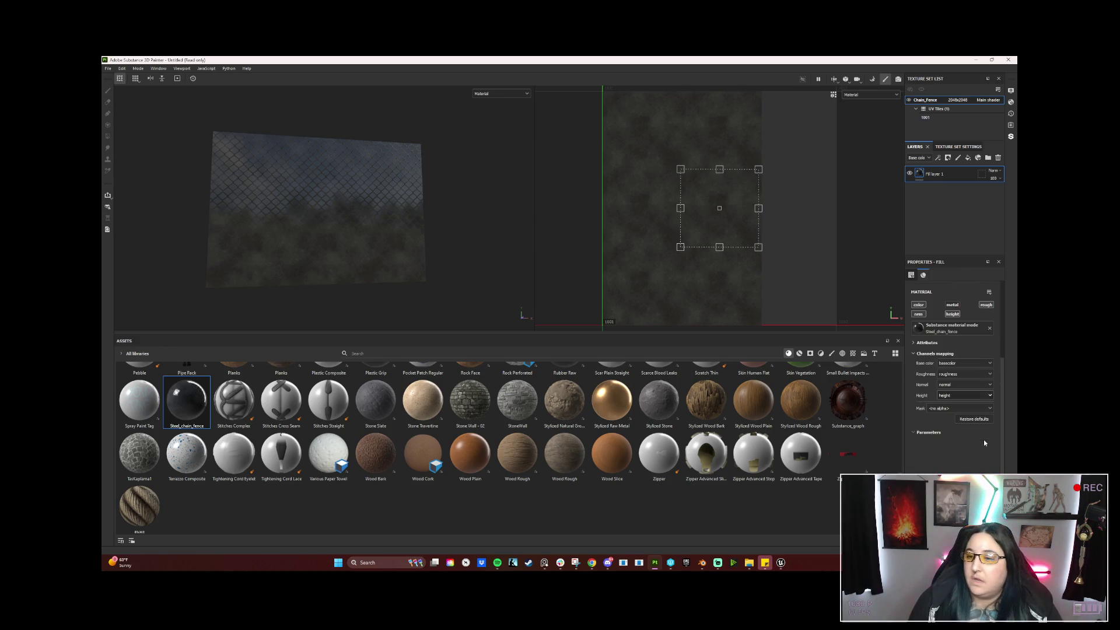
{"action": "scroll", "coordinate": [985, 442], "scroll_direction": "up", "scroll_amount": 3}
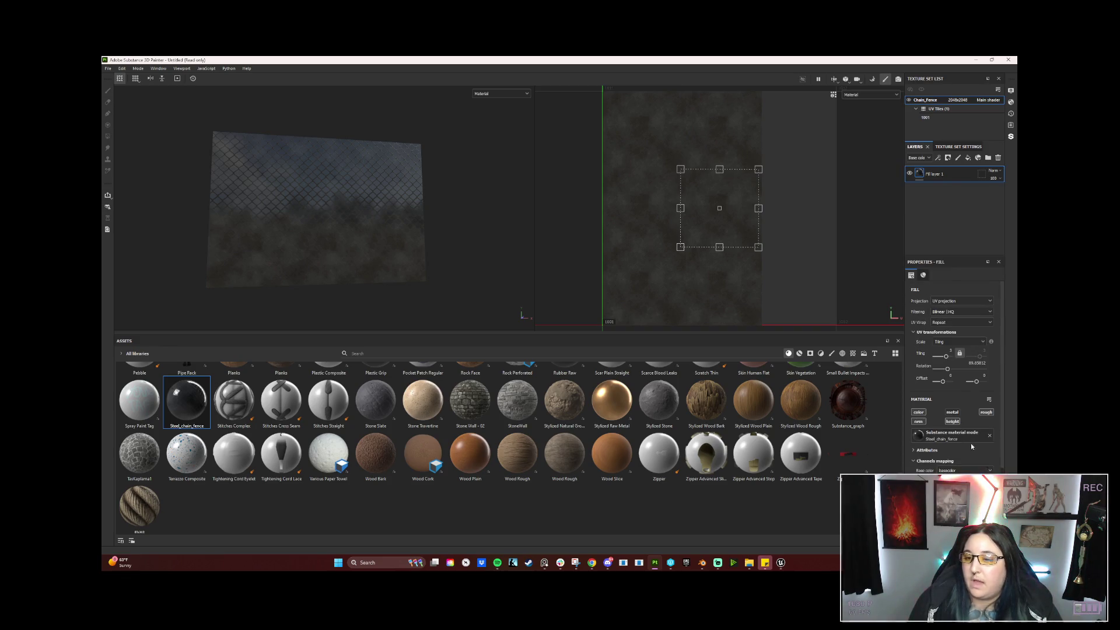
Save the project as Chain_Fence, overwriting the existing file, and go to Unreal.
{"action": "left_click", "coordinate": [109, 68]}
{"action": "left_click", "coordinate": [131, 129]}
{"action": "left_click", "coordinate": [185, 128]}
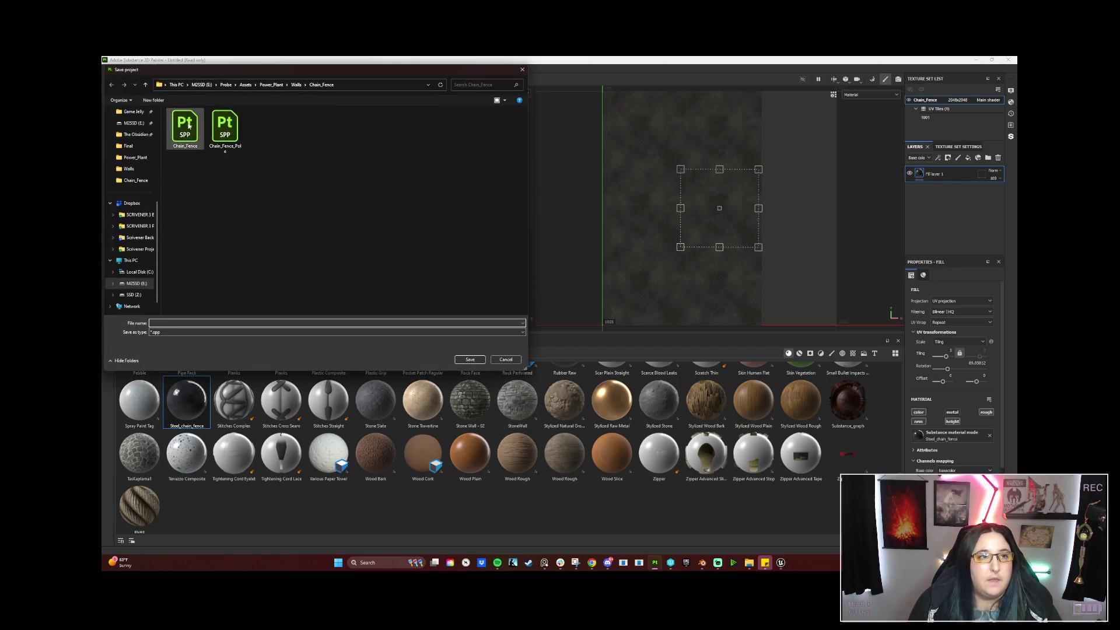
{"action": "left_click", "coordinate": [476, 359]}
{"action": "left_click", "coordinate": [580, 312]}
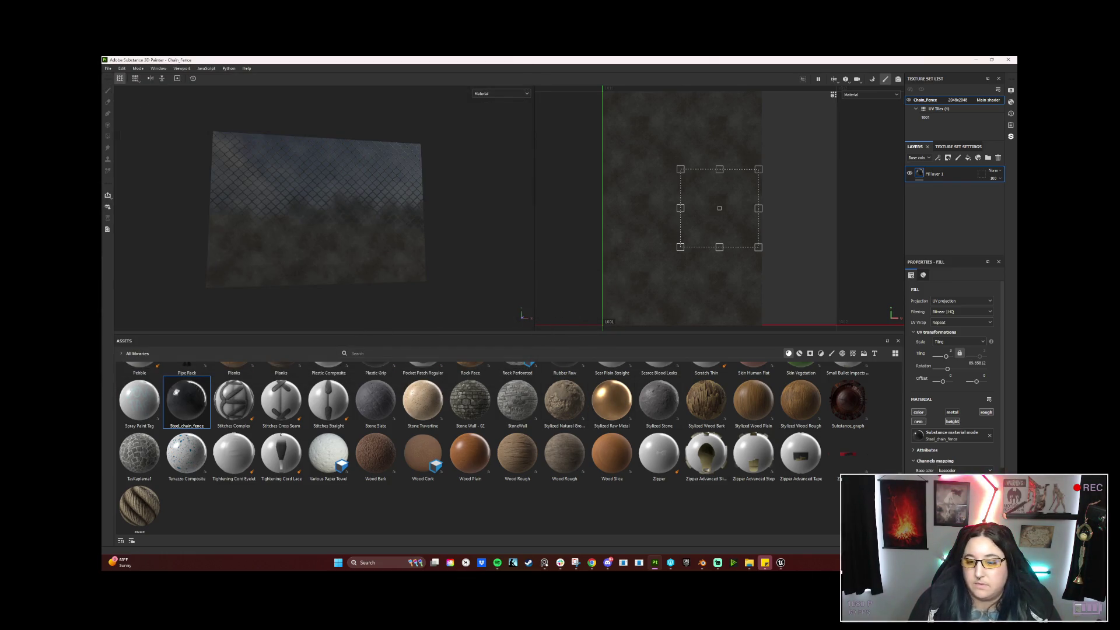
{"action": "mouse_move", "coordinate": [780, 562]}
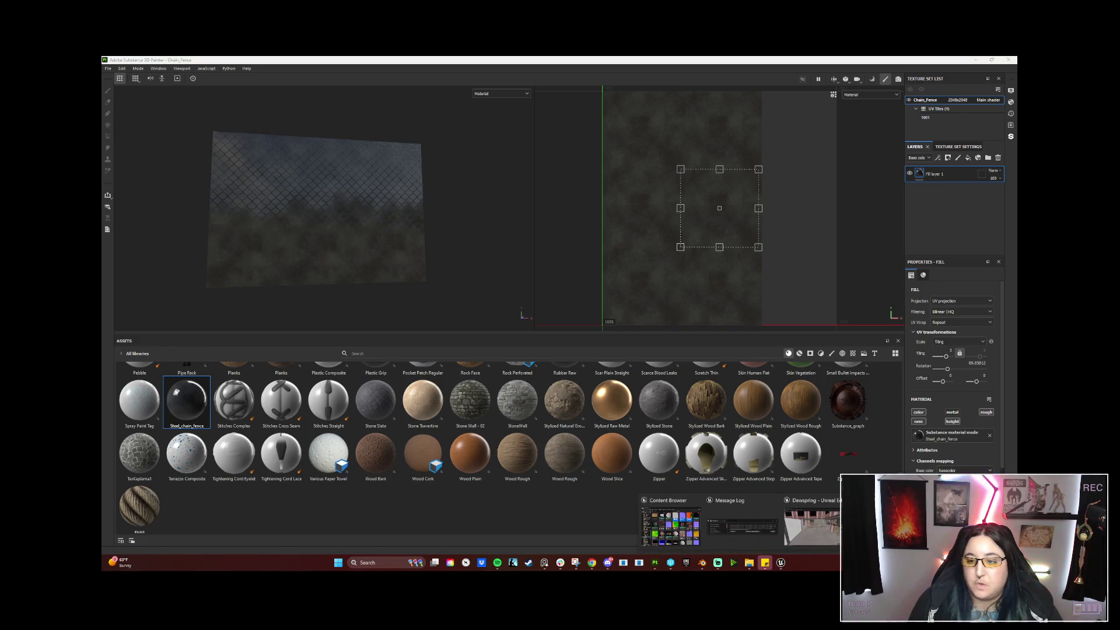
{"action": "left_click", "coordinate": [810, 525]}
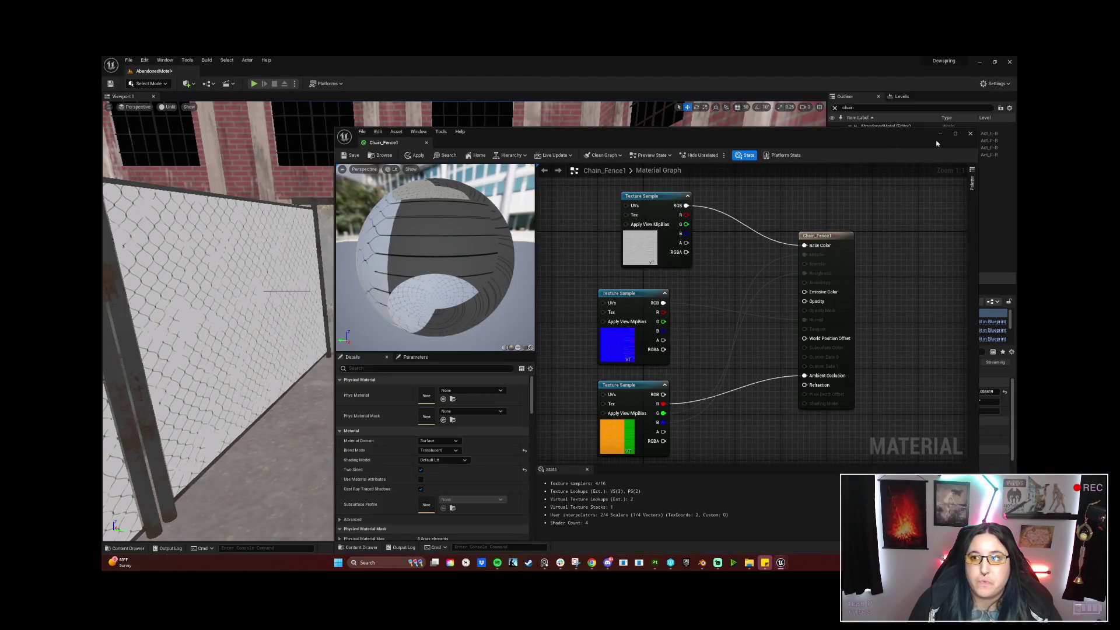
Close the Chain_Fence1 material editor and select the Chain_Fence_BaseColor texture in the Walls folder.
{"action": "left_click", "coordinate": [970, 134]}
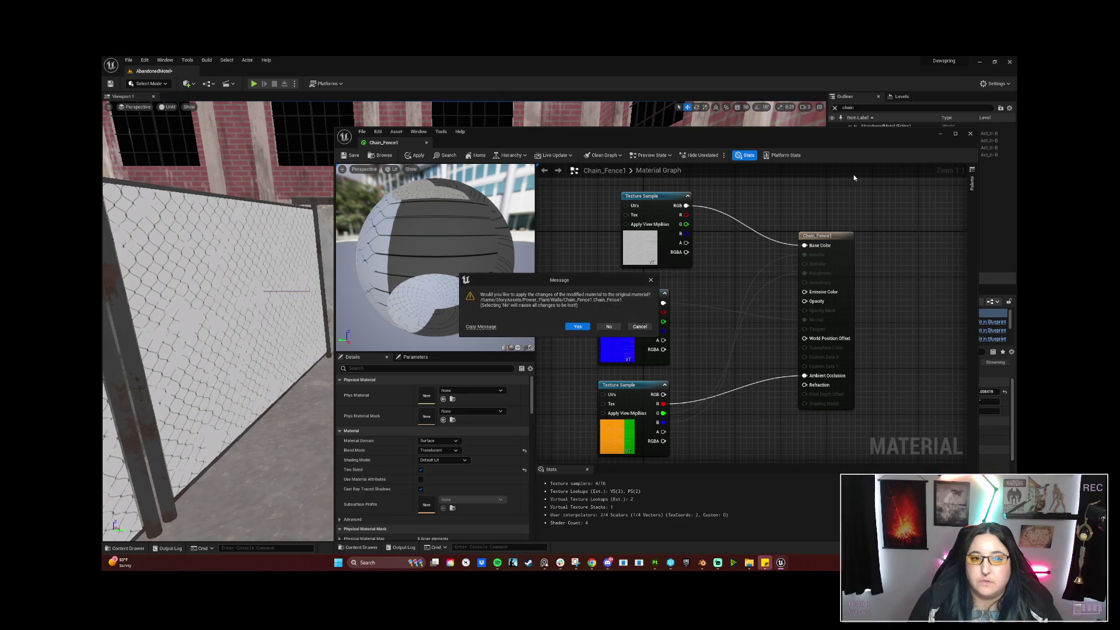
{"action": "left_click", "coordinate": [610, 326]}
{"action": "mouse_move", "coordinate": [780, 563]}
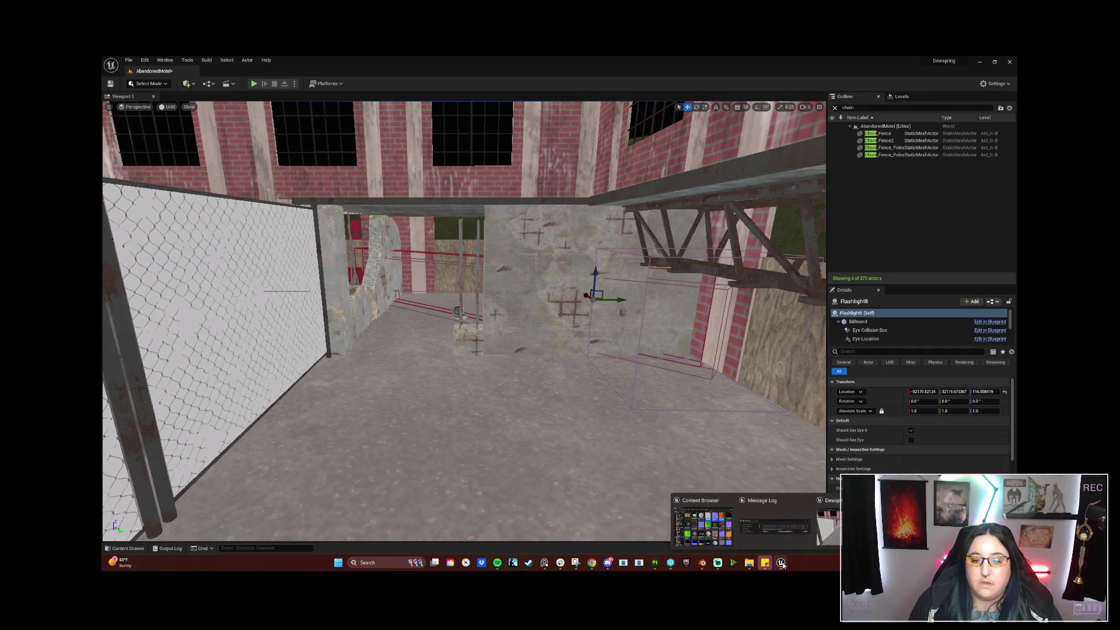
{"action": "left_click", "coordinate": [765, 564]}
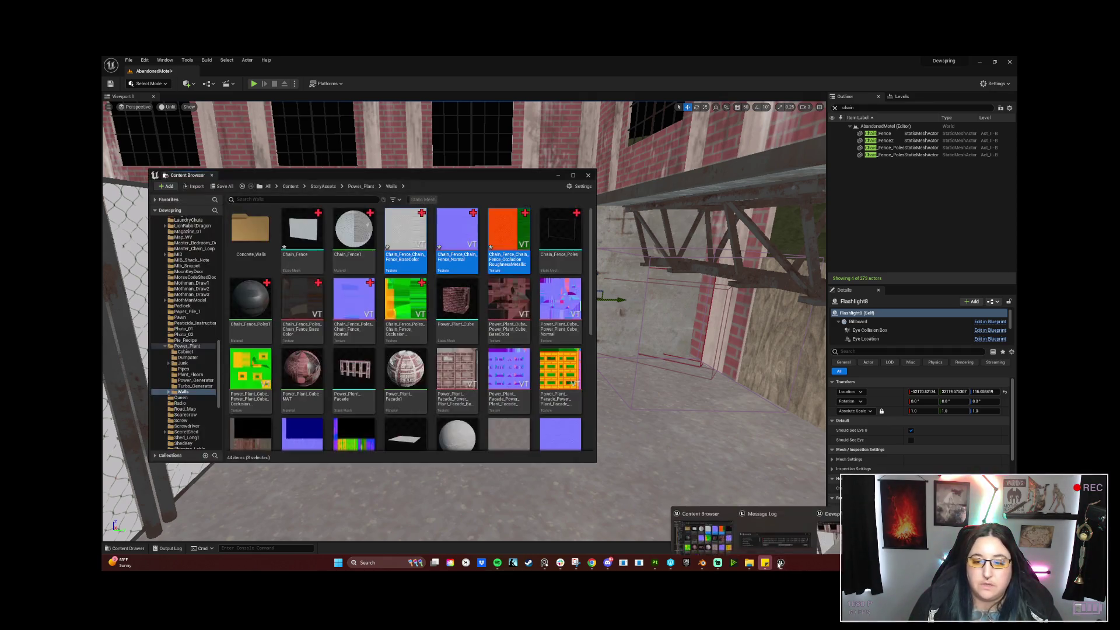
{"action": "left_click", "coordinate": [405, 235]}
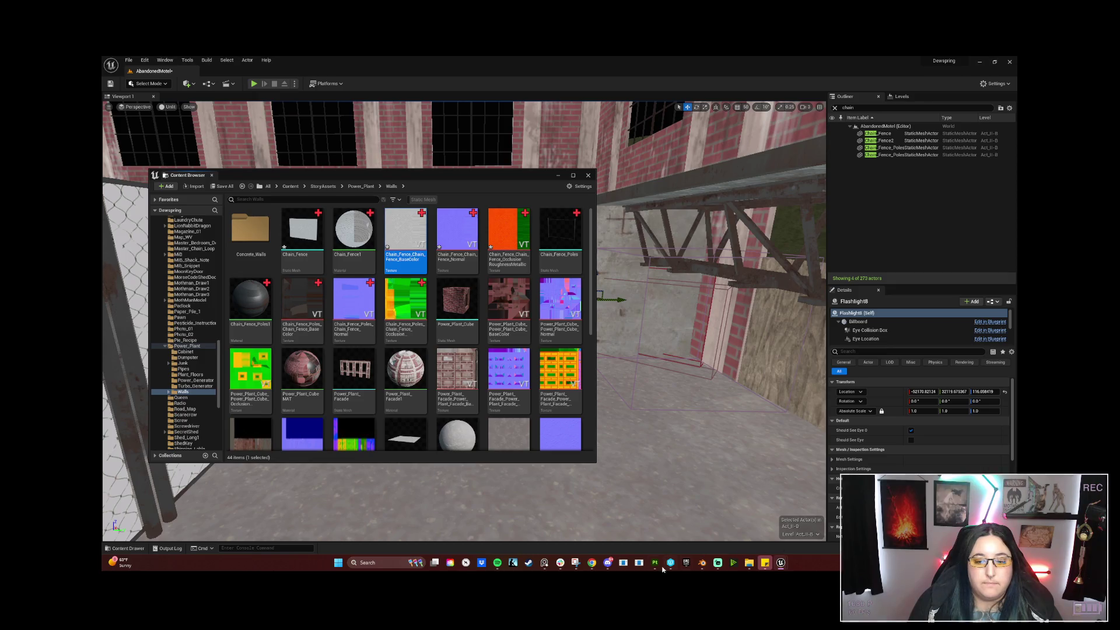
Return to Substance Painter and bring up its File menu.
{"action": "left_click", "coordinate": [657, 564]}
{"action": "left_click", "coordinate": [108, 69]}
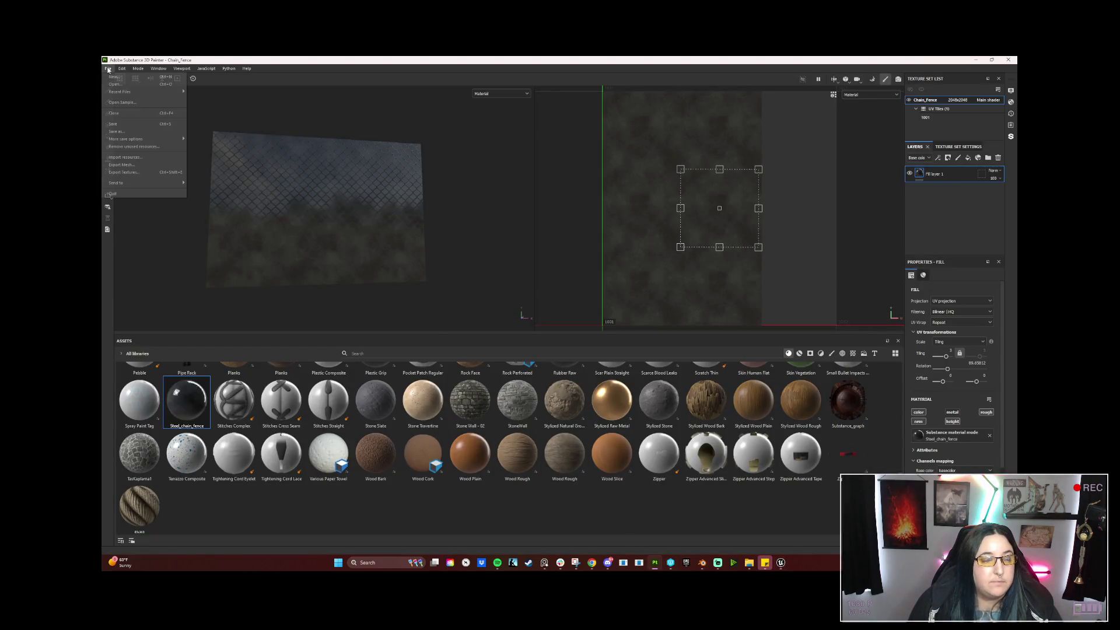
Set the texture export output directory to the Chain_Fence folder.
{"action": "left_click", "coordinate": [135, 172]}
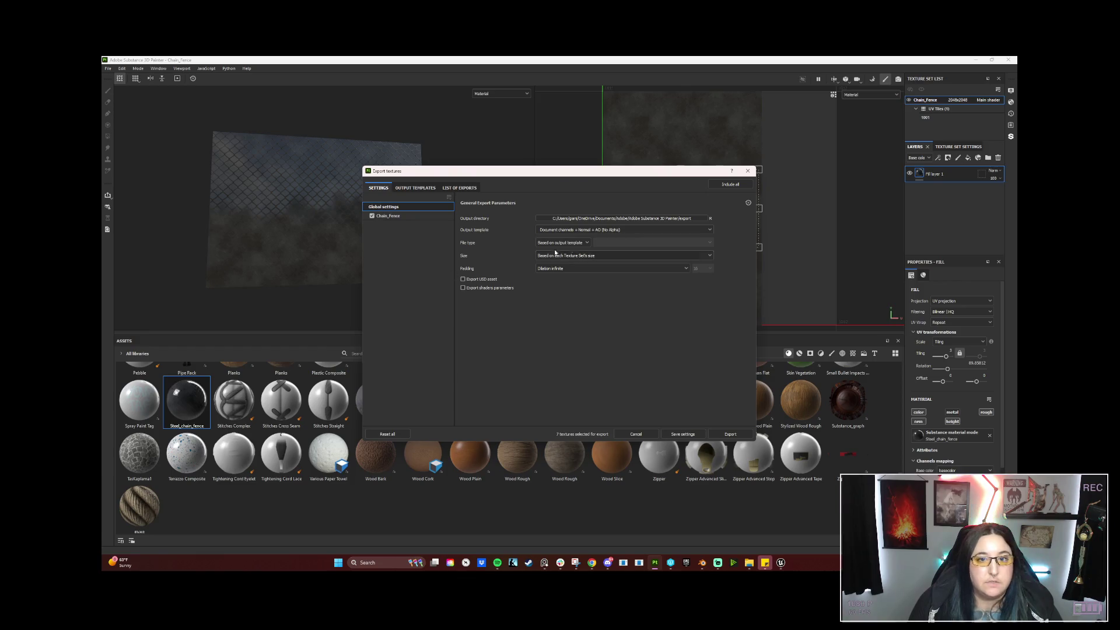
{"action": "left_click", "coordinate": [707, 218]}
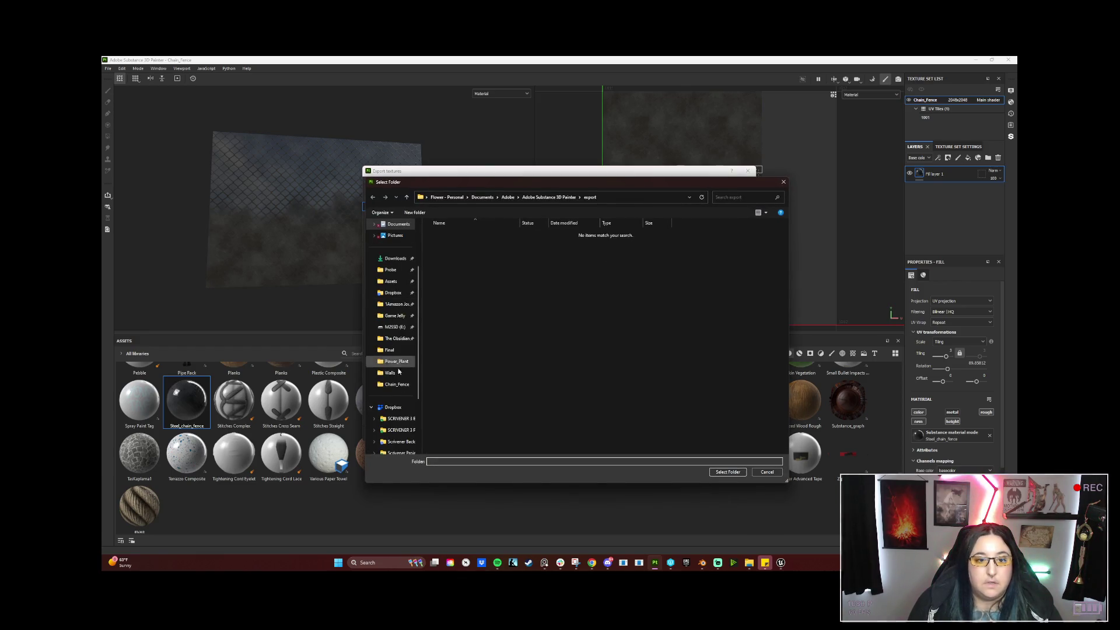
{"action": "left_click", "coordinate": [397, 384]}
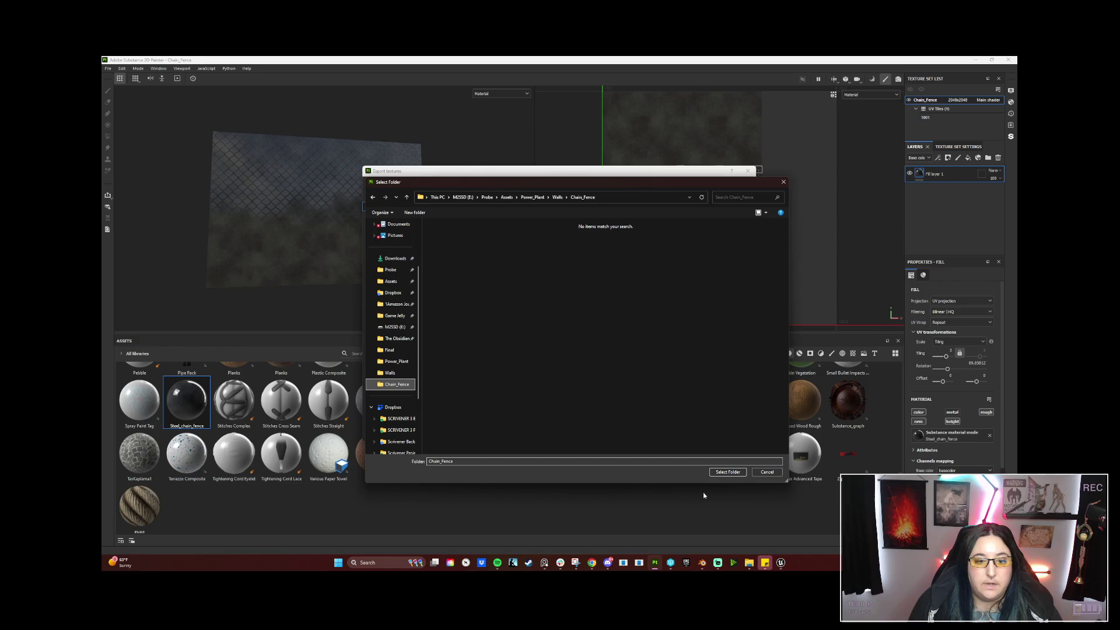
{"action": "left_click", "coordinate": [721, 472]}
Export the textures with the Unreal Engine 4 (Packed) template and return to Unreal.
{"action": "left_click", "coordinate": [604, 230]}
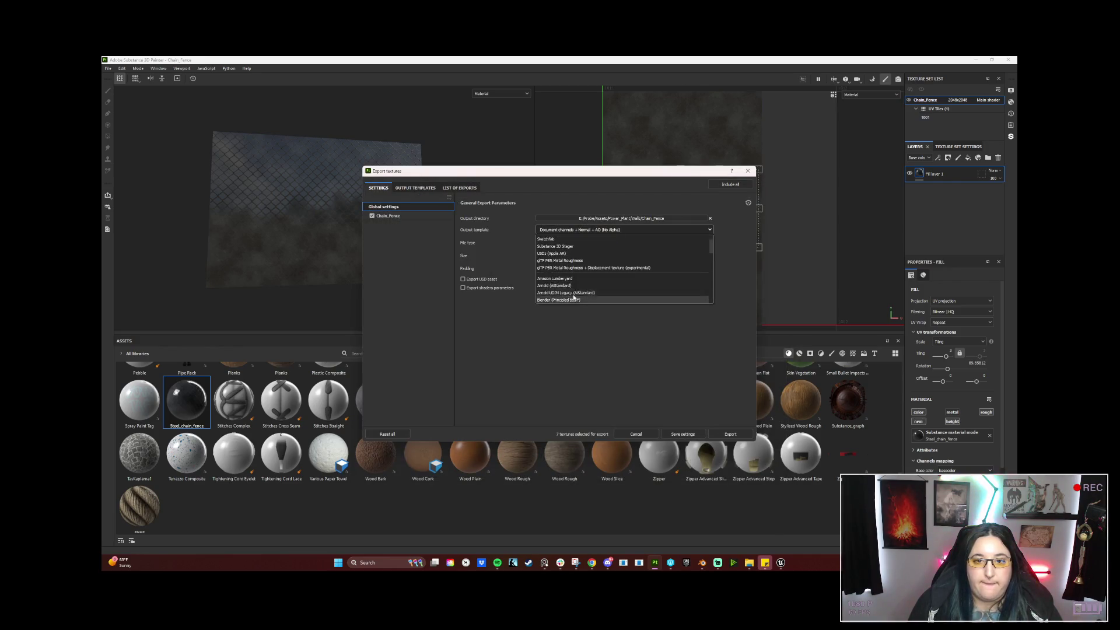
{"action": "scroll", "coordinate": [570, 282], "scroll_direction": "down", "scroll_amount": 2}
{"action": "scroll", "coordinate": [569, 280], "scroll_direction": "down", "scroll_amount": 2}
{"action": "left_click", "coordinate": [569, 269]}
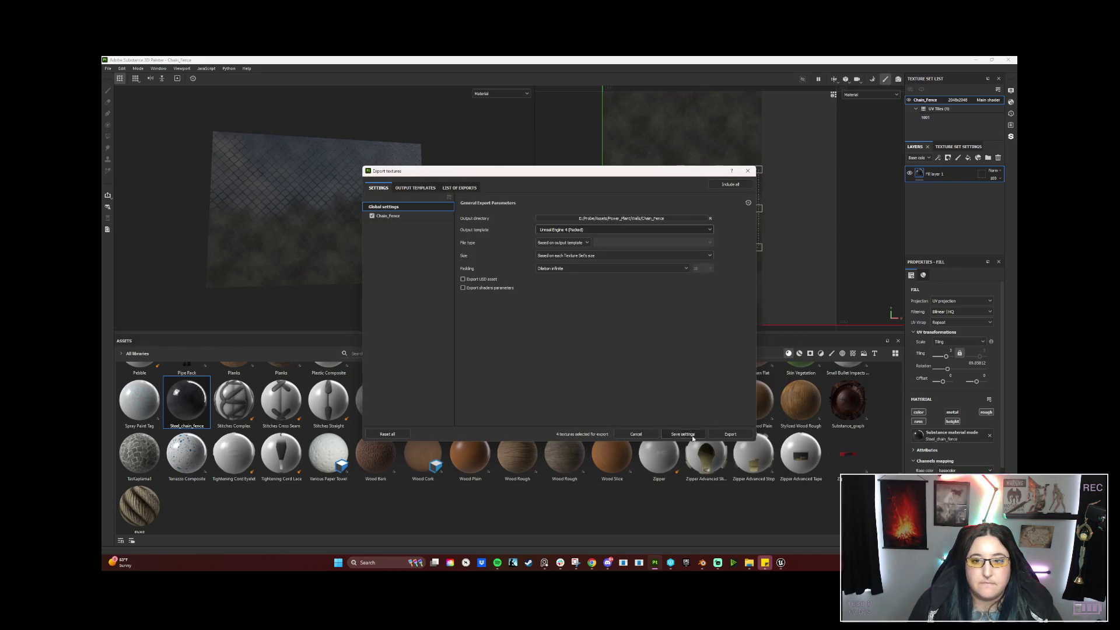
{"action": "left_click", "coordinate": [725, 434]}
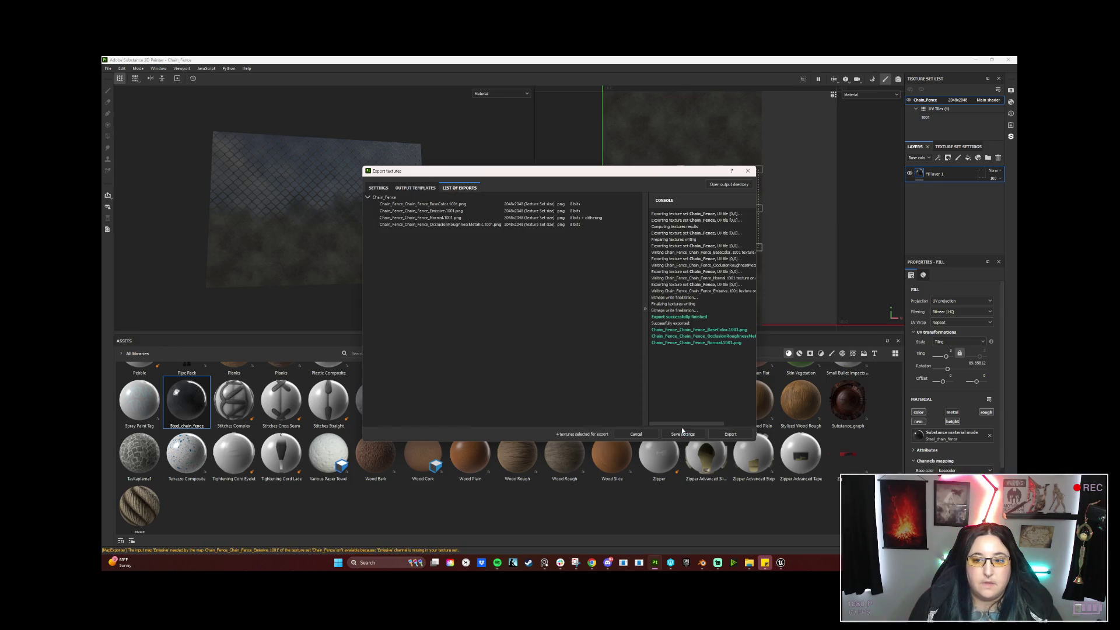
{"action": "left_click", "coordinate": [748, 171]}
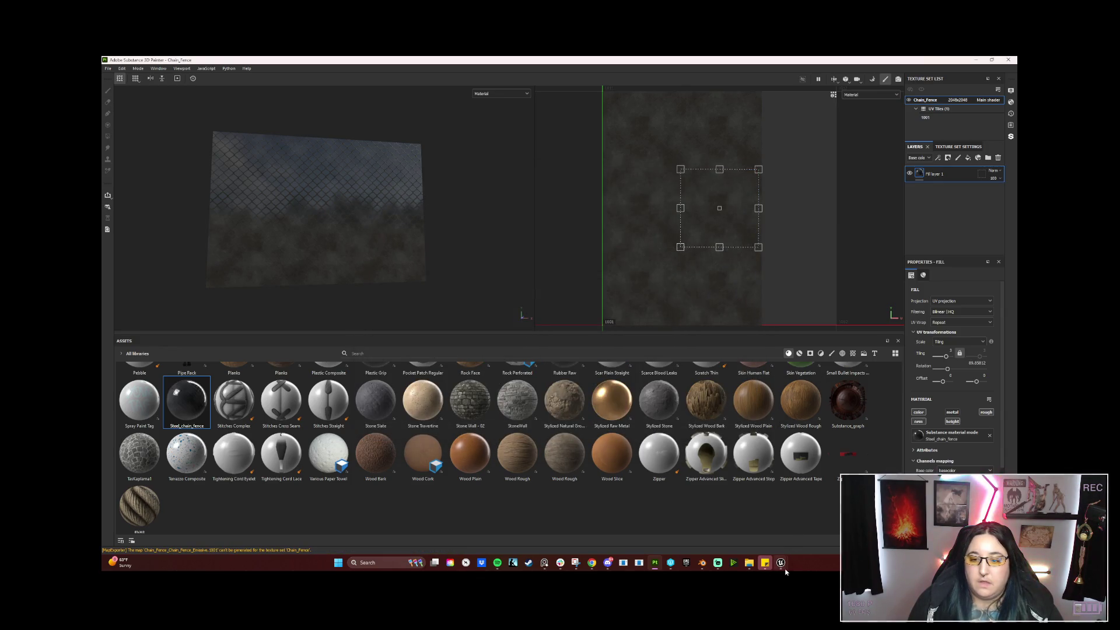
{"action": "mouse_move", "coordinate": [781, 563]}
{"action": "left_click", "coordinate": [814, 515]}
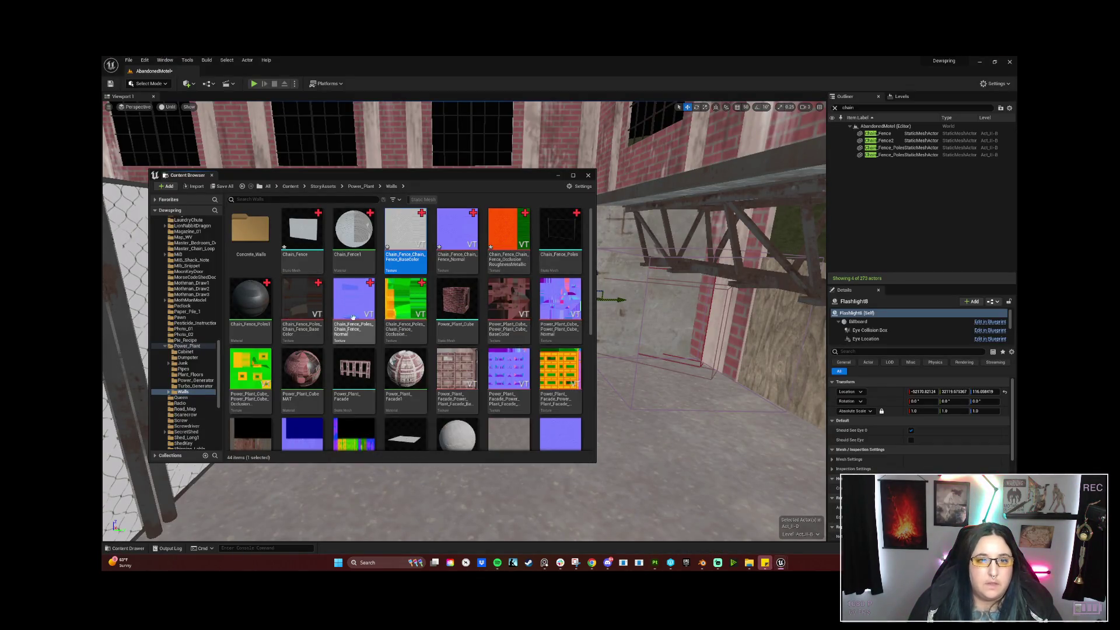
Reimport the selected BaseColor, Normal and Occlusion textures from disk.
{"action": "left_click", "coordinate": [457, 232], "text": "ctrl"}
{"action": "left_click", "coordinate": [516, 230], "text": "ctrl"}
{"action": "right_click", "coordinate": [519, 228]}
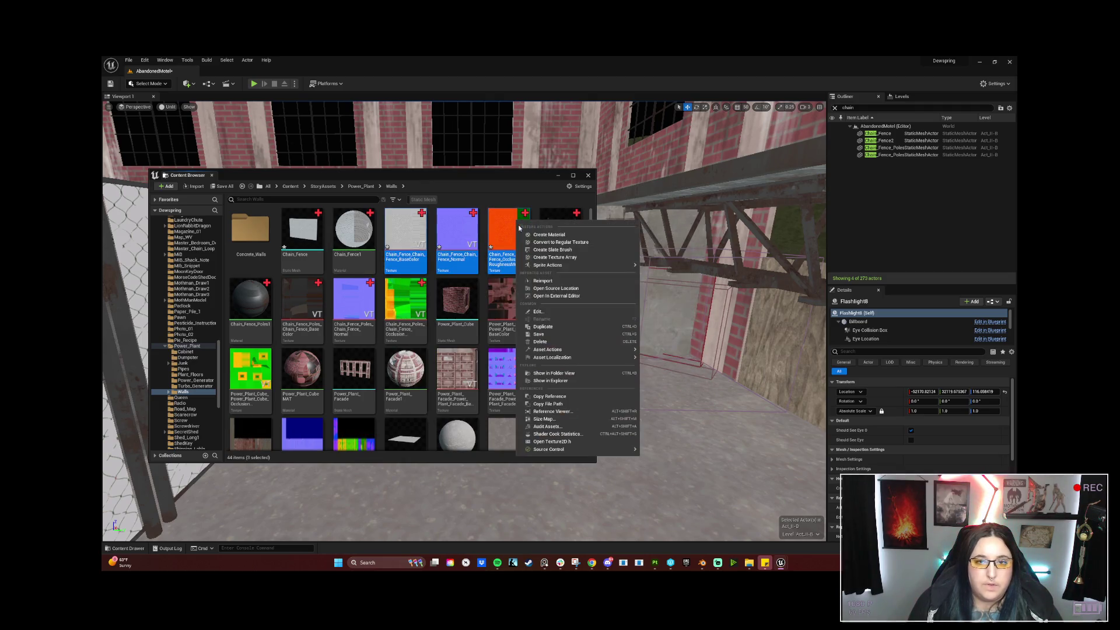
{"action": "left_click", "coordinate": [543, 281]}
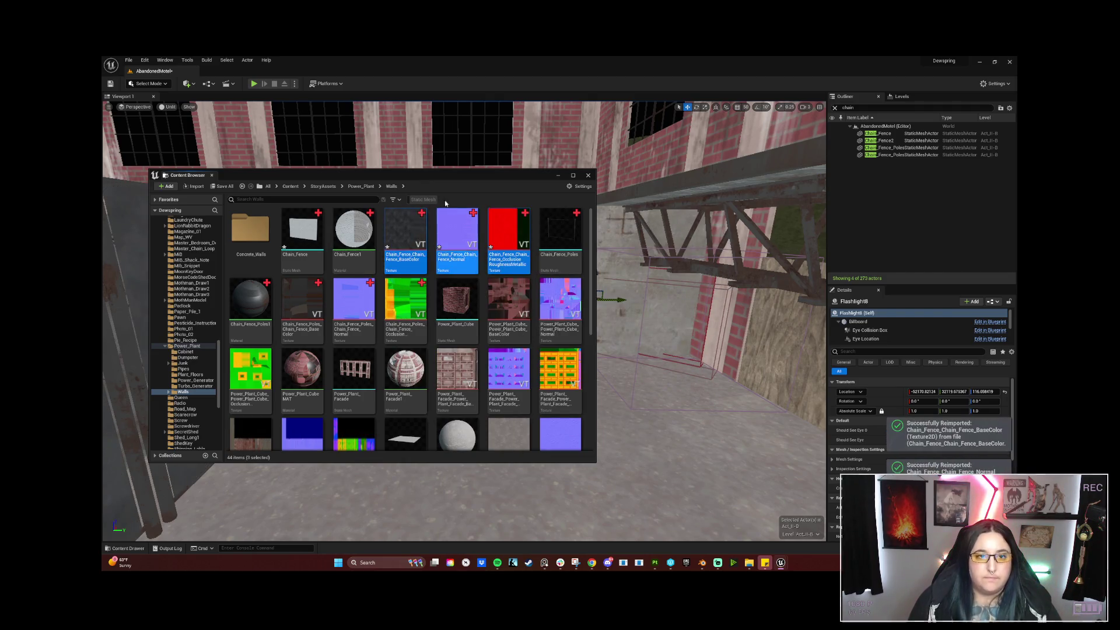
Close the Content Browser and fly the viewport up to inspect the fence corner.
{"action": "left_click_drag", "start_coordinate": [519, 175], "coordinate": [685, 168]}
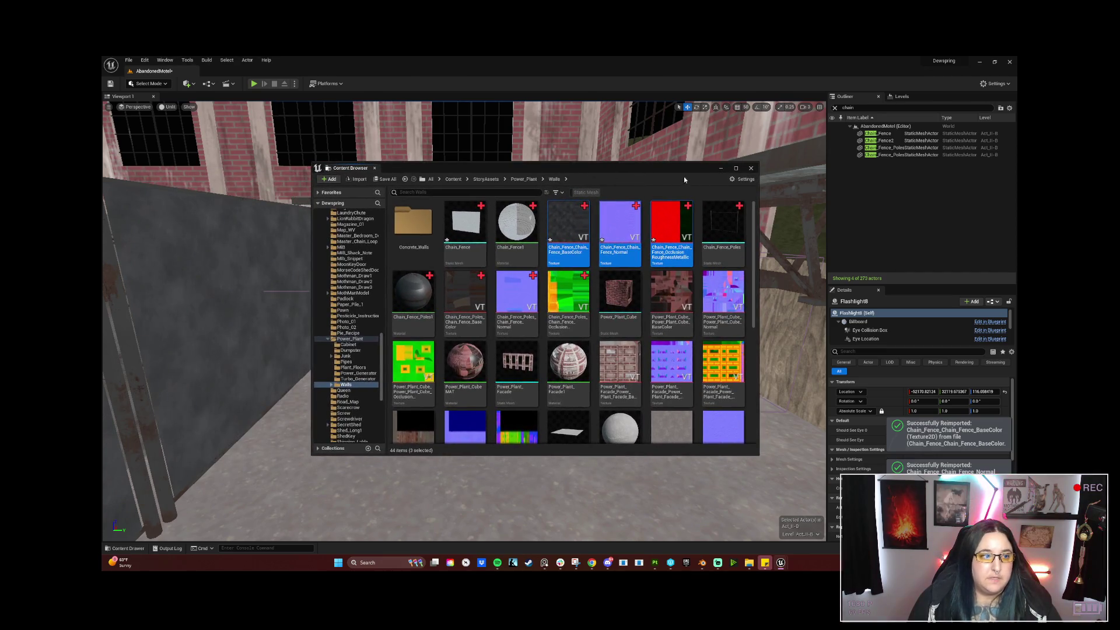
{"action": "left_click", "coordinate": [750, 167]}
{"action": "right_click_drag", "start_coordinate": [560, 315], "coordinate": [561, 315]}
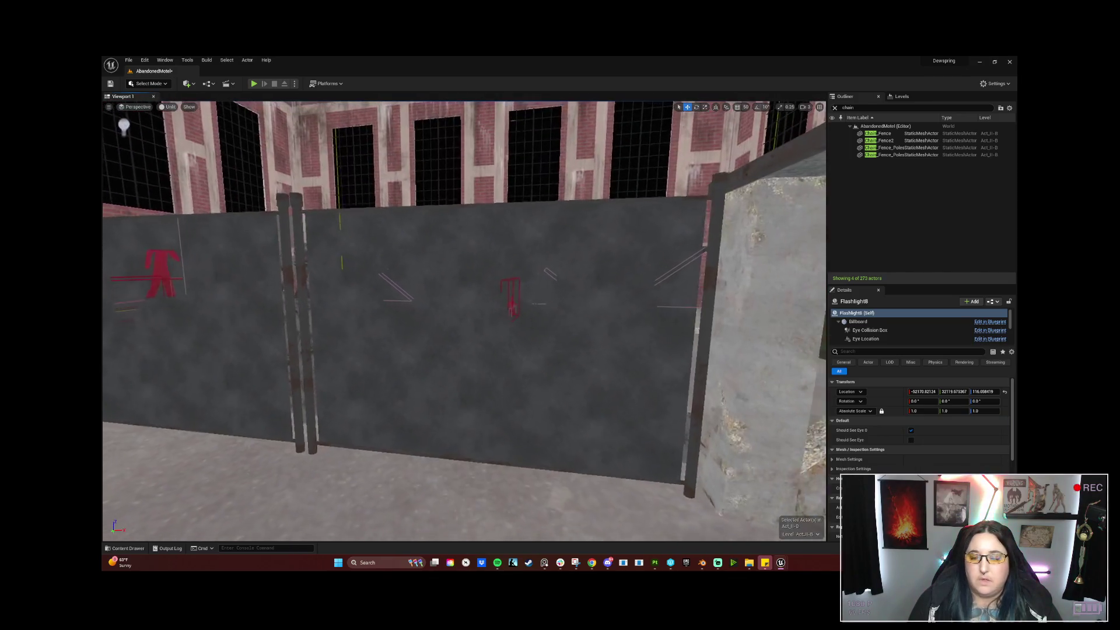
{"action": "right_click_drag", "start_coordinate": [551, 269], "coordinate": [551, 269]}
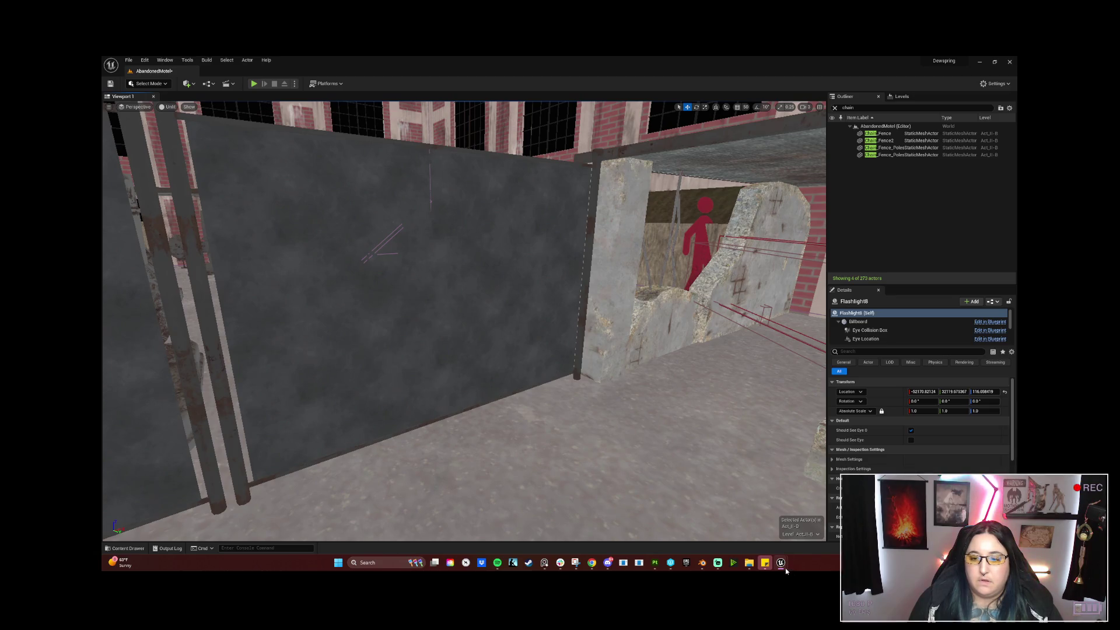
{"action": "mouse_move", "coordinate": [780, 563]}
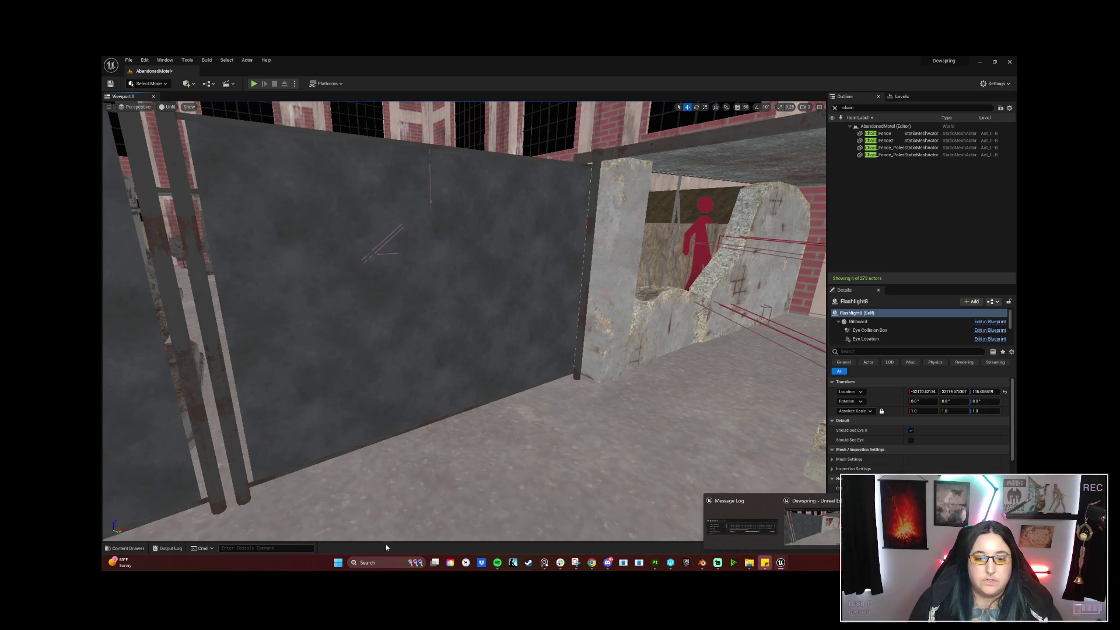
Undock the Content Browser and show all asset types in Power_Plant > Walls.
{"action": "left_click", "coordinate": [126, 548]}
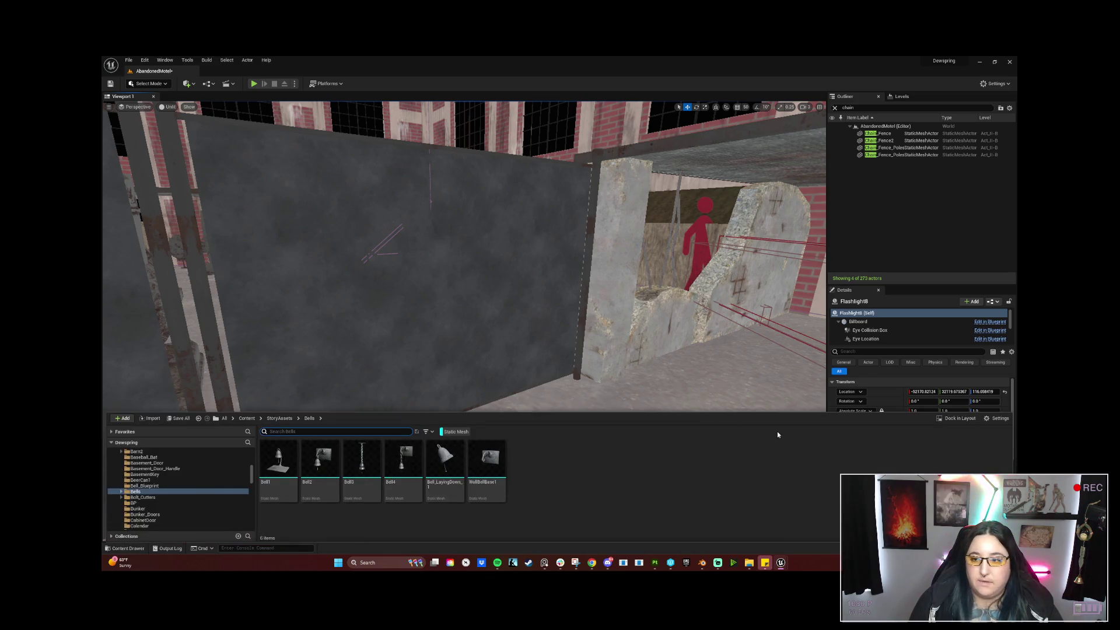
{"action": "left_click", "coordinate": [951, 420]}
{"action": "scroll", "coordinate": [359, 350], "scroll_direction": "down", "scroll_amount": 5}
{"action": "scroll", "coordinate": [364, 385], "scroll_direction": "down", "scroll_amount": 5}
{"action": "scroll", "coordinate": [363, 385], "scroll_direction": "down", "scroll_amount": 3}
{"action": "scroll", "coordinate": [359, 372], "scroll_direction": "down", "scroll_amount": 3}
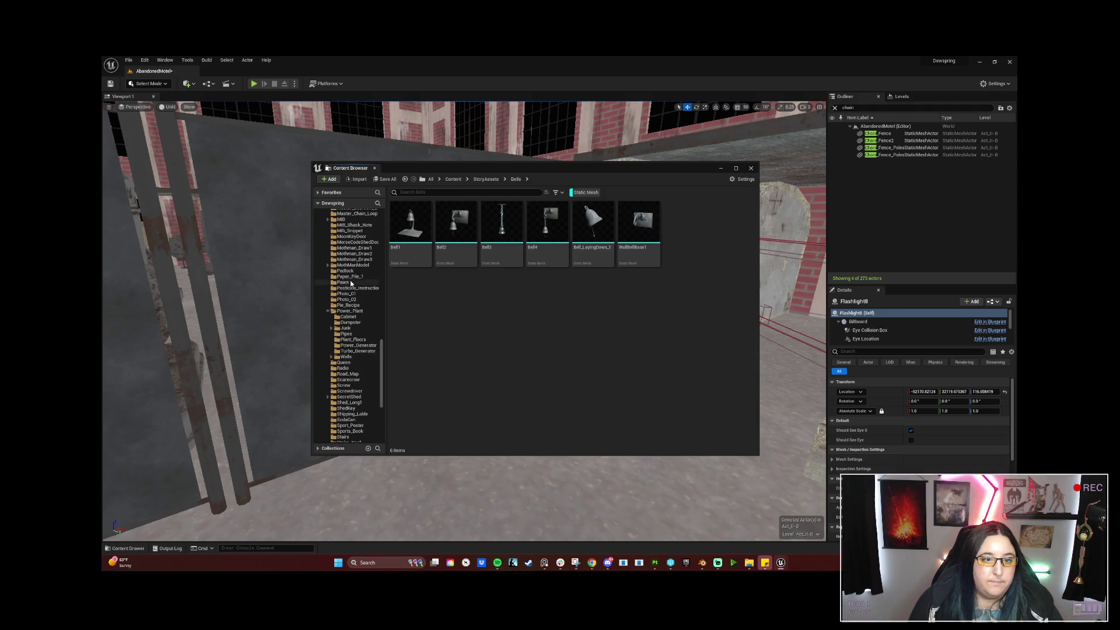
{"action": "left_click", "coordinate": [354, 311]}
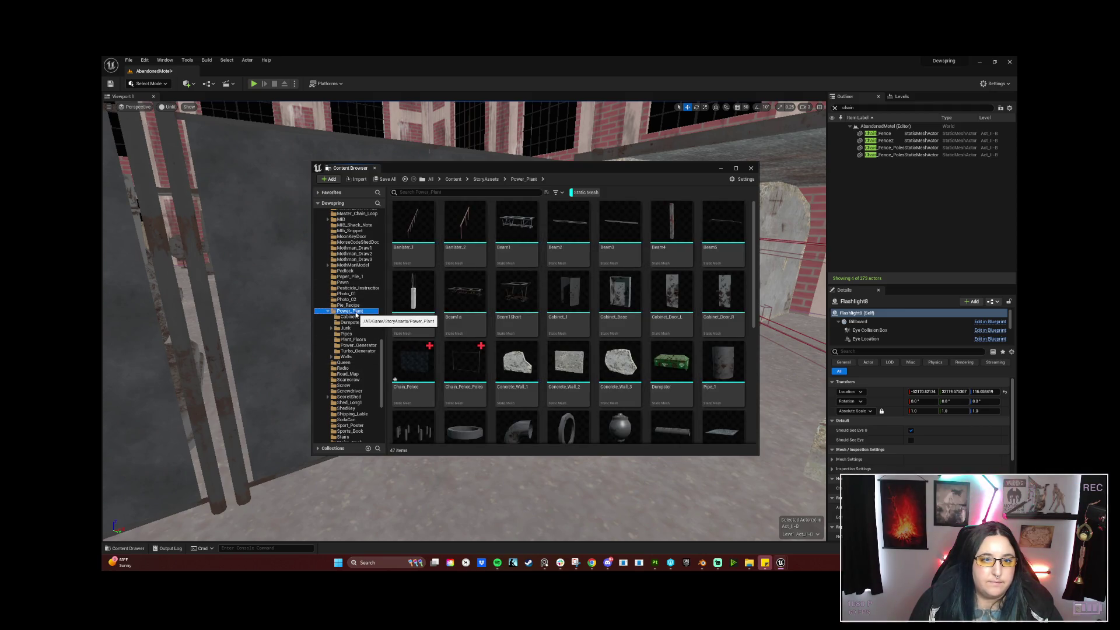
{"action": "left_click", "coordinate": [350, 356]}
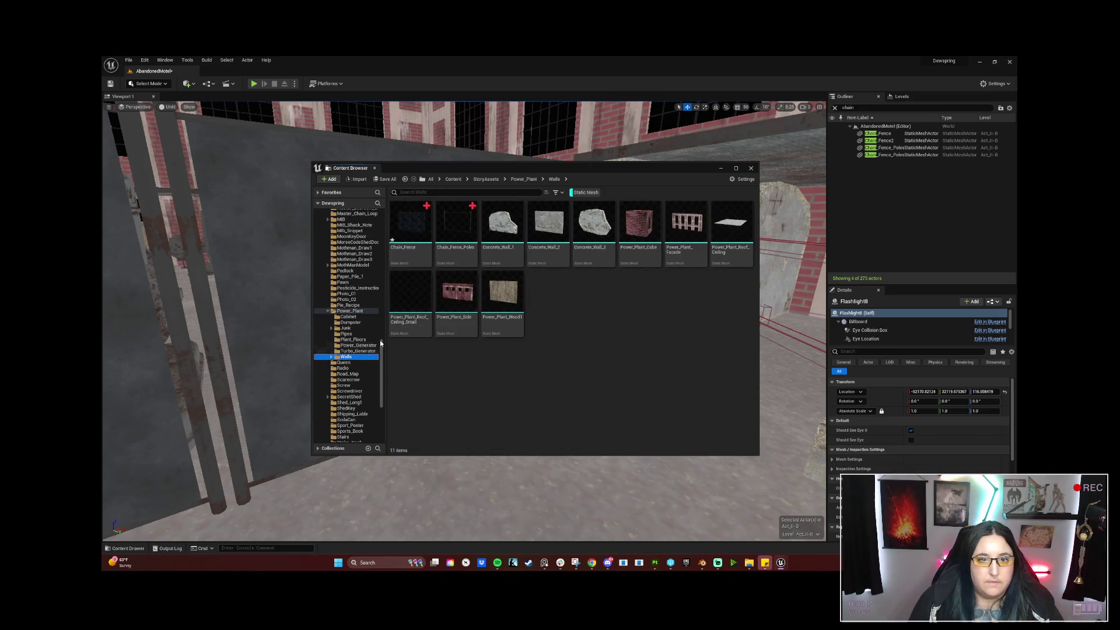
{"action": "left_click", "coordinate": [585, 192]}
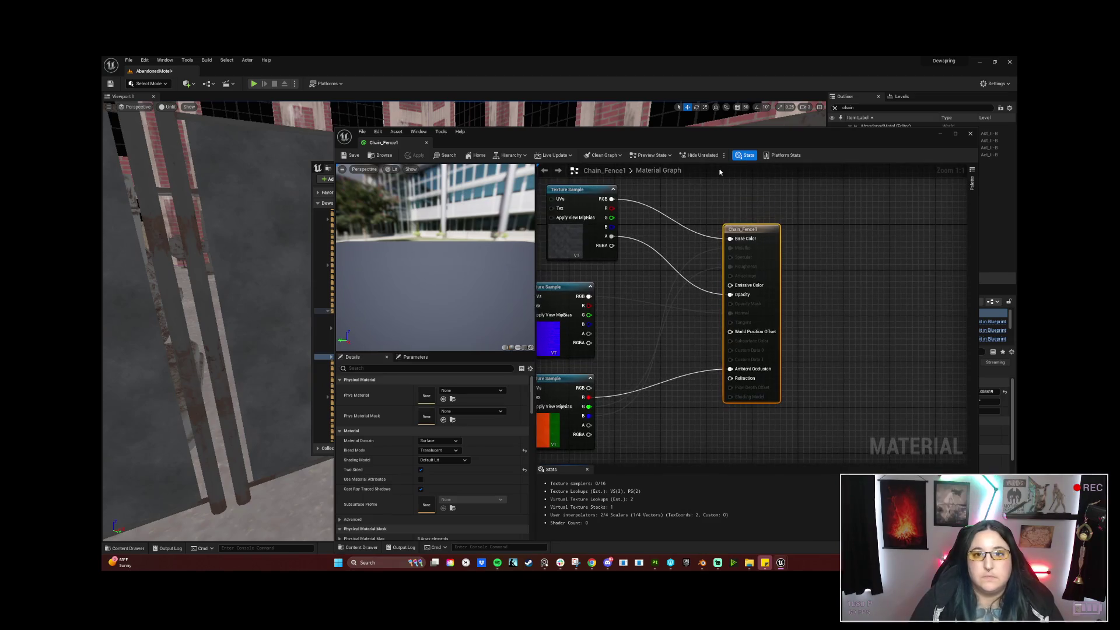
Bring up the Chain_Fence1 material graph and disconnect the alpha from Opacity.
{"action": "left_click", "coordinate": [382, 155]}
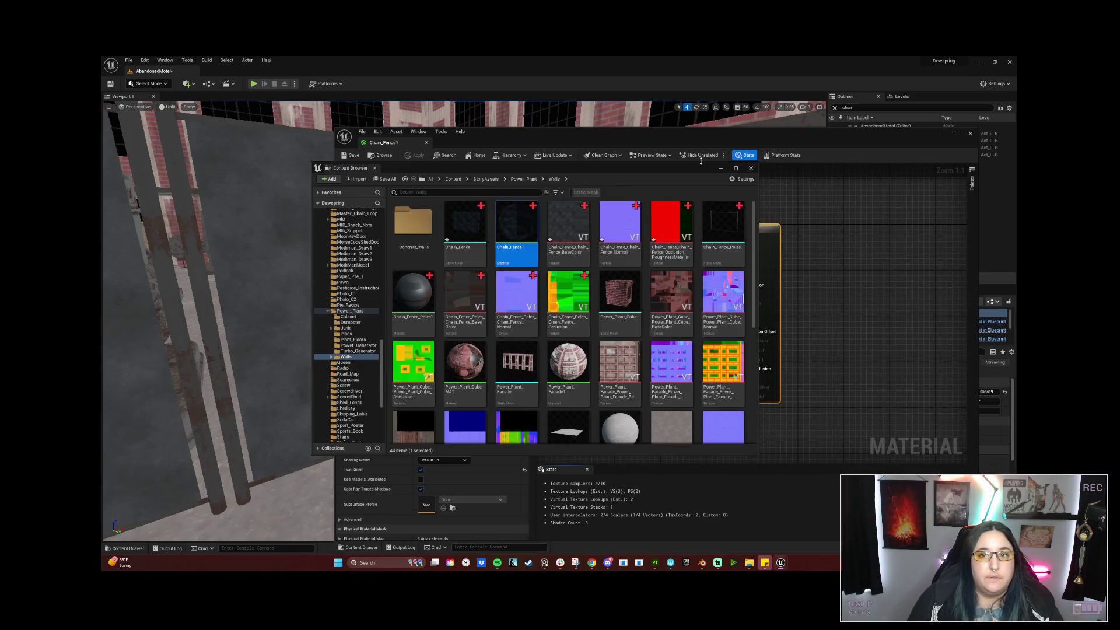
{"action": "left_click", "coordinate": [720, 169]}
{"action": "mouse_move", "coordinate": [435, 263]}
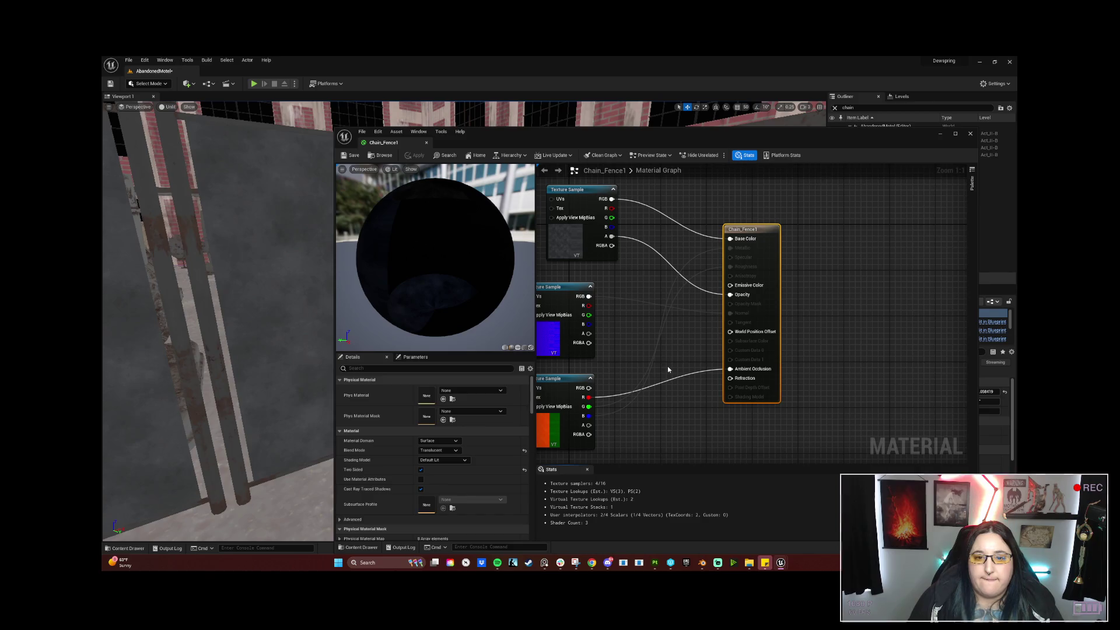
{"action": "left_click", "coordinate": [657, 338]}
{"action": "mouse_move", "coordinate": [630, 329]}
{"action": "right_mouse_down"}
{"action": "mouse_move", "coordinate": [700, 337]}
{"action": "mouse_move", "coordinate": [691, 330]}
{"action": "right_mouse_up"}
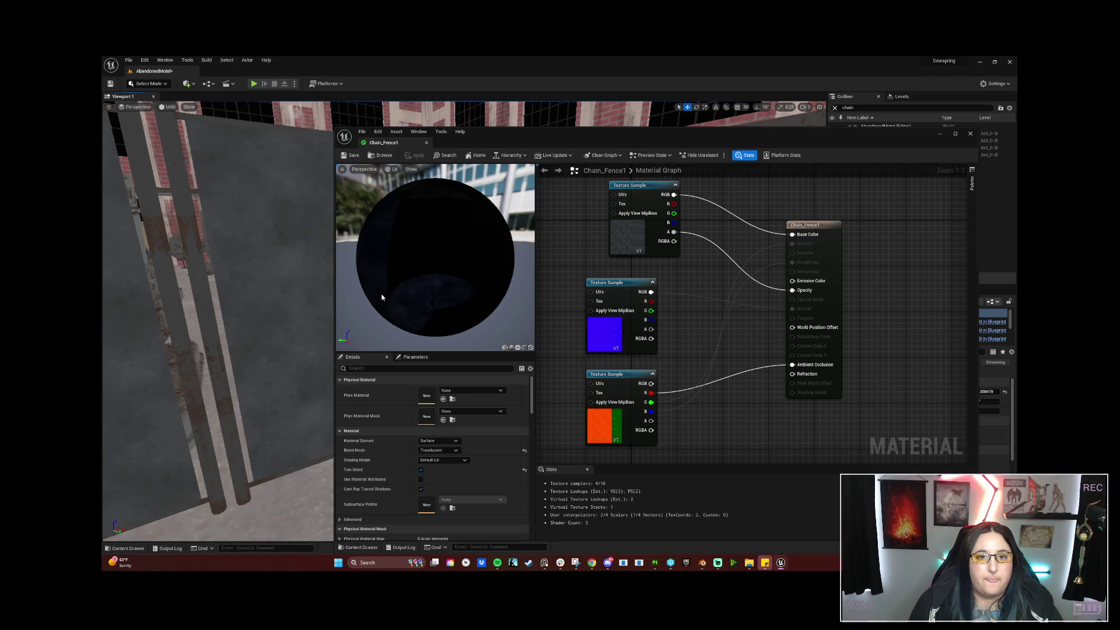
{"action": "left_click", "coordinate": [673, 231], "text": "alt"}
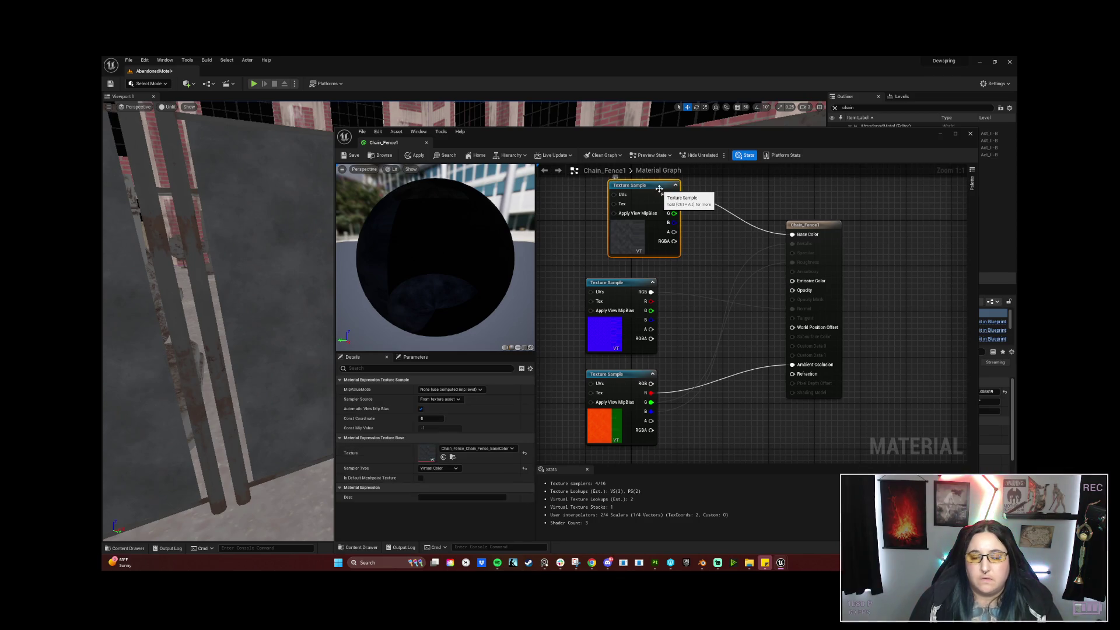
Delete the base colour, normal map and remaining Texture Sample nodes.
{"action": "left_click", "coordinate": [659, 191]}
{"action": "key", "text": "Delete"}
{"action": "left_click", "coordinate": [629, 284]}
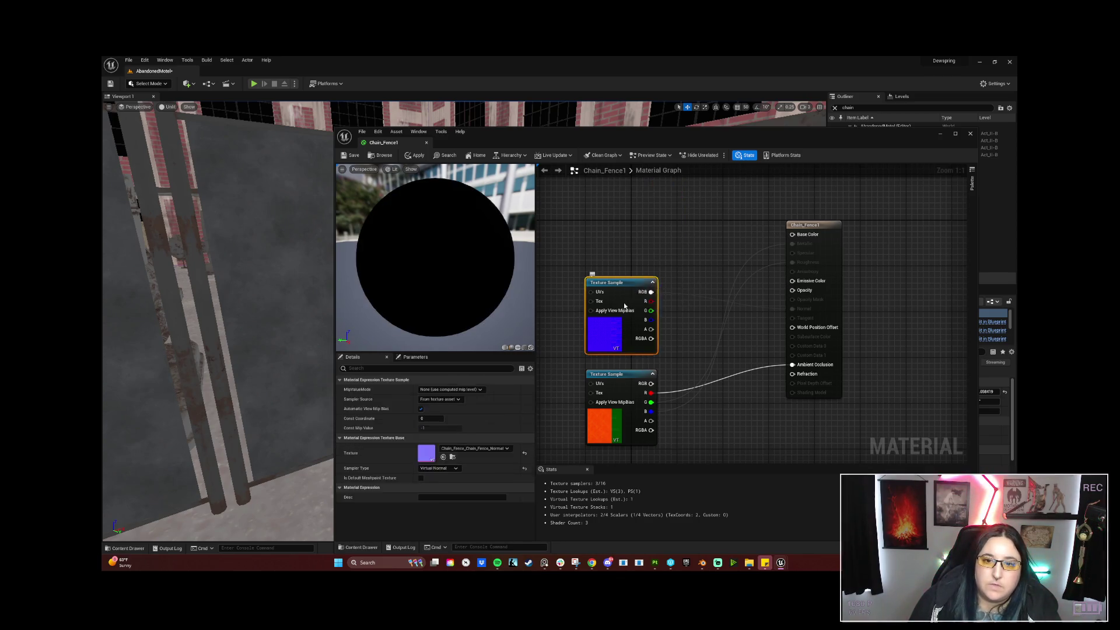
{"action": "key", "text": "Delete"}
{"action": "left_click", "coordinate": [616, 375]}
{"action": "key", "text": "Delete"}
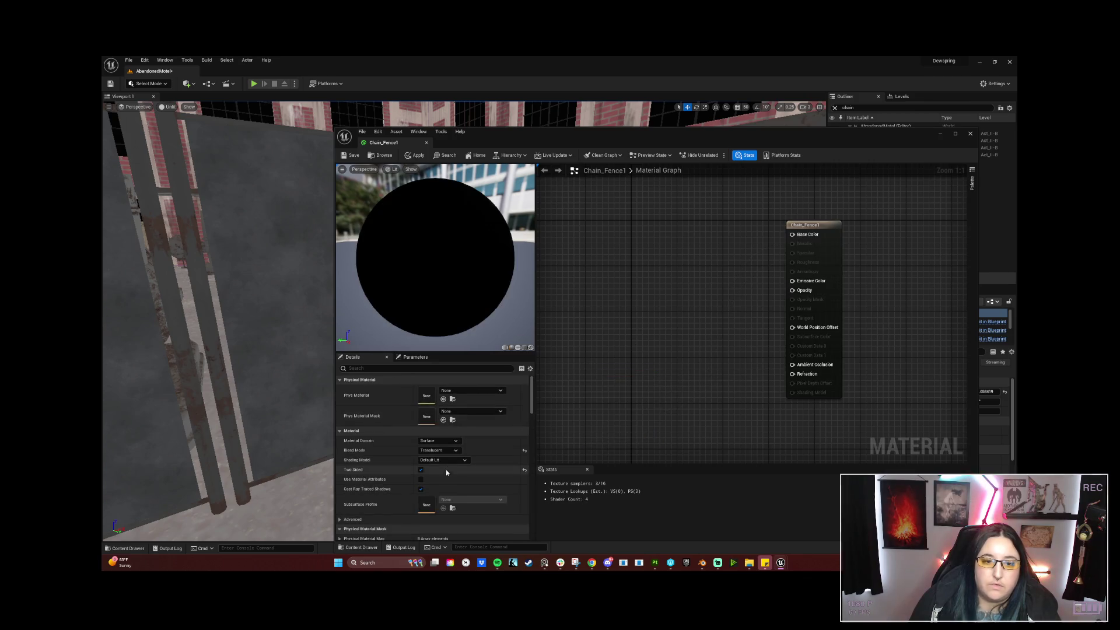
Set Blend Mode to Opaque and reposition and shrink the material editor window.
{"action": "left_click", "coordinate": [442, 450]}
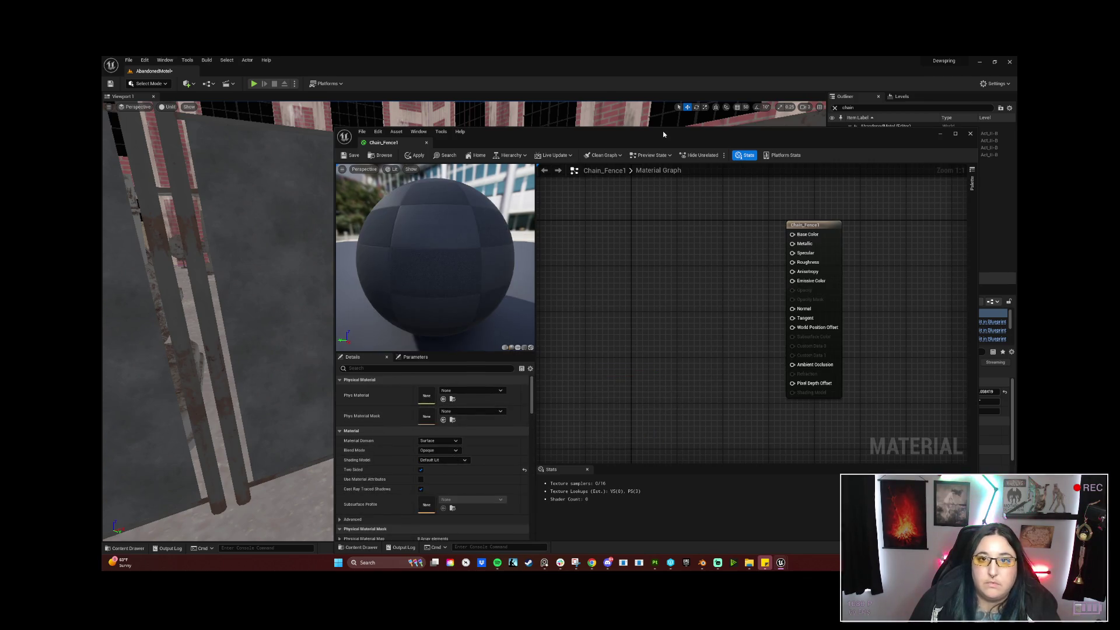
{"action": "left_click_drag", "start_coordinate": [663, 134], "coordinate": [688, 111]}
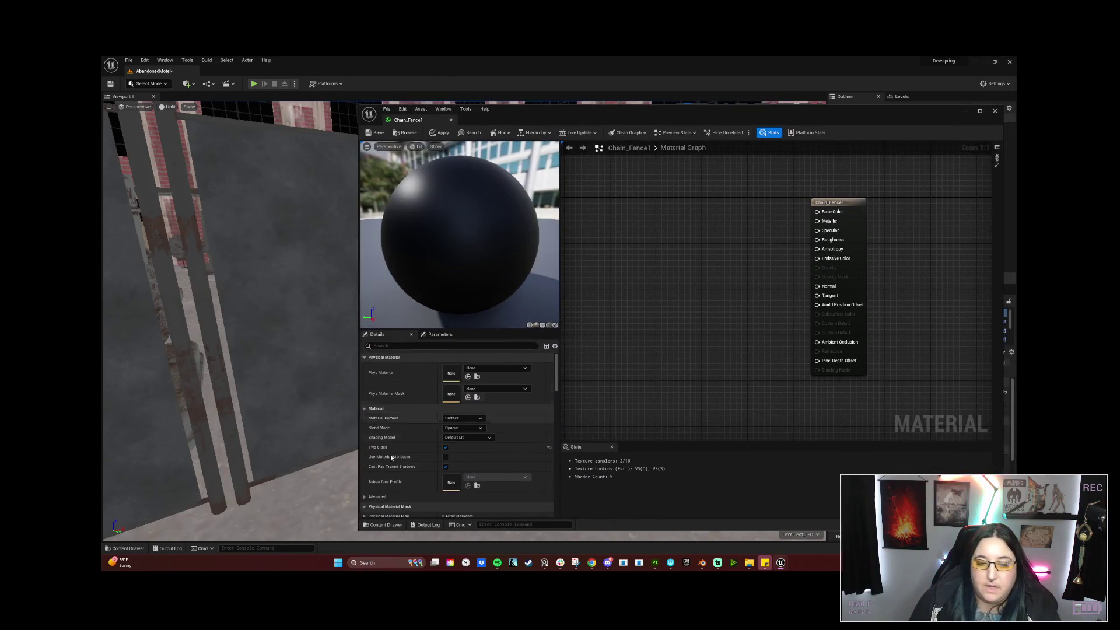
{"action": "left_click_drag", "start_coordinate": [360, 529], "coordinate": [476, 492]}
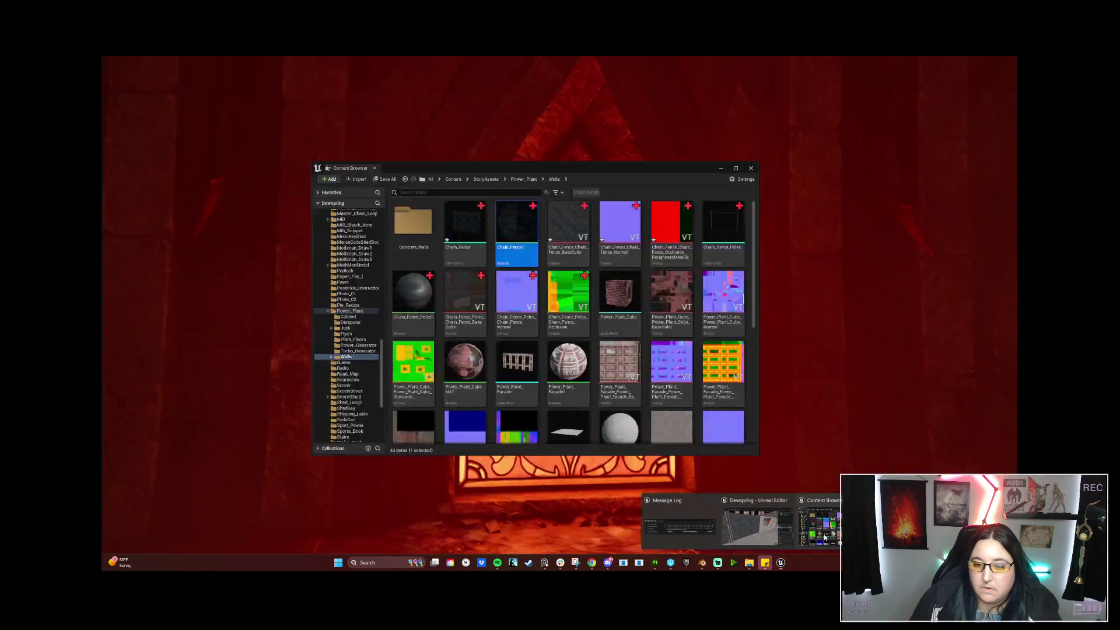
Drag the Chain_Fence BaseColor, Normal and ORM textures into the material graph.
{"action": "left_click", "coordinate": [818, 521]}
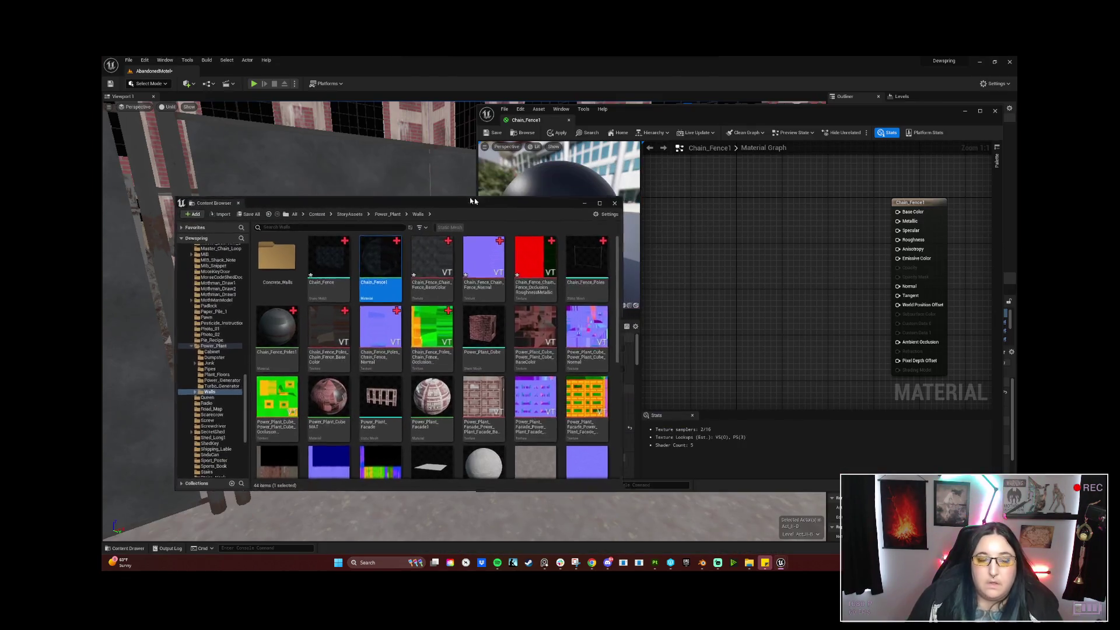
{"action": "left_click_drag", "start_coordinate": [610, 165], "coordinate": [428, 221]}
{"action": "left_click", "coordinate": [389, 284]}
{"action": "left_click", "coordinate": [477, 310], "text": "shift"}
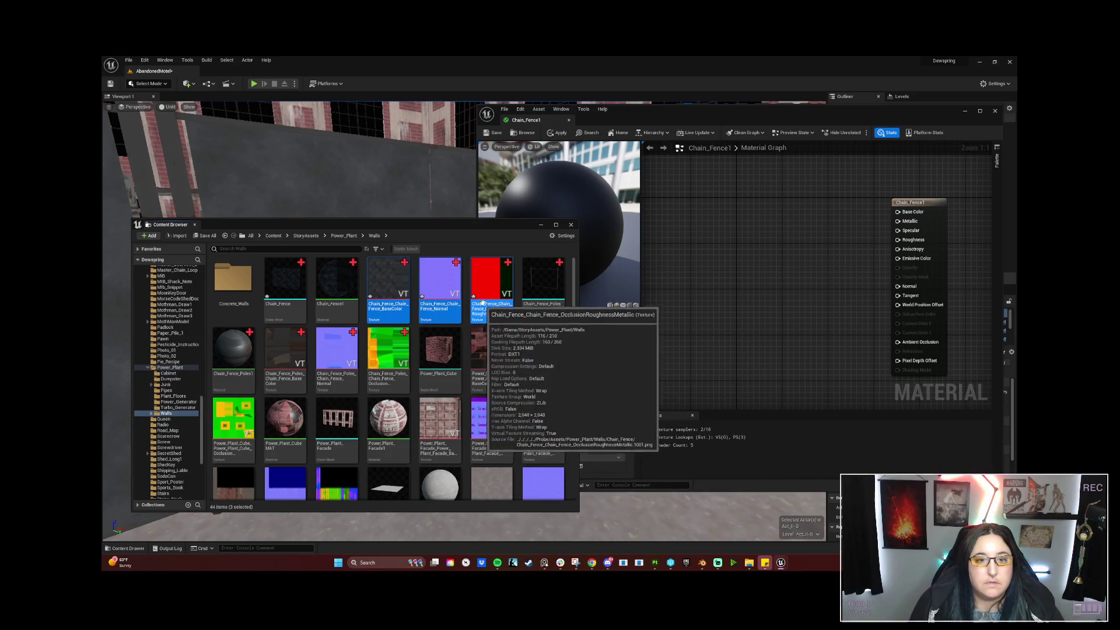
{"action": "left_click_drag", "start_coordinate": [479, 304], "coordinate": [687, 189]}
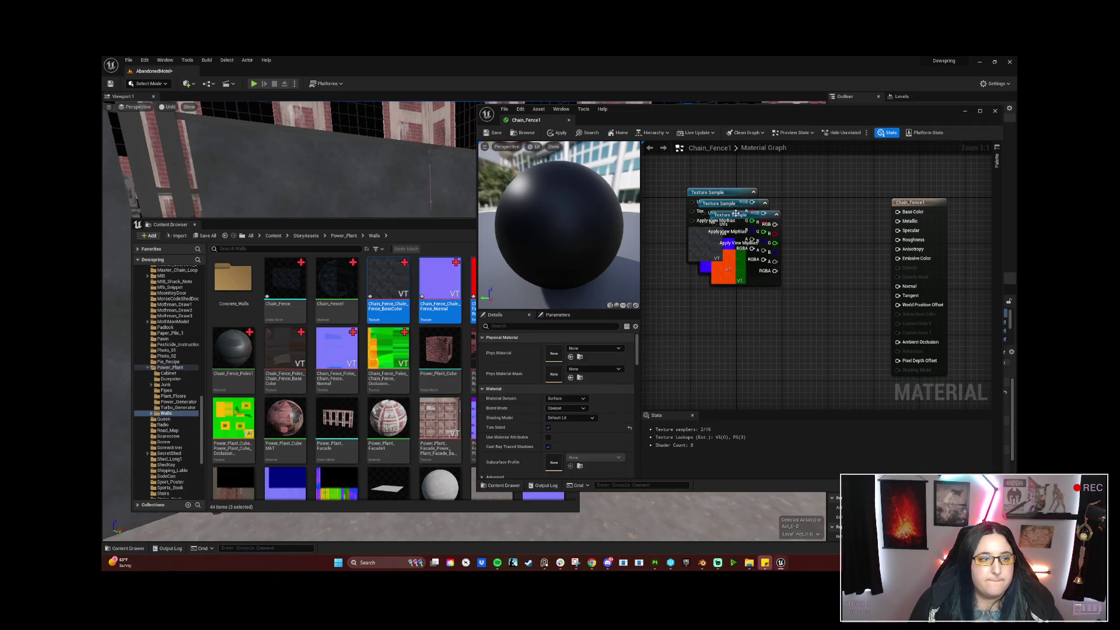
Spread the three texture sample nodes out, normal map below base colour.
{"action": "left_click_drag", "start_coordinate": [722, 193], "coordinate": [705, 163]}
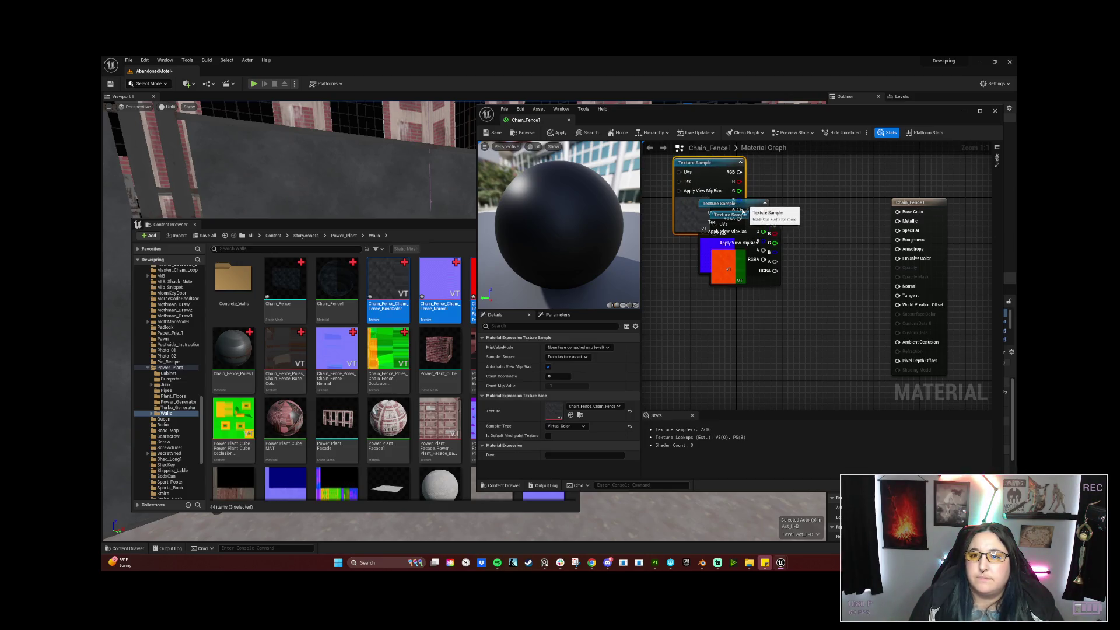
{"action": "left_click_drag", "start_coordinate": [749, 204], "coordinate": [736, 289]}
{"action": "mouse_move", "coordinate": [731, 221]}
{"action": "left_mouse_down"}
{"action": "mouse_move", "coordinate": [710, 351]}
{"action": "mouse_move", "coordinate": [711, 221]}
{"action": "mouse_move", "coordinate": [718, 357]}
{"action": "mouse_move", "coordinate": [714, 332]}
{"action": "left_mouse_up"}
{"action": "left_click_drag", "start_coordinate": [702, 271], "coordinate": [685, 244]}
Wire RGB to Base Color and Normal, ORM R/G/B to AO, Roughness, Metallic, and save.
{"action": "left_click_drag", "start_coordinate": [717, 171], "coordinate": [896, 212]}
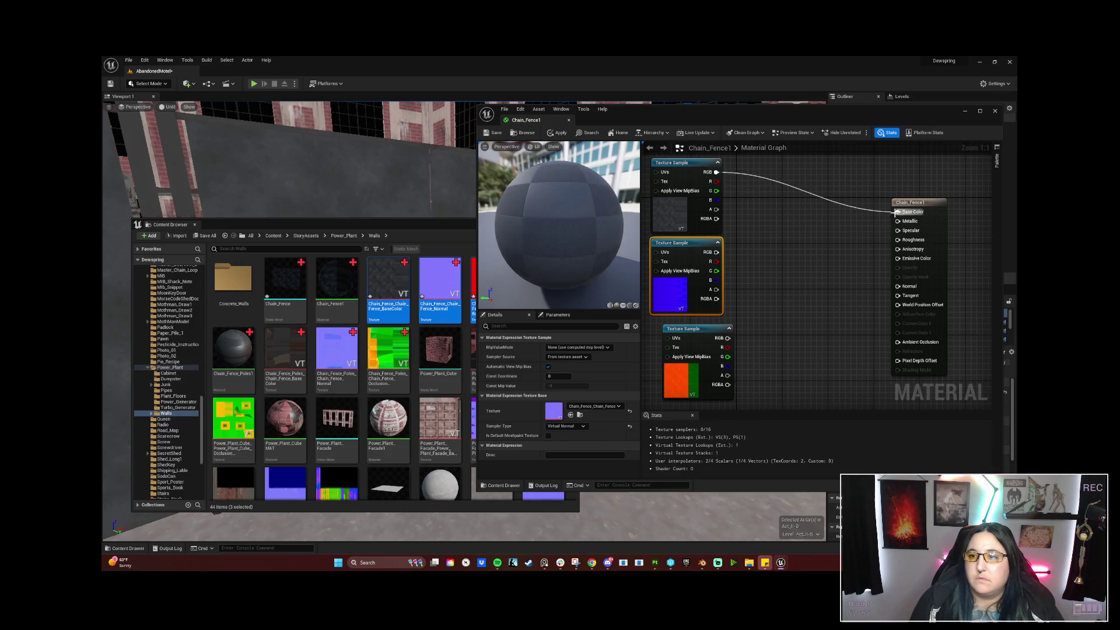
{"action": "left_click_drag", "start_coordinate": [716, 252], "coordinate": [898, 286]}
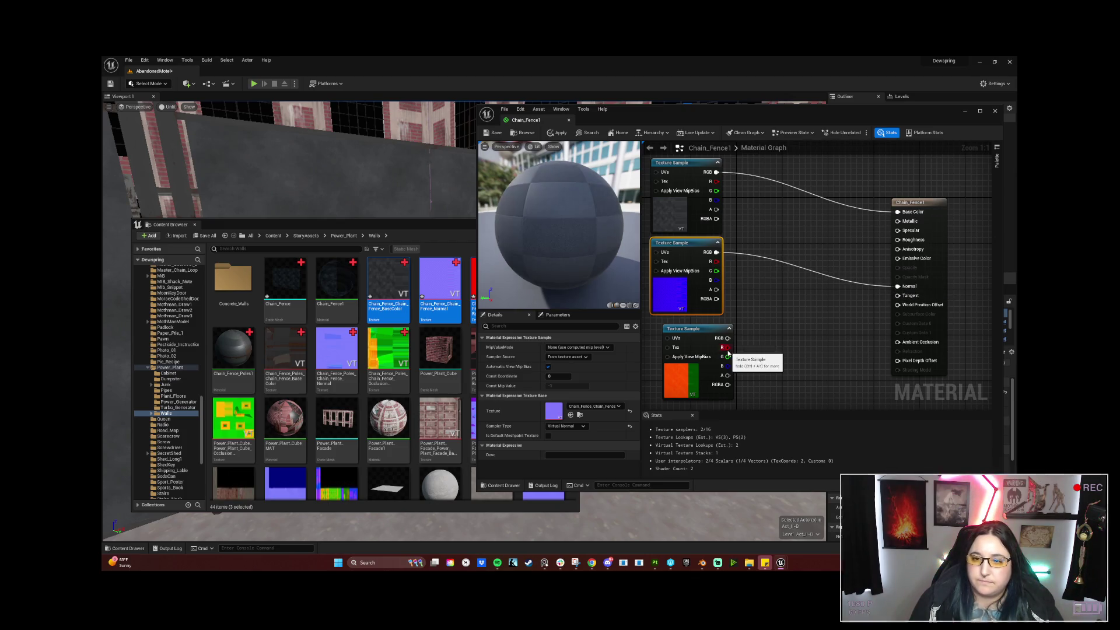
{"action": "left_click_drag", "start_coordinate": [726, 347], "coordinate": [898, 342]}
{"action": "left_click_drag", "start_coordinate": [726, 357], "coordinate": [898, 241]}
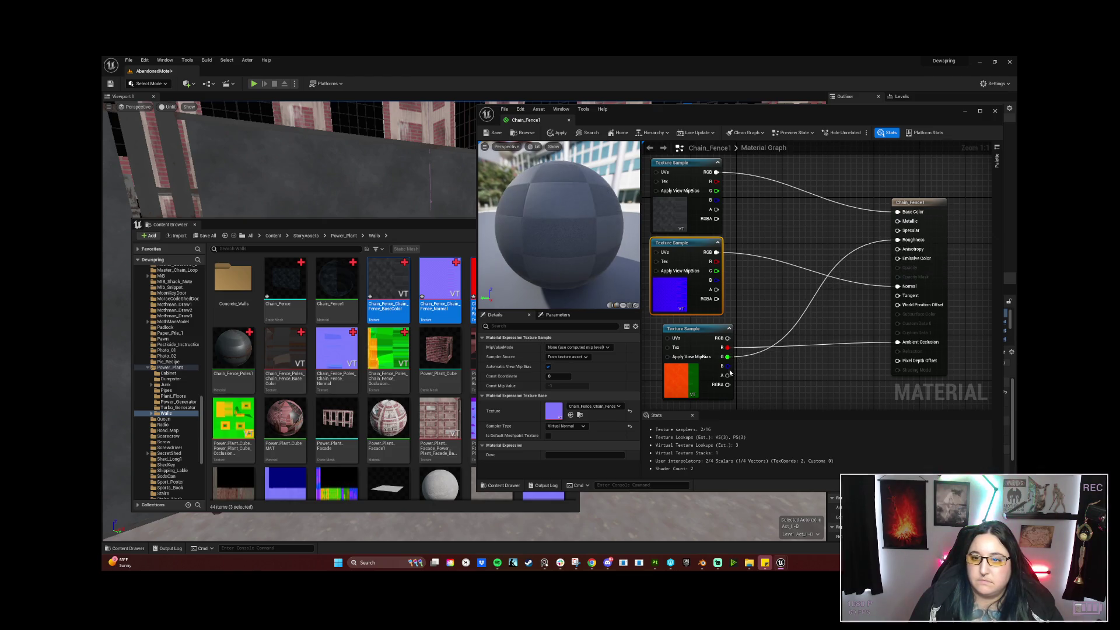
{"action": "left_click_drag", "start_coordinate": [726, 366], "coordinate": [897, 220]}
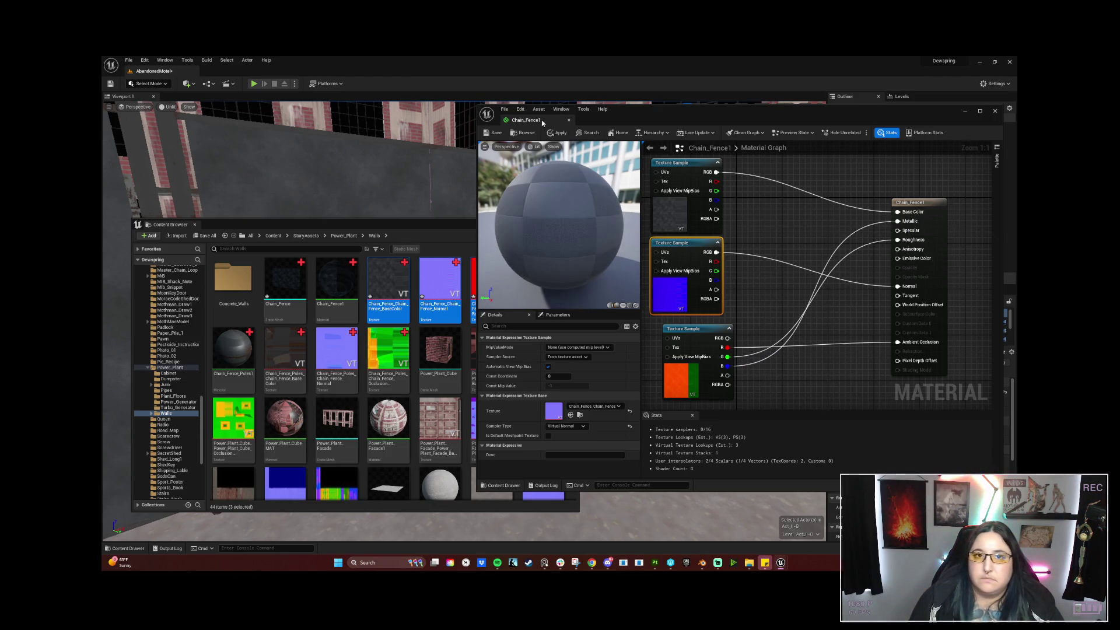
{"action": "left_click", "coordinate": [492, 133]}
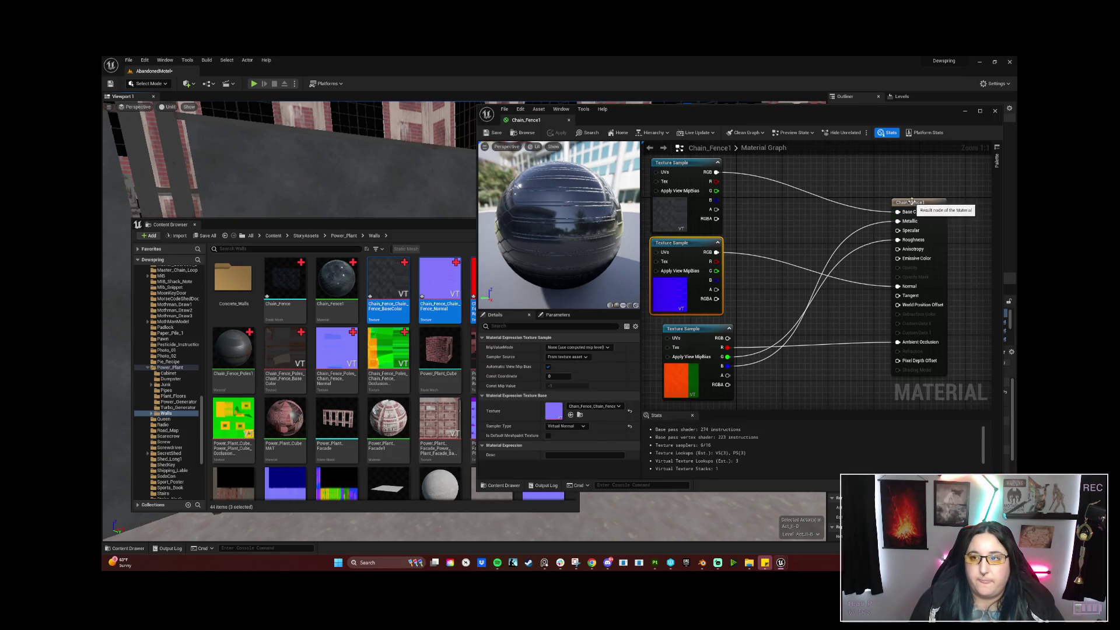
Set Chain_Fence1's Blend Mode to Translucent and save the material.
{"action": "left_click", "coordinate": [910, 203]}
{"action": "left_click", "coordinate": [567, 408]}
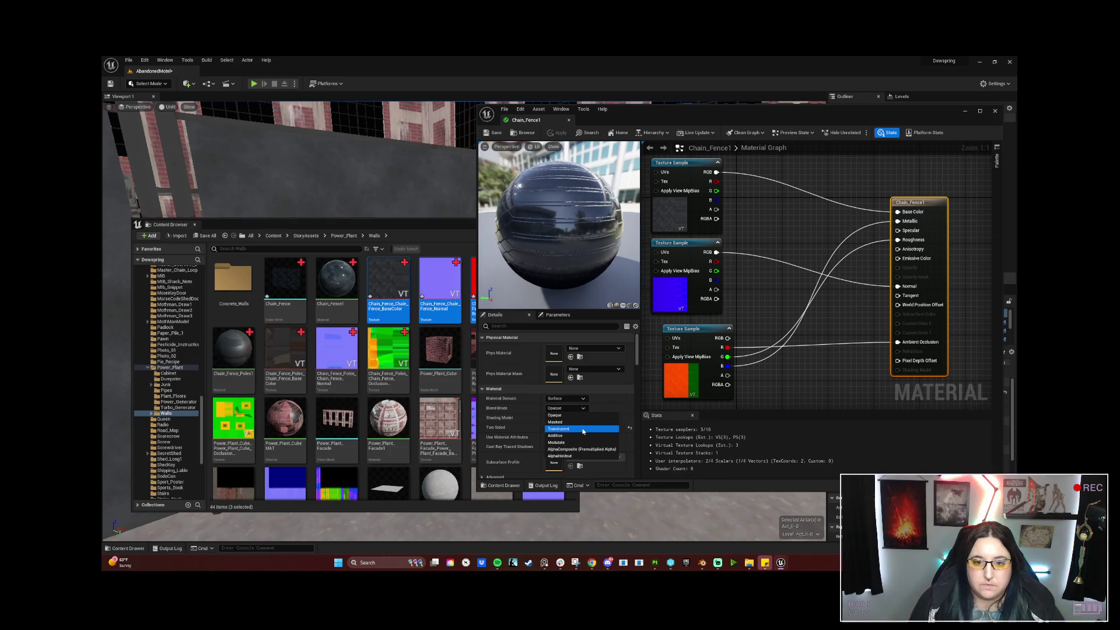
{"action": "left_click", "coordinate": [583, 429]}
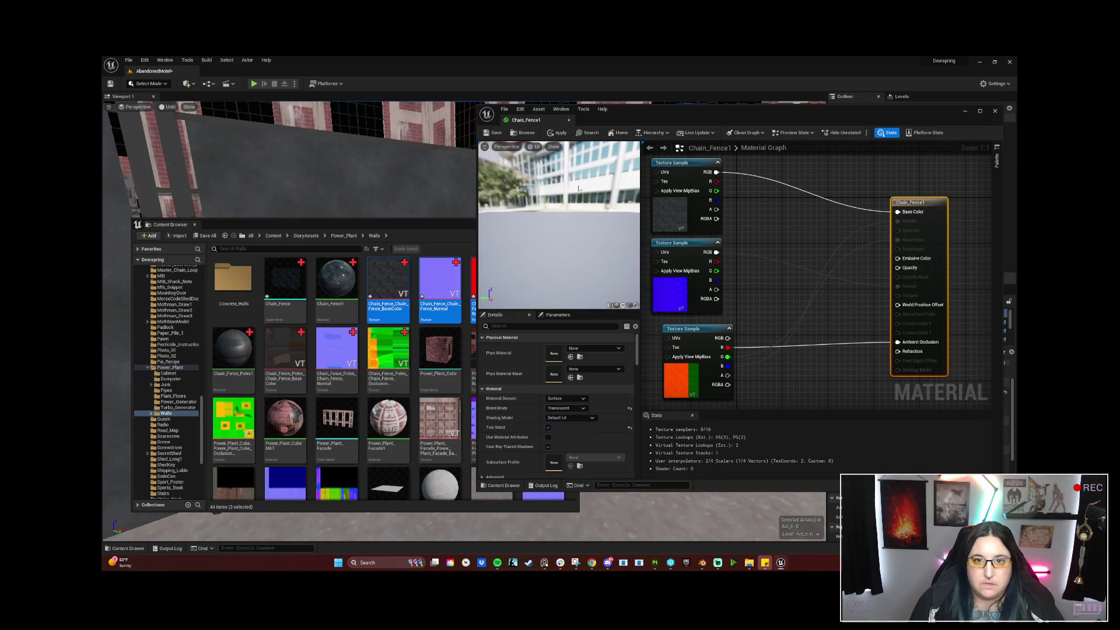
{"action": "left_click", "coordinate": [494, 133]}
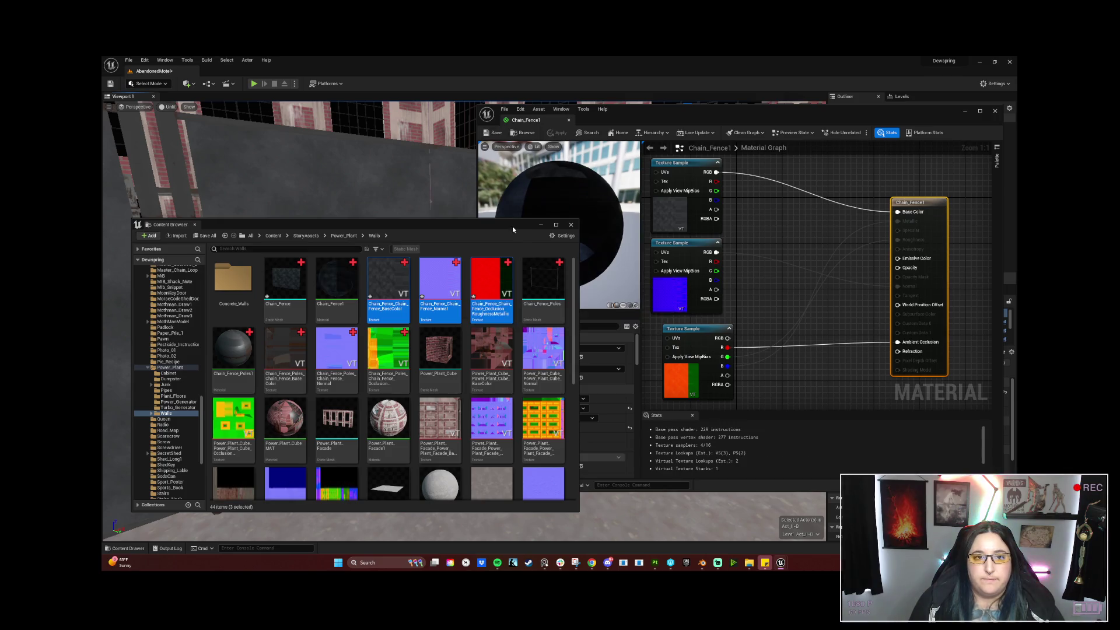
Wire the base colour texture's alpha into Opacity and save with Ctrl+S.
{"action": "left_click_drag", "start_coordinate": [503, 224], "coordinate": [621, 231]}
{"action": "left_click", "coordinate": [680, 107]}
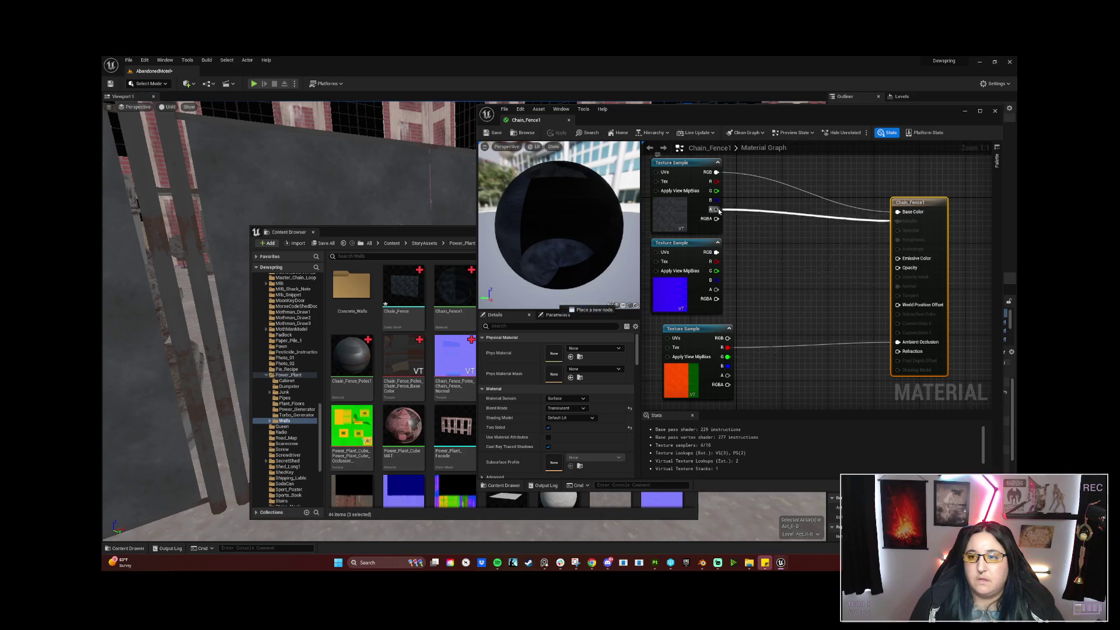
{"action": "left_click_drag", "start_coordinate": [715, 209], "coordinate": [899, 267]}
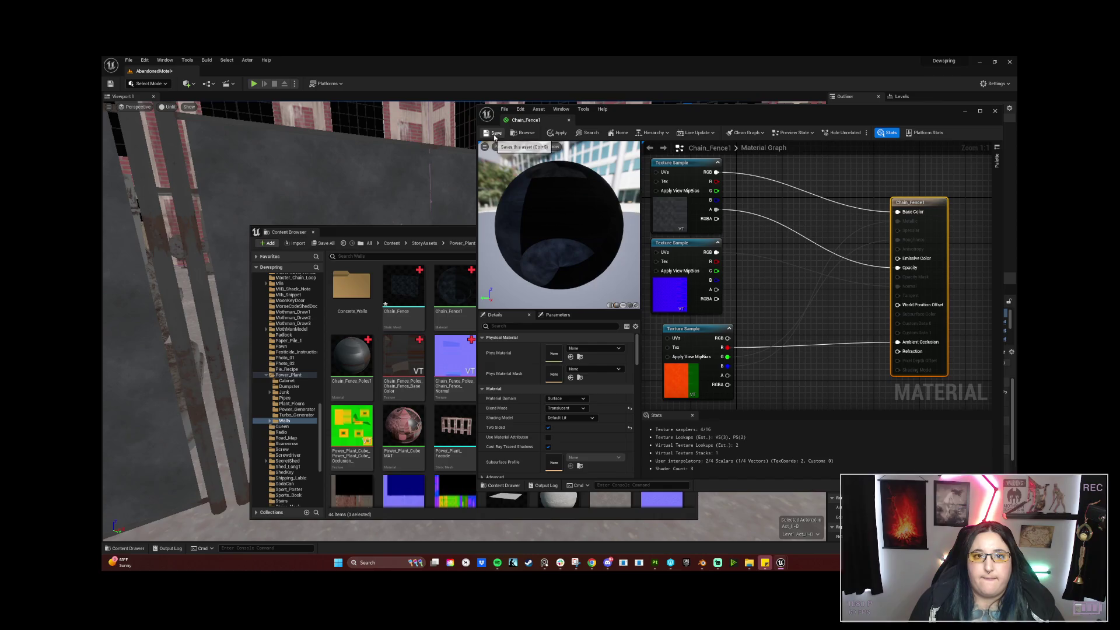
{"action": "key", "text": "ctrl+s"}
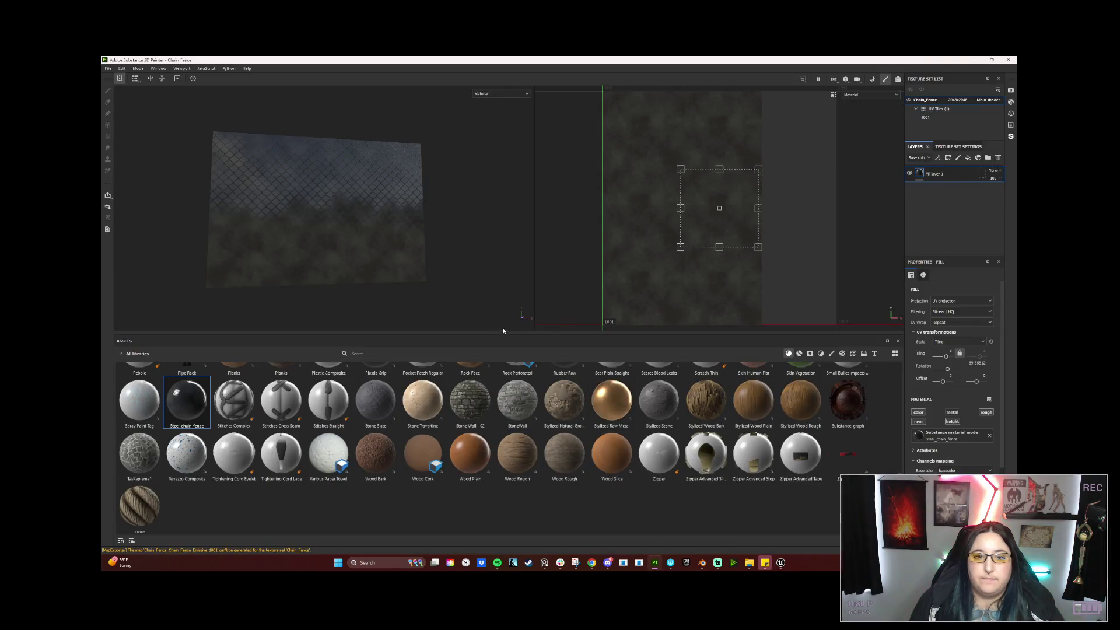
Drag the splitter down so the viewports grow and the Assets shelf shrinks.
{"action": "left_click_drag", "start_coordinate": [505, 338], "coordinate": [516, 428]}
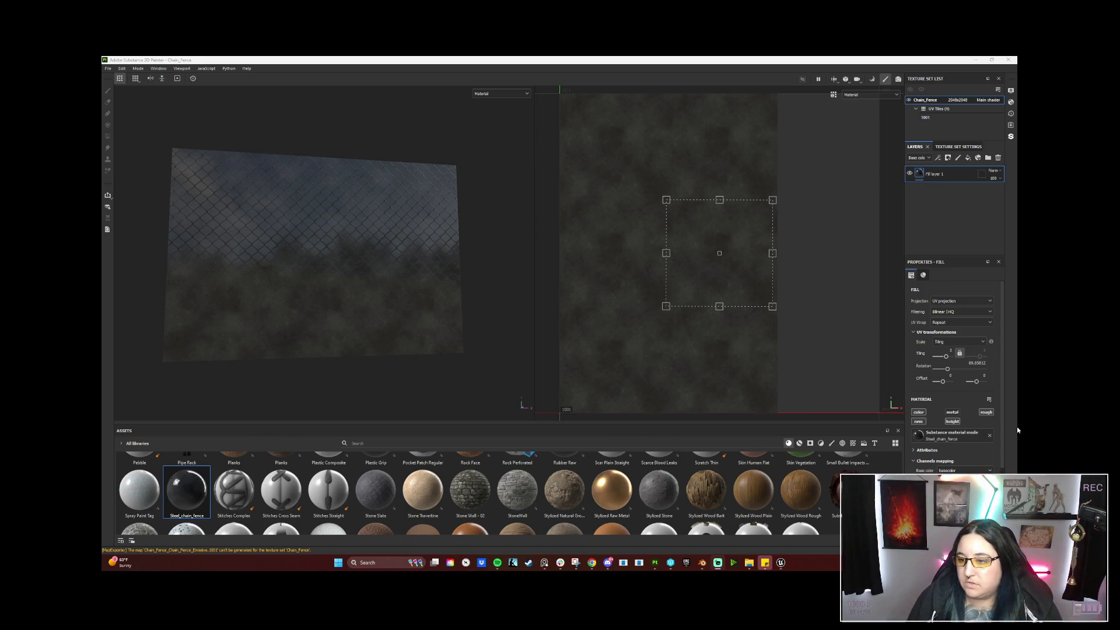
{"action": "scroll", "coordinate": [1003, 428], "scroll_direction": "down", "scroll_amount": 3}
Map the fill layer's Mask channel to opacity, revealing the chain-link pattern.
{"action": "left_click", "coordinate": [975, 436]}
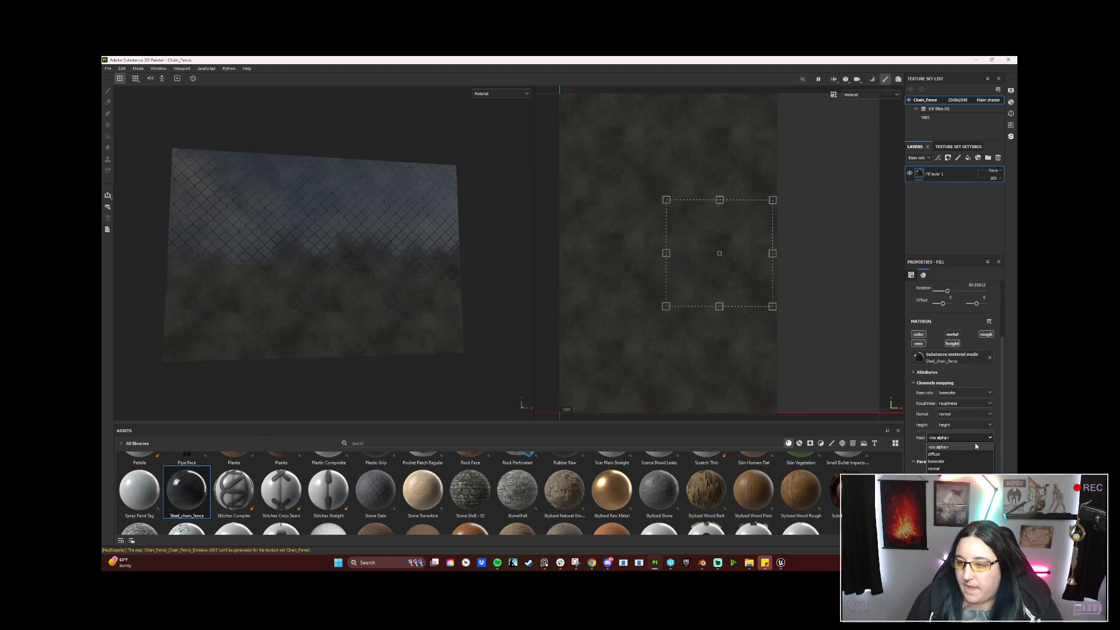
{"action": "left_click", "coordinate": [936, 460]}
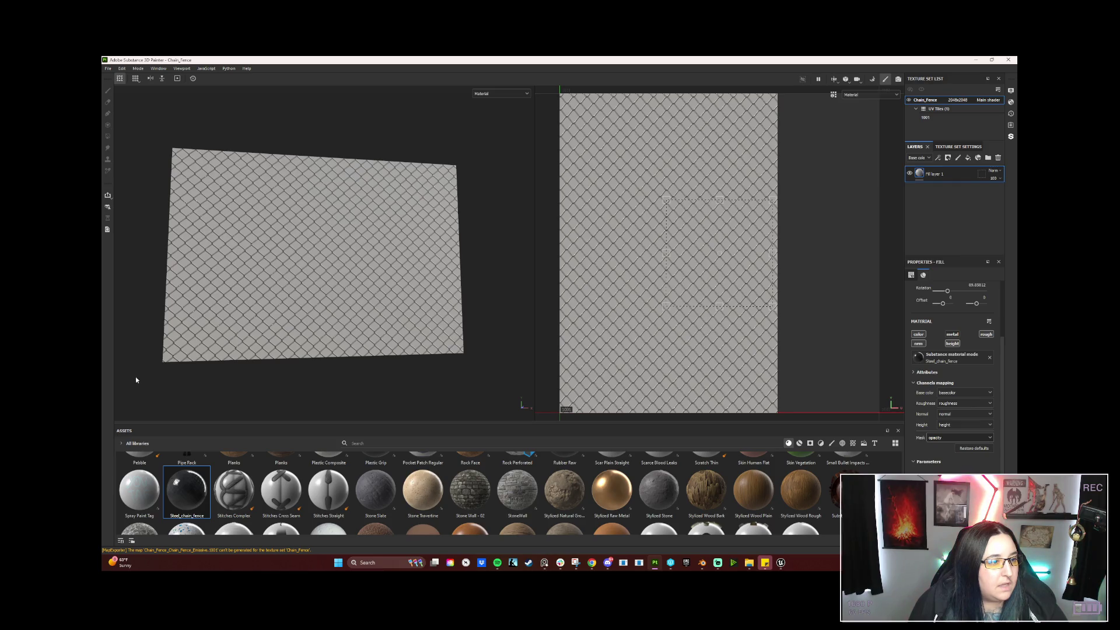
{"action": "left_click", "coordinate": [107, 68]}
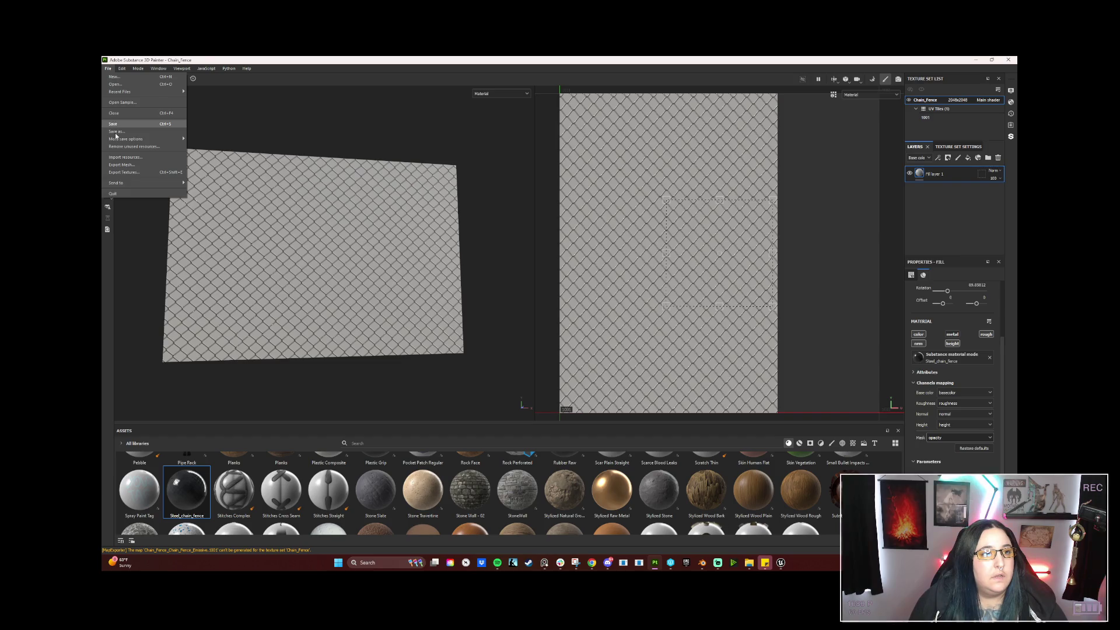
Start a texture export, close its window, and switch to Texture Set Settings.
{"action": "left_click", "coordinate": [232, 196]}
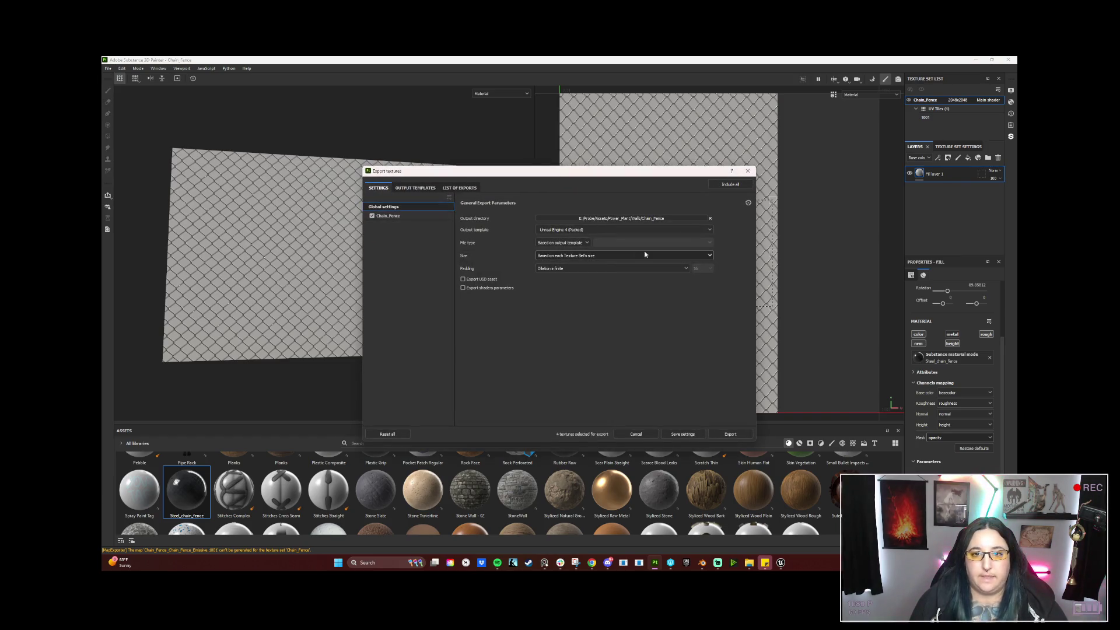
{"action": "left_click", "coordinate": [732, 435]}
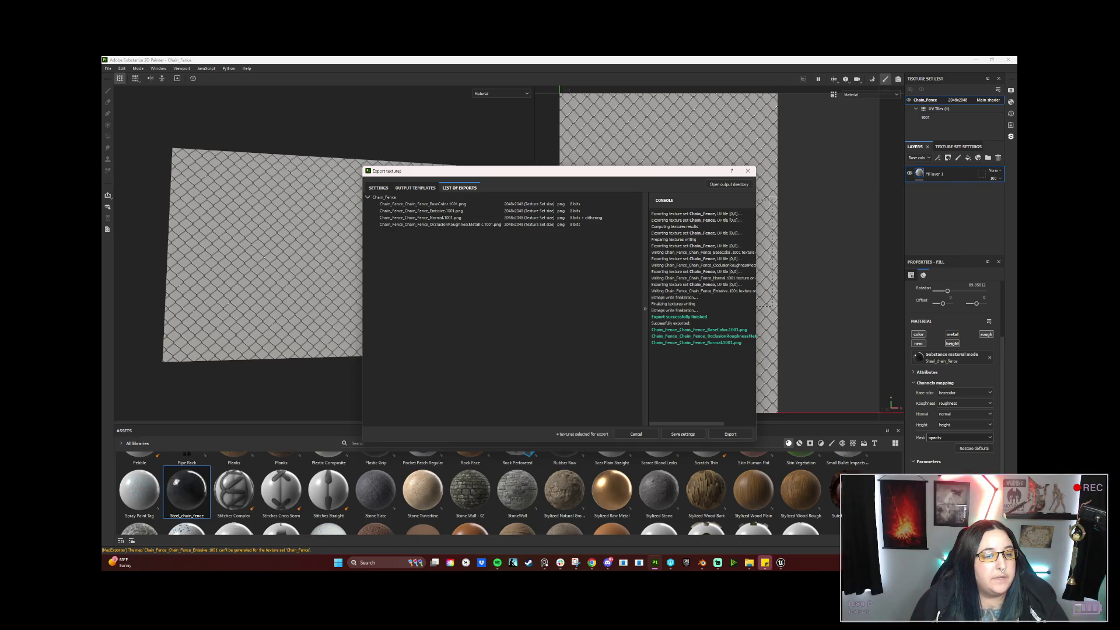
{"action": "left_click", "coordinate": [747, 171]}
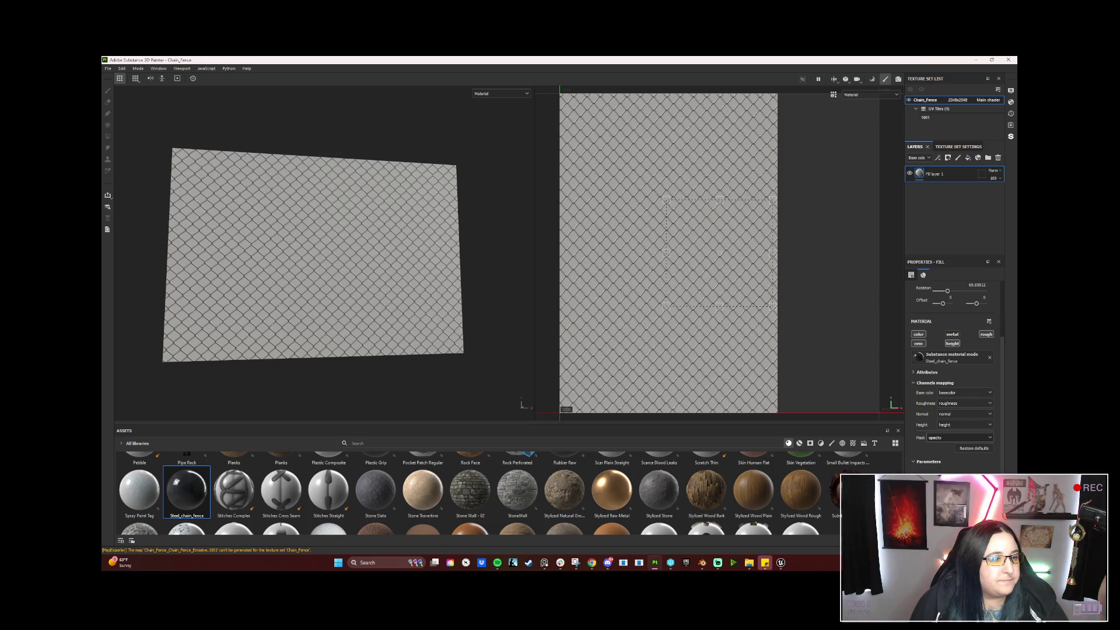
{"action": "left_click", "coordinate": [959, 146]}
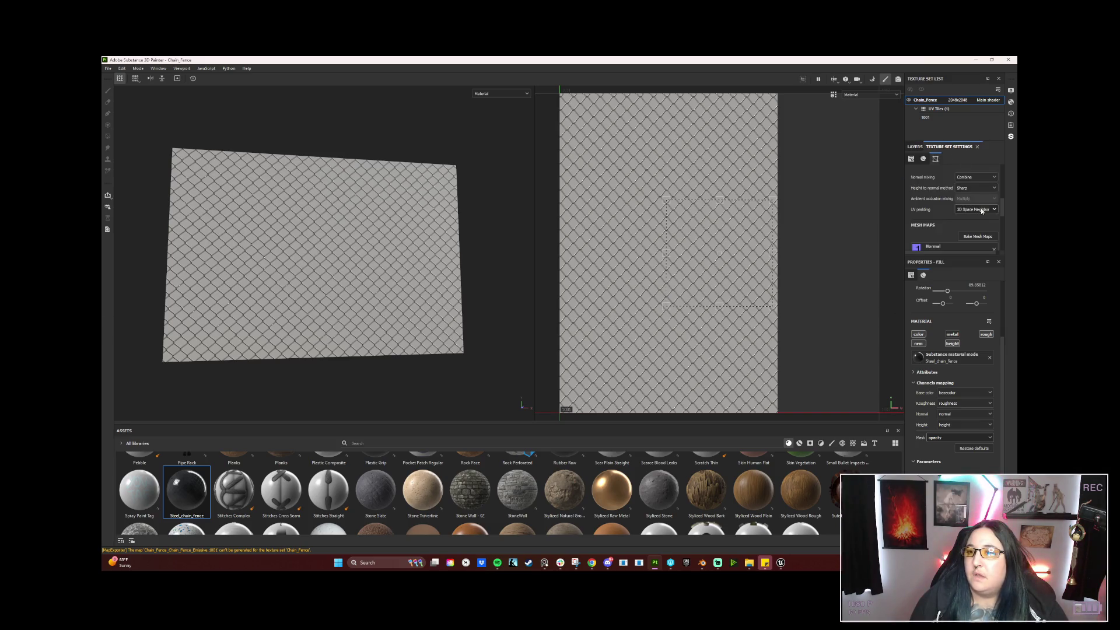
Enter Bake Mesh Maps mode and switch to the YouTube tutorial window.
{"action": "left_click", "coordinate": [977, 236]}
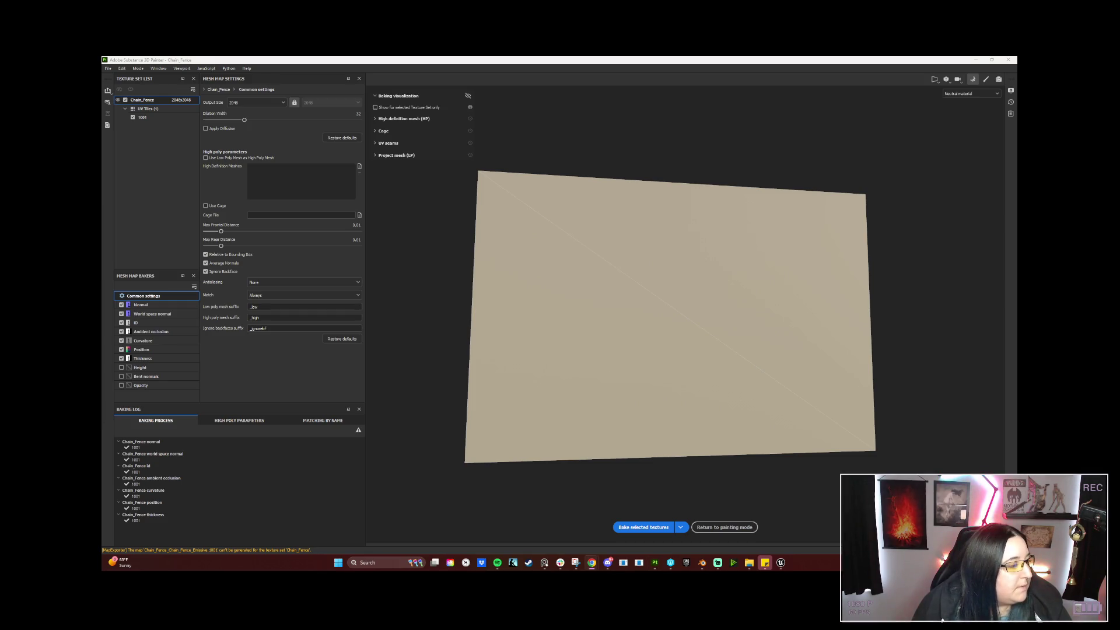
{"action": "key", "text": "alt+Tab"}
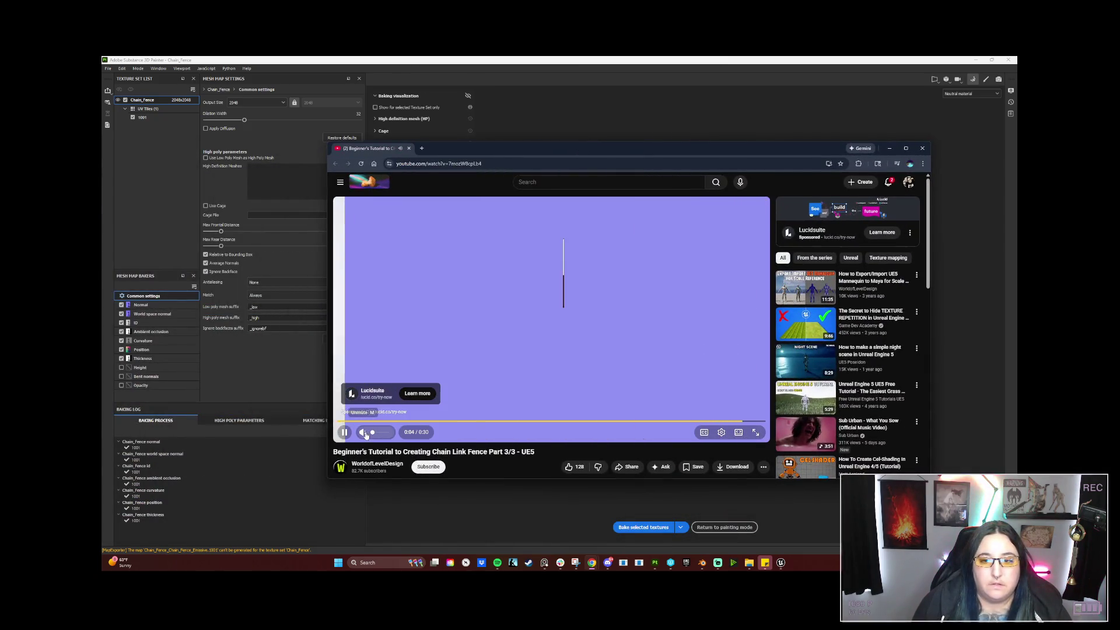
Skip the ad to start the chain link fence tutorial.
{"action": "left_click", "coordinate": [748, 411]}
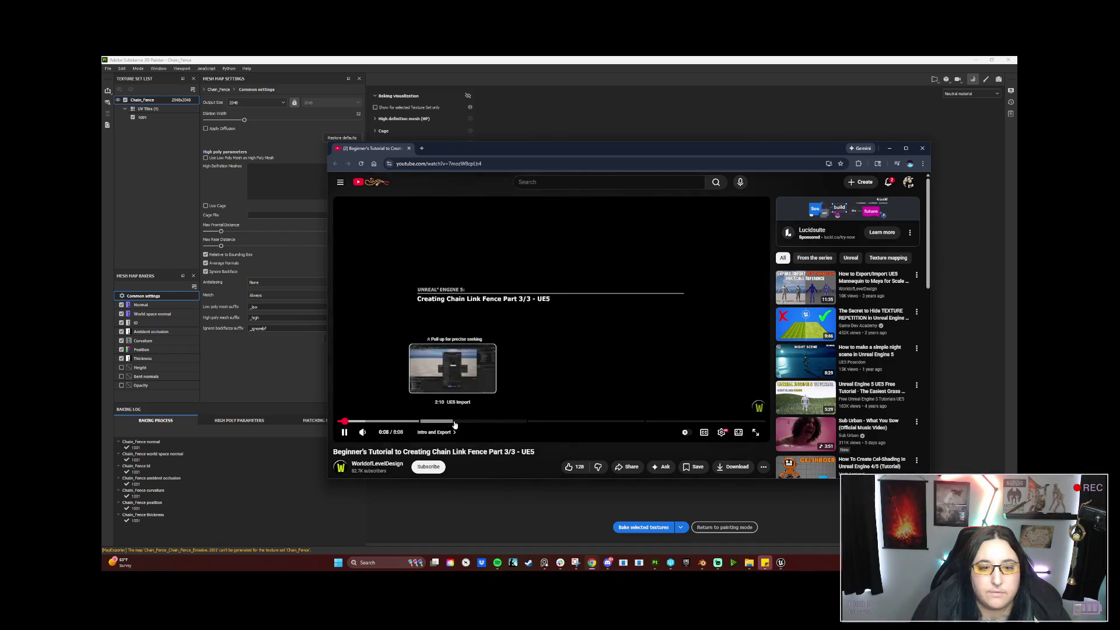
{"action": "mouse_move", "coordinate": [564, 423]}
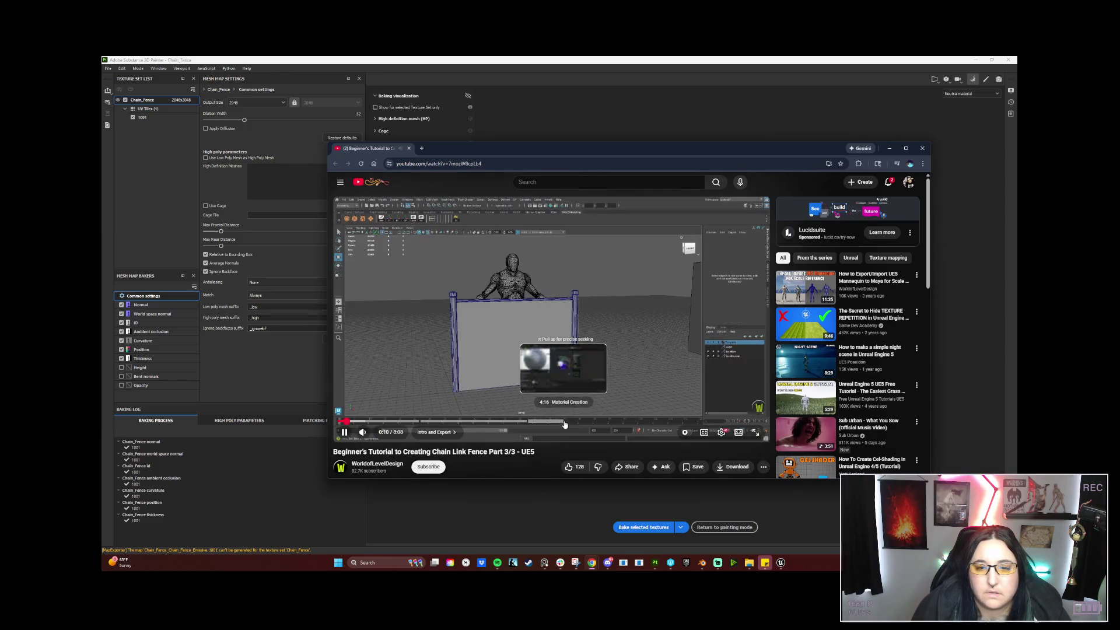
{"action": "right_click", "coordinate": [571, 424]}
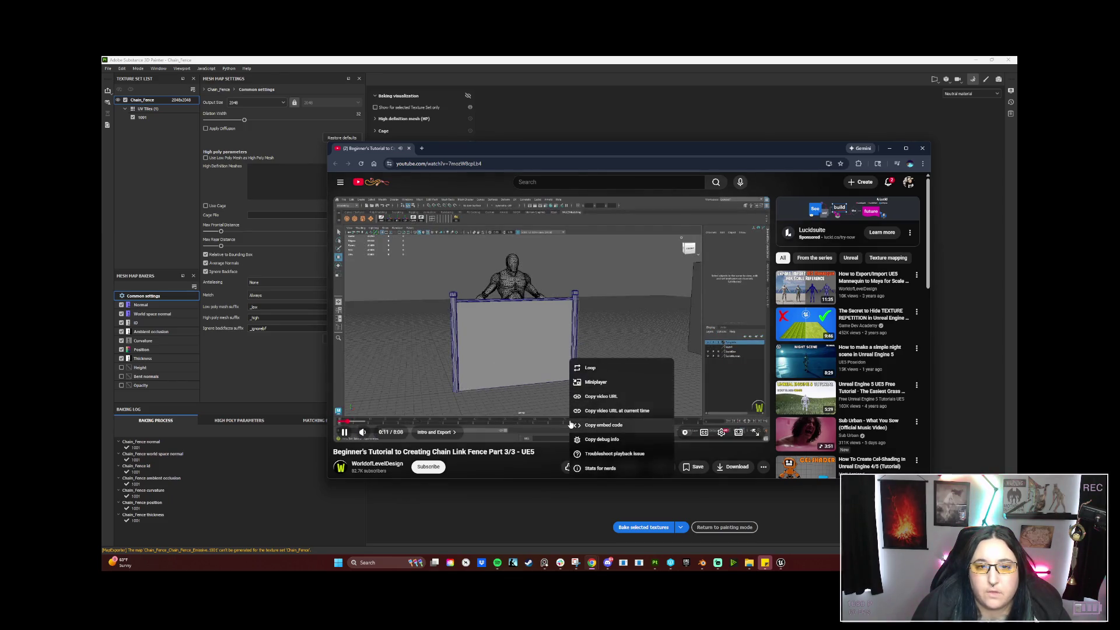
{"action": "left_click", "coordinate": [550, 447]}
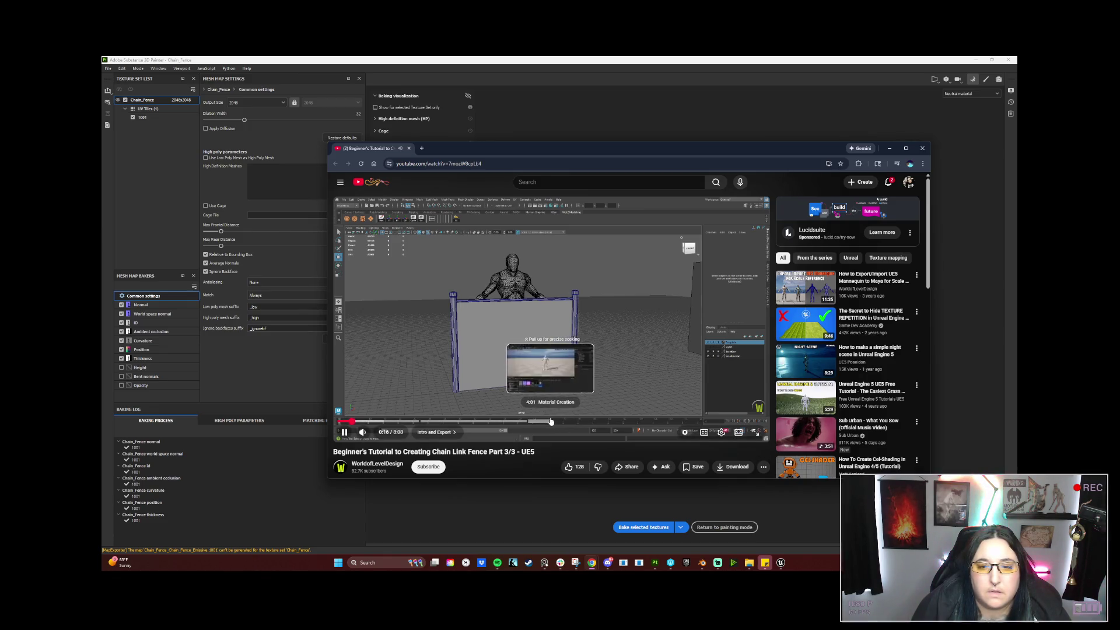
Jump to the Material Creation chapter at 4:00, pause, and minimize Chrome.
{"action": "left_click", "coordinate": [550, 423]}
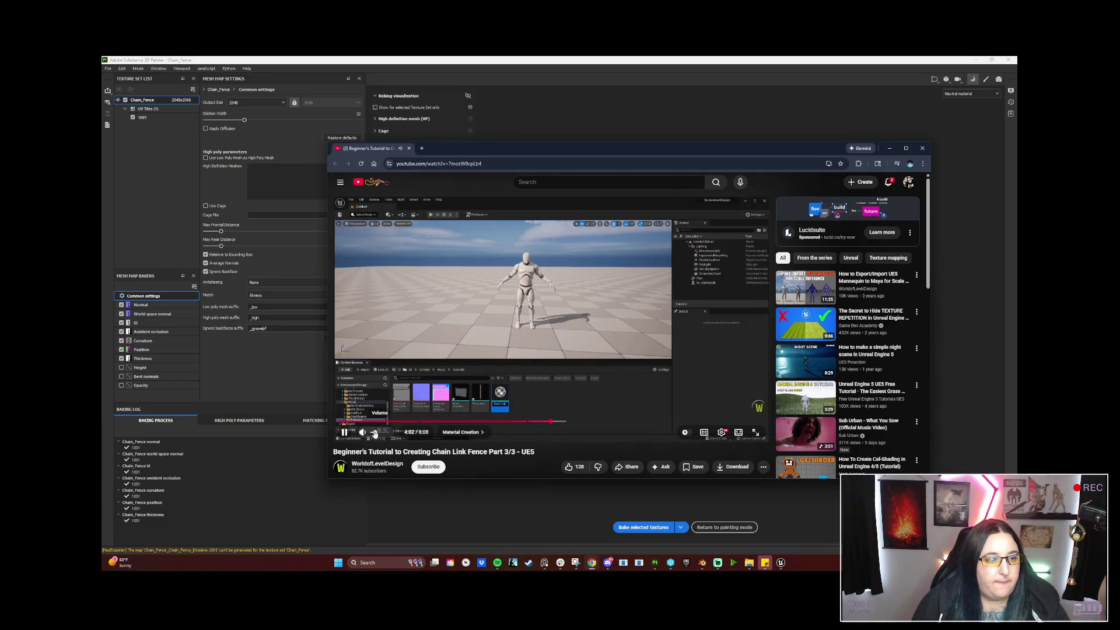
{"action": "key", "text": "space"}
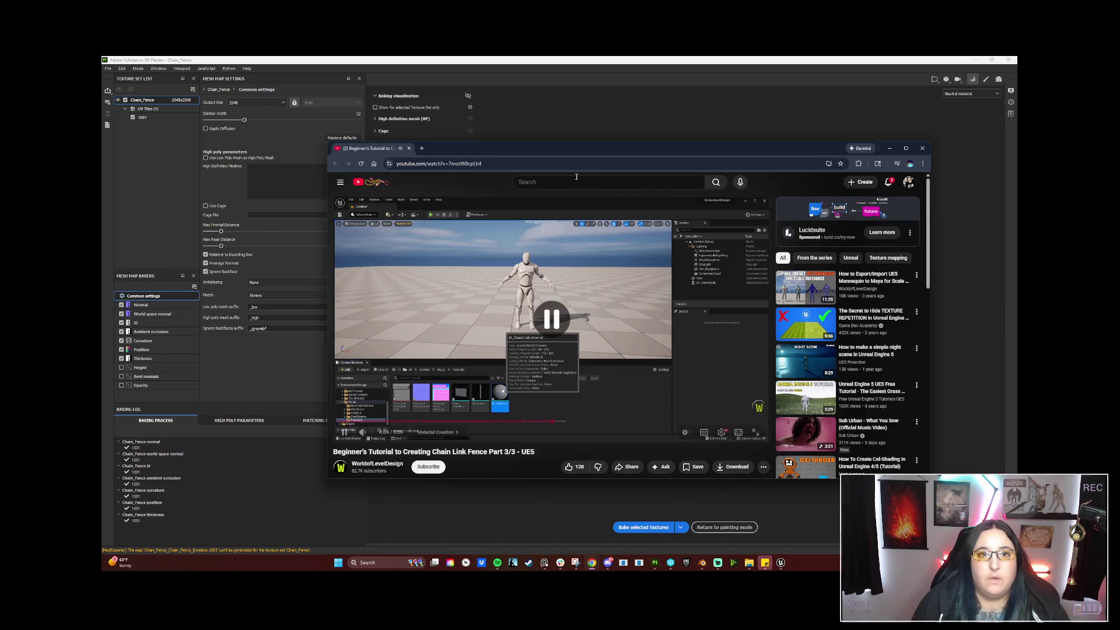
{"action": "left_click", "coordinate": [180, 257]}
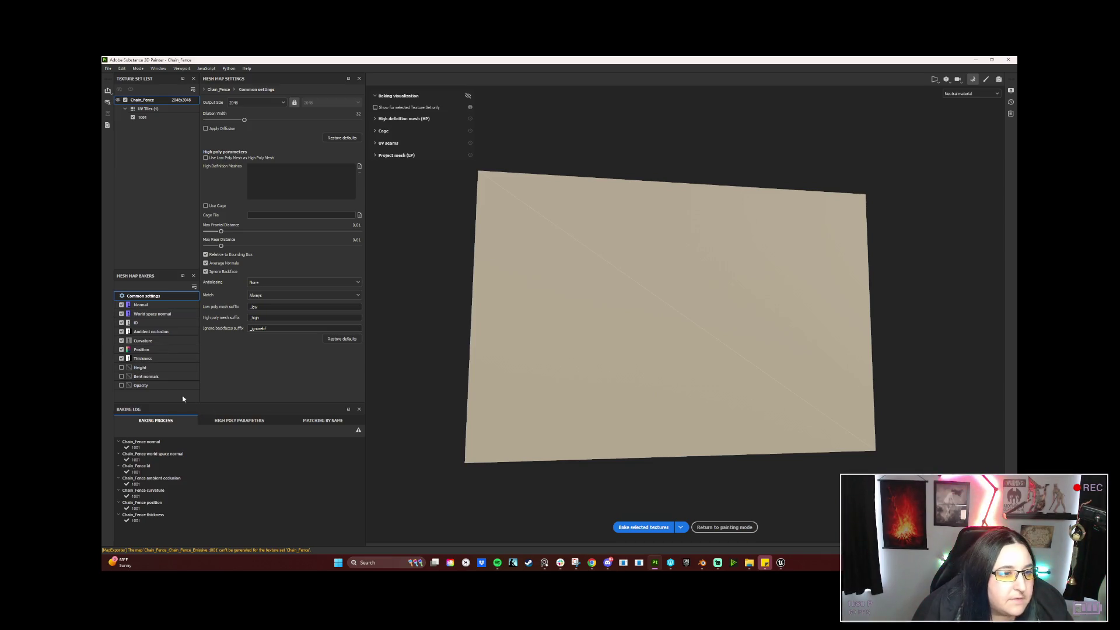
Bake the mesh maps with Opacity included and return to painting mode.
{"action": "left_click", "coordinate": [120, 386]}
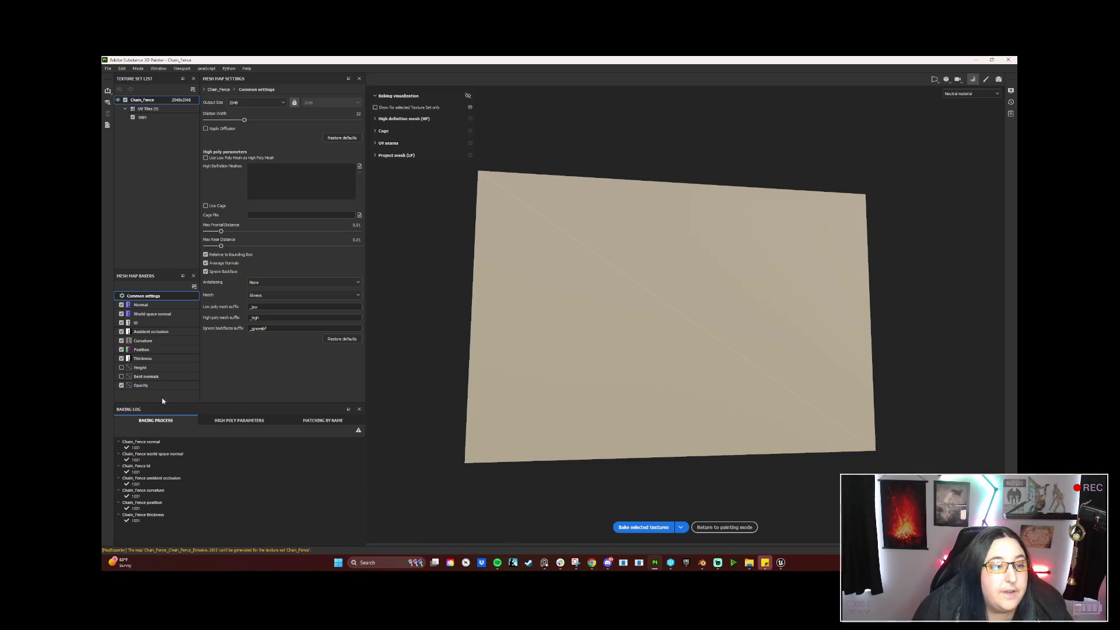
{"action": "left_click", "coordinate": [664, 527]}
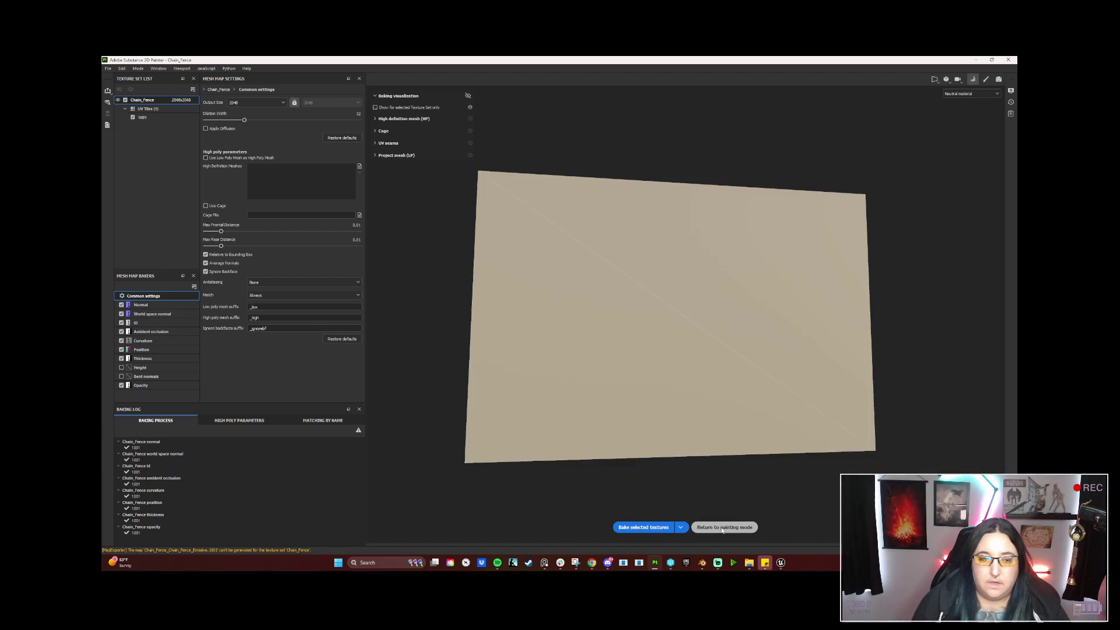
{"action": "left_click", "coordinate": [725, 527]}
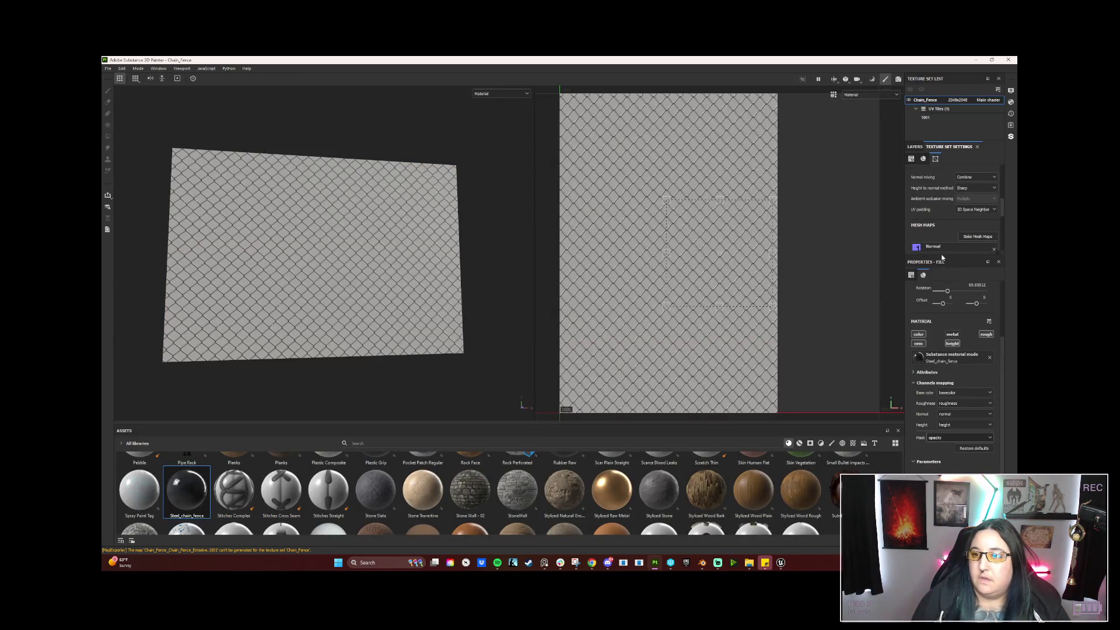
Export the Chain_Fence textures via File > Export Textures and switch to Unreal Engine.
{"action": "left_click", "coordinate": [109, 68]}
{"action": "left_click", "coordinate": [125, 173]}
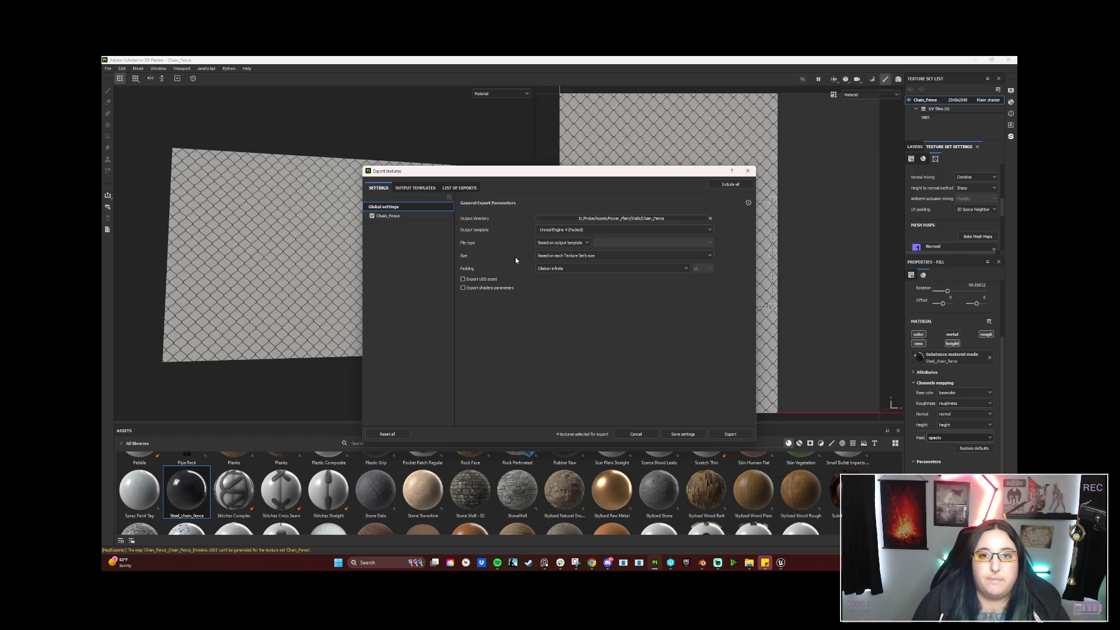
{"action": "left_click", "coordinate": [655, 219]}
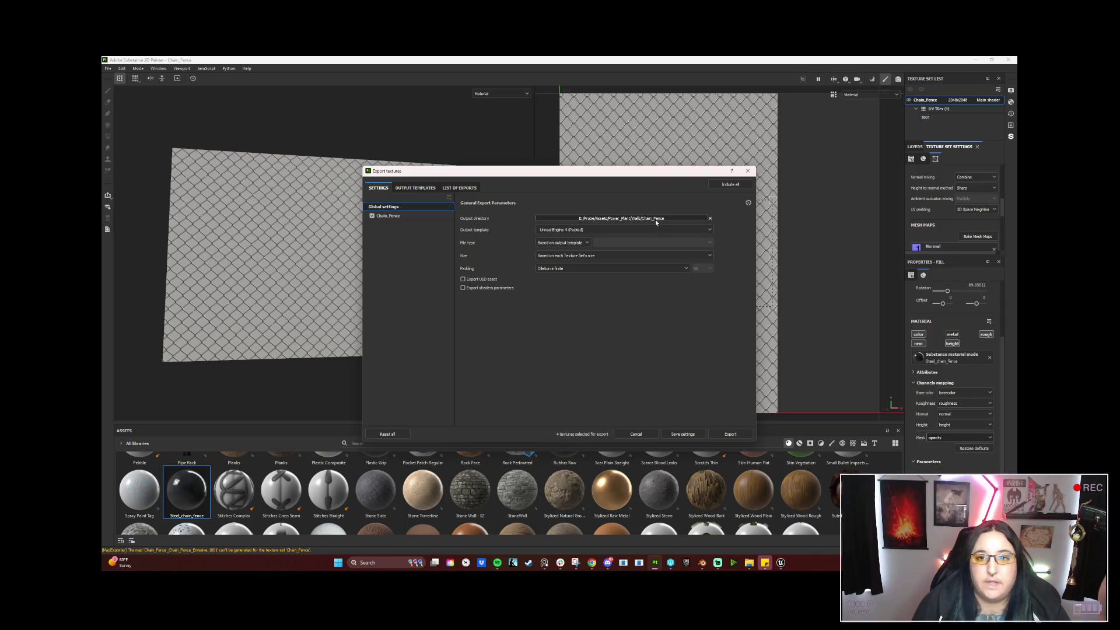
{"action": "left_click", "coordinate": [729, 434]}
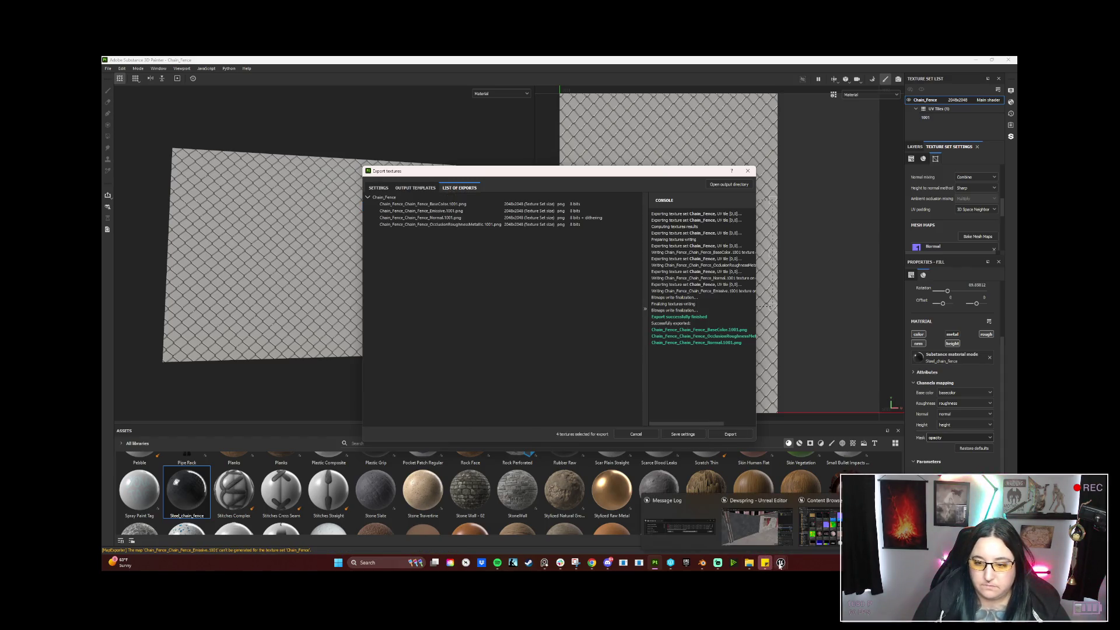
{"action": "left_click", "coordinate": [768, 535]}
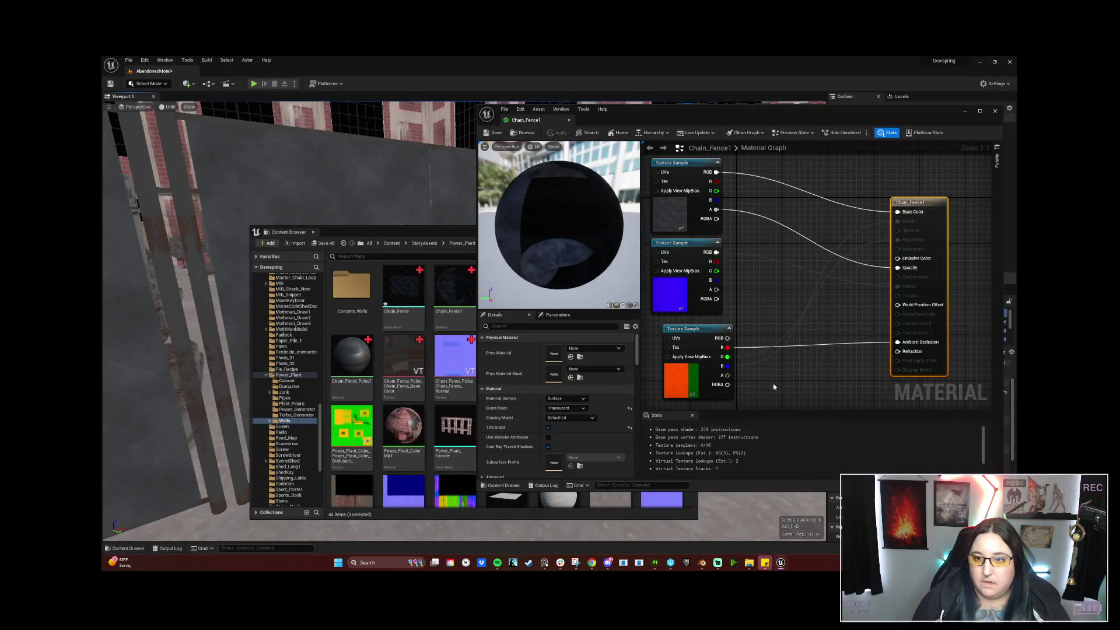
Reimport the three selected Chain_Fence textures from the new exports in the Content Browser.
{"action": "left_click", "coordinate": [402, 257]}
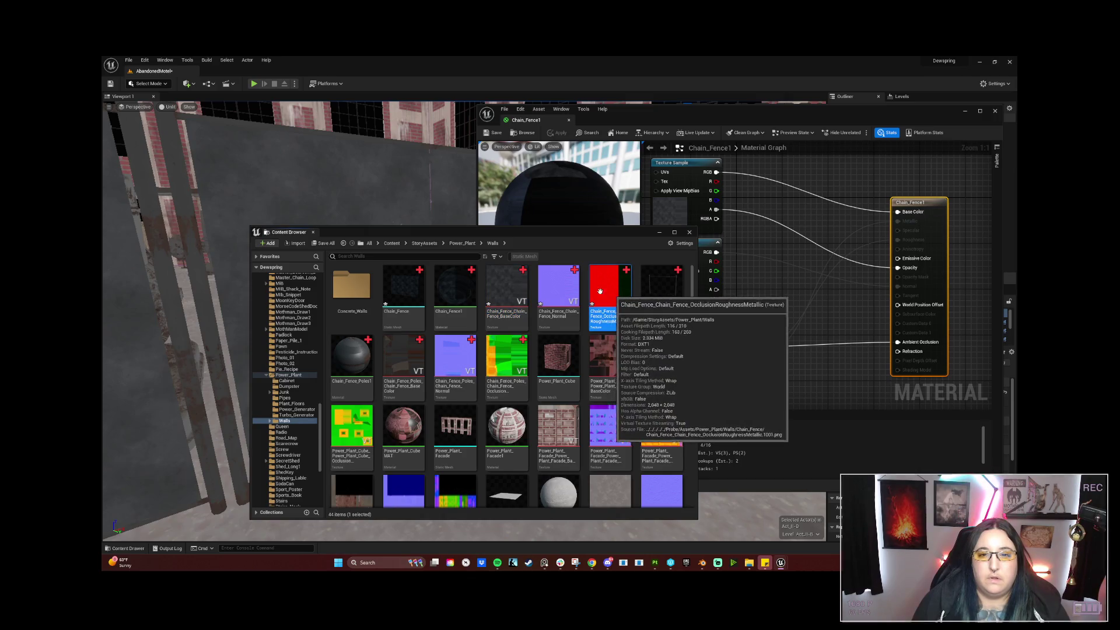
{"action": "left_click", "coordinate": [558, 293], "text": "ctrl"}
{"action": "left_click", "coordinate": [507, 293], "text": "ctrl"}
{"action": "right_click", "coordinate": [609, 301]}
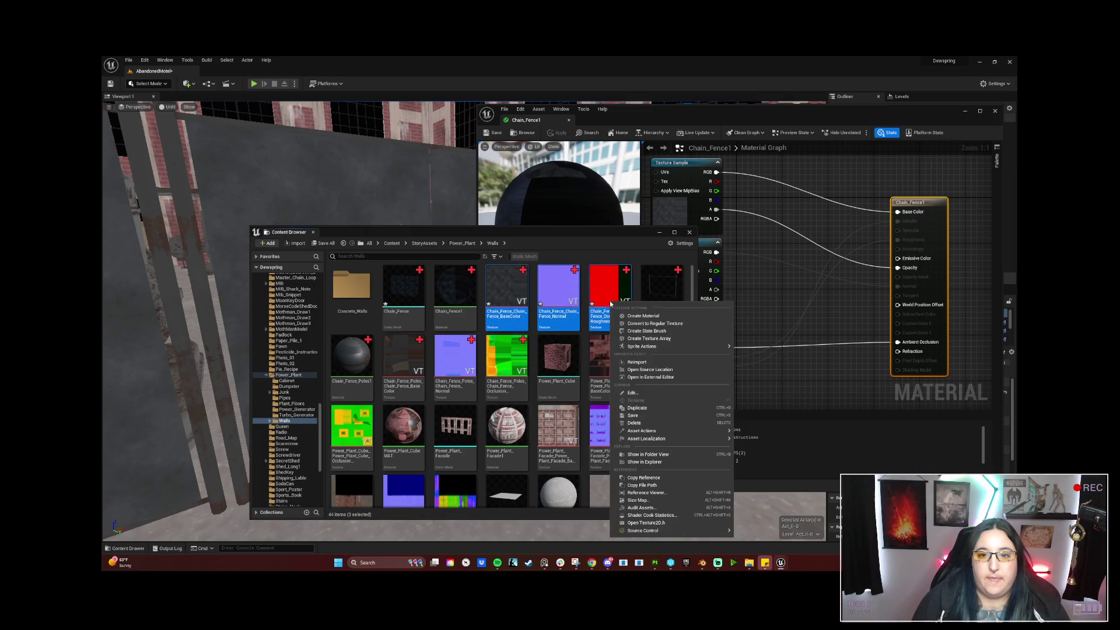
{"action": "left_click", "coordinate": [646, 364]}
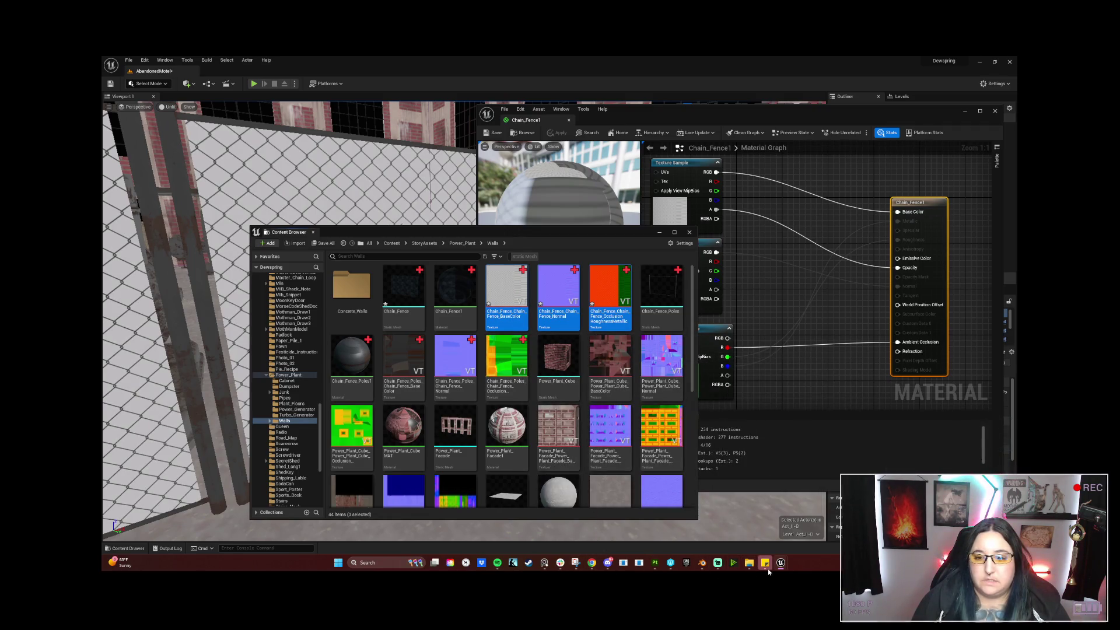
Check the exported BaseColor file on disk, then put away the Explorer and asset browser windows.
{"action": "left_click", "coordinate": [748, 562]}
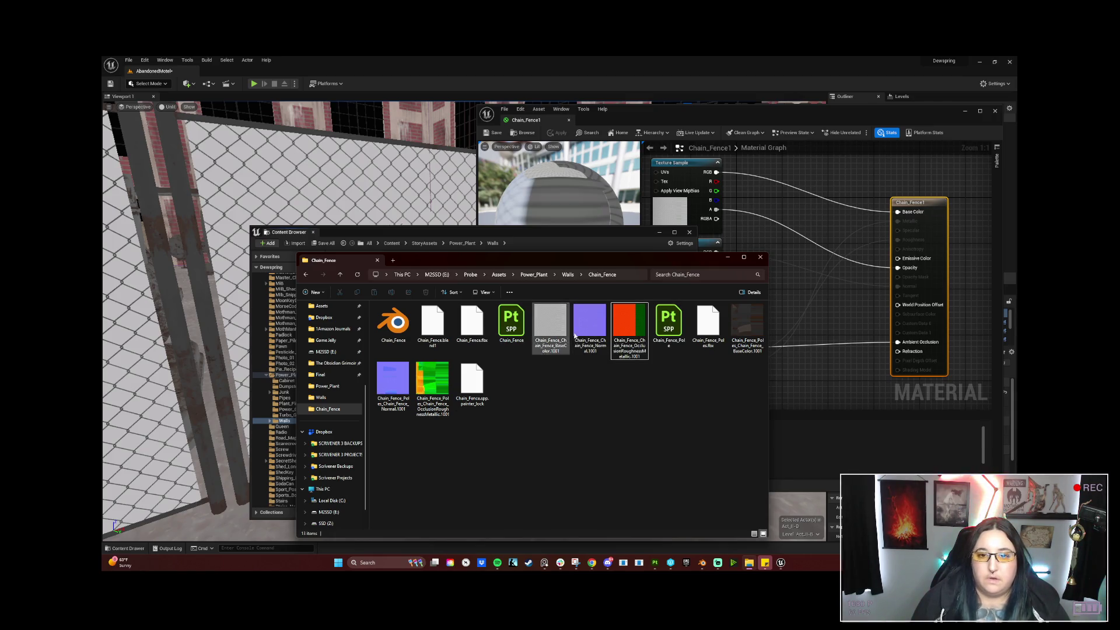
{"action": "left_click", "coordinate": [551, 330]}
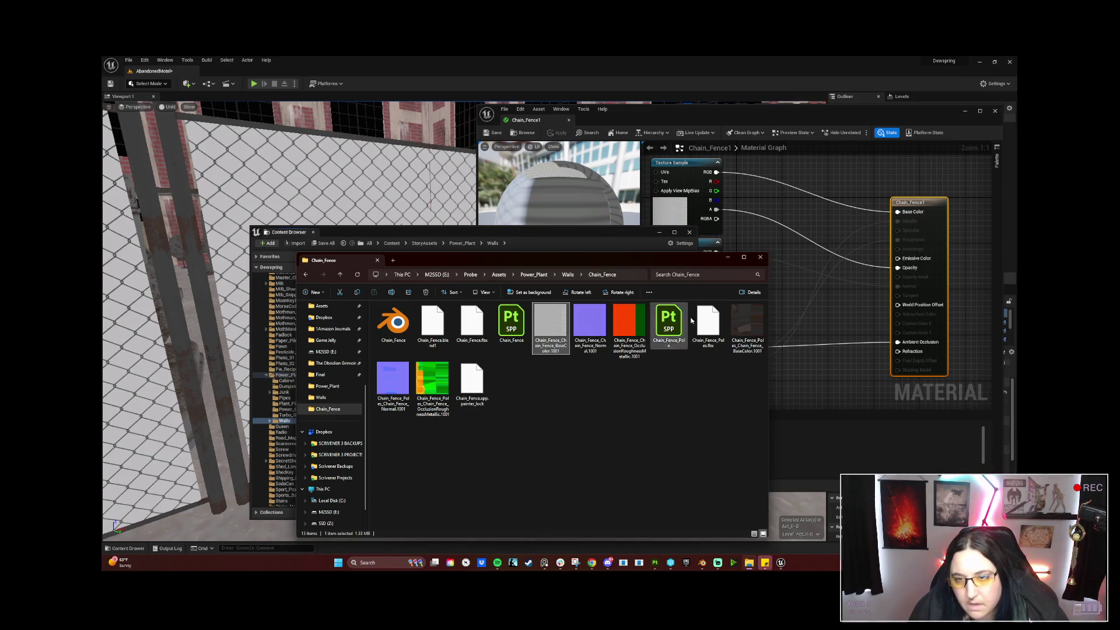
{"action": "left_click", "coordinate": [727, 258]}
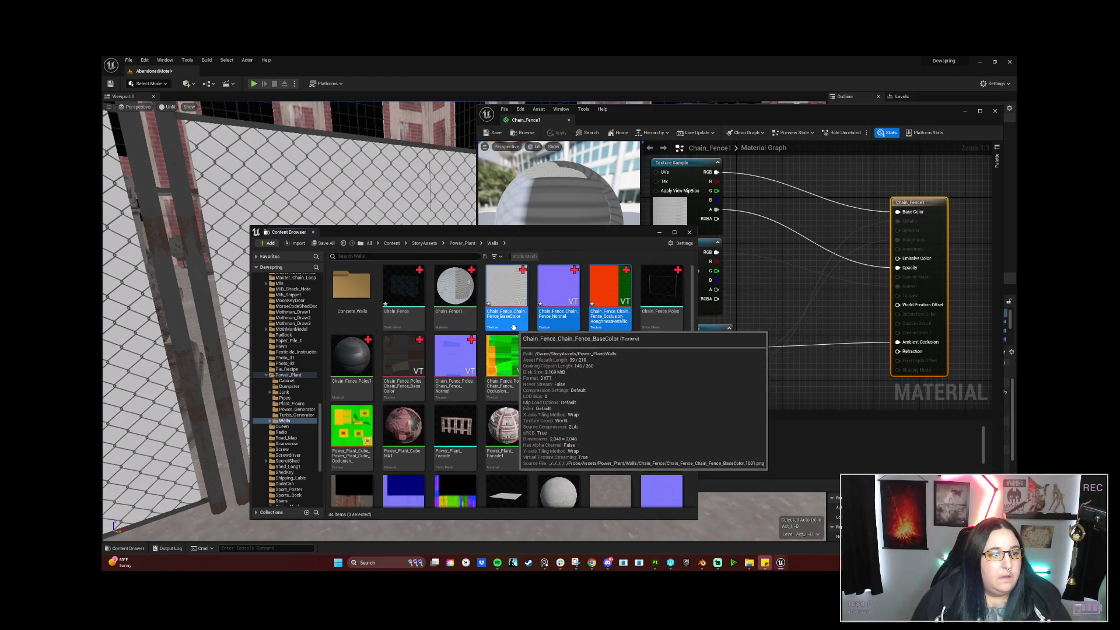
{"action": "left_click", "coordinate": [658, 233]}
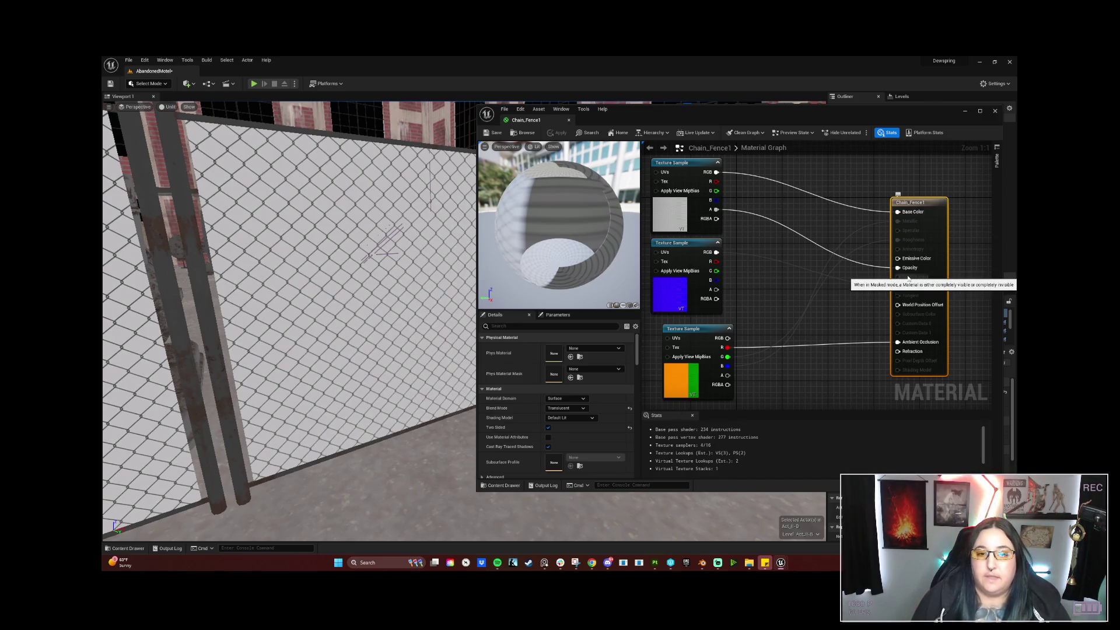
Set Chain_Fence1 to Masked blend mode and wire the texture's alpha into Opacity Mask.
{"action": "left_click", "coordinate": [567, 409]}
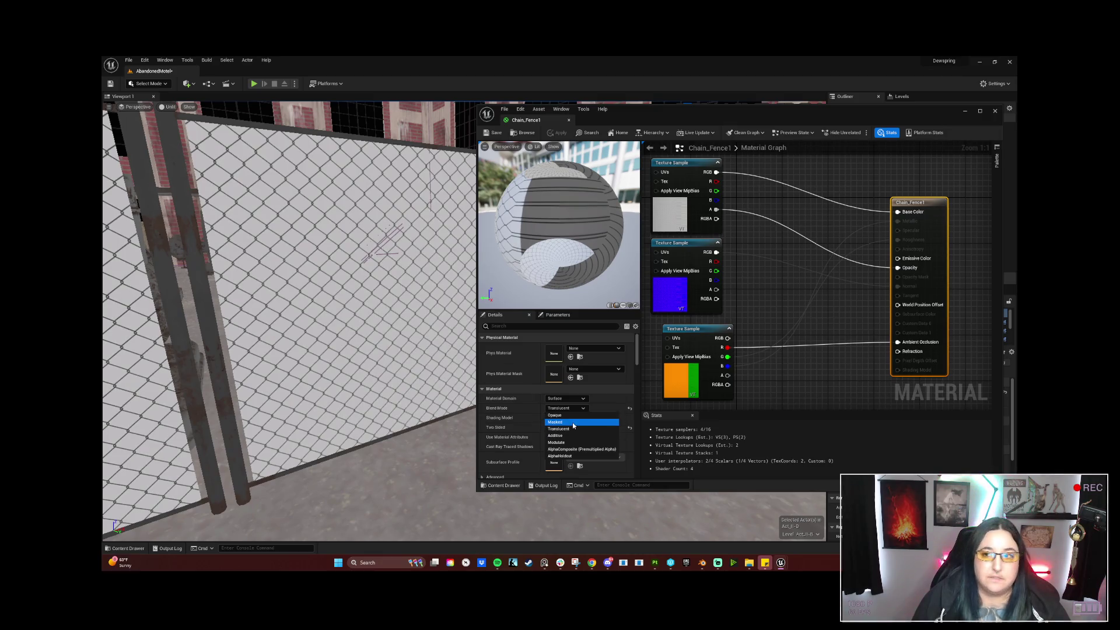
{"action": "left_click", "coordinate": [573, 423]}
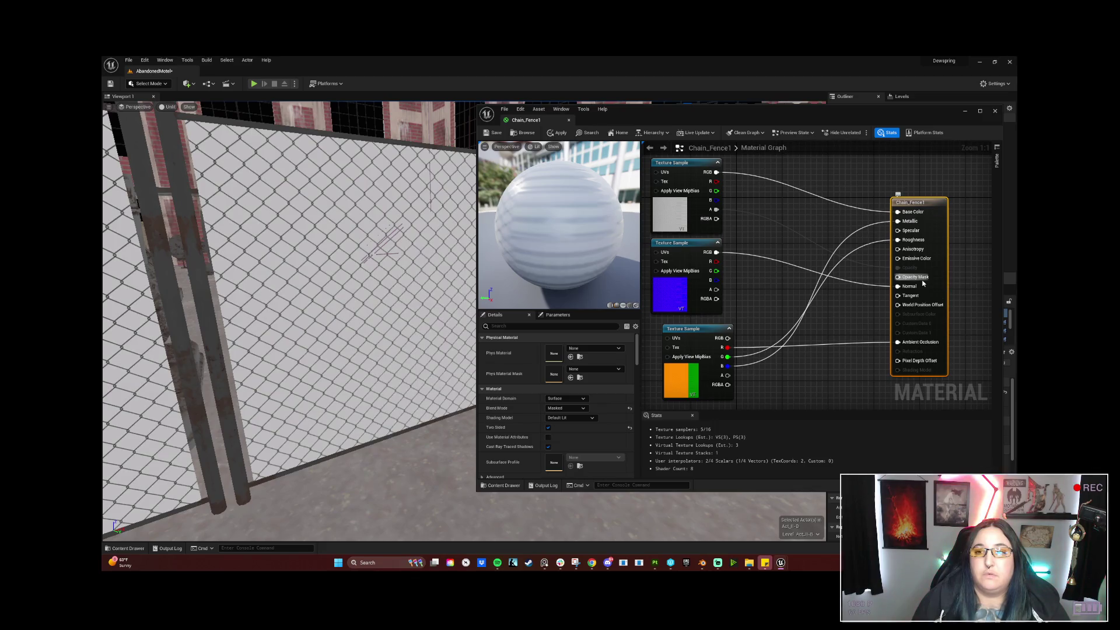
{"action": "left_click_drag", "start_coordinate": [897, 277], "coordinate": [716, 209]}
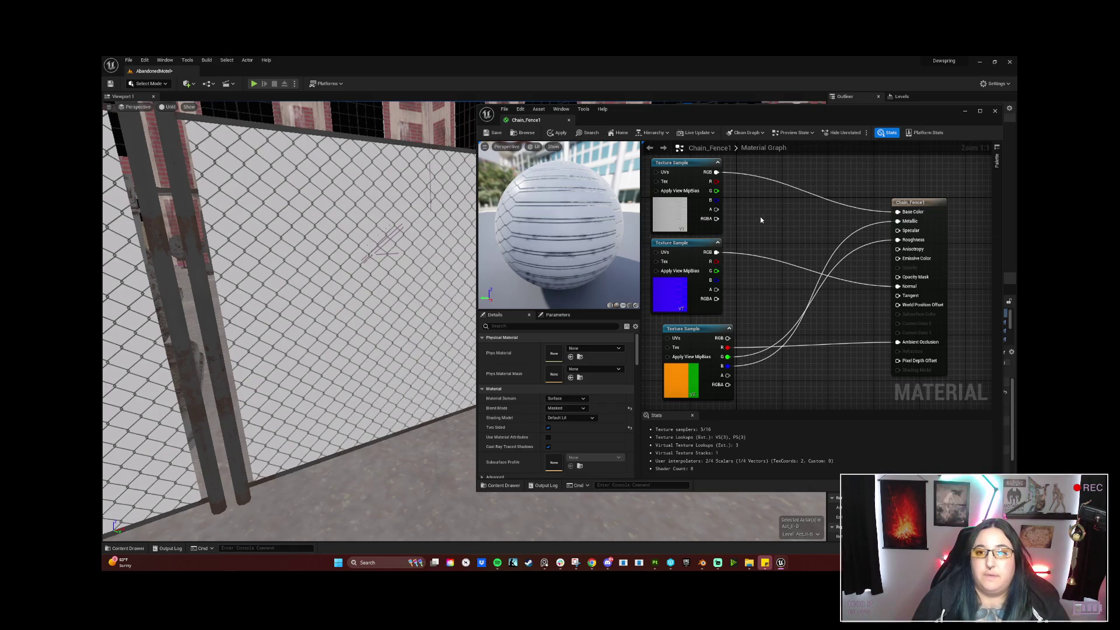
{"action": "left_click_drag", "start_coordinate": [717, 210], "coordinate": [898, 277]}
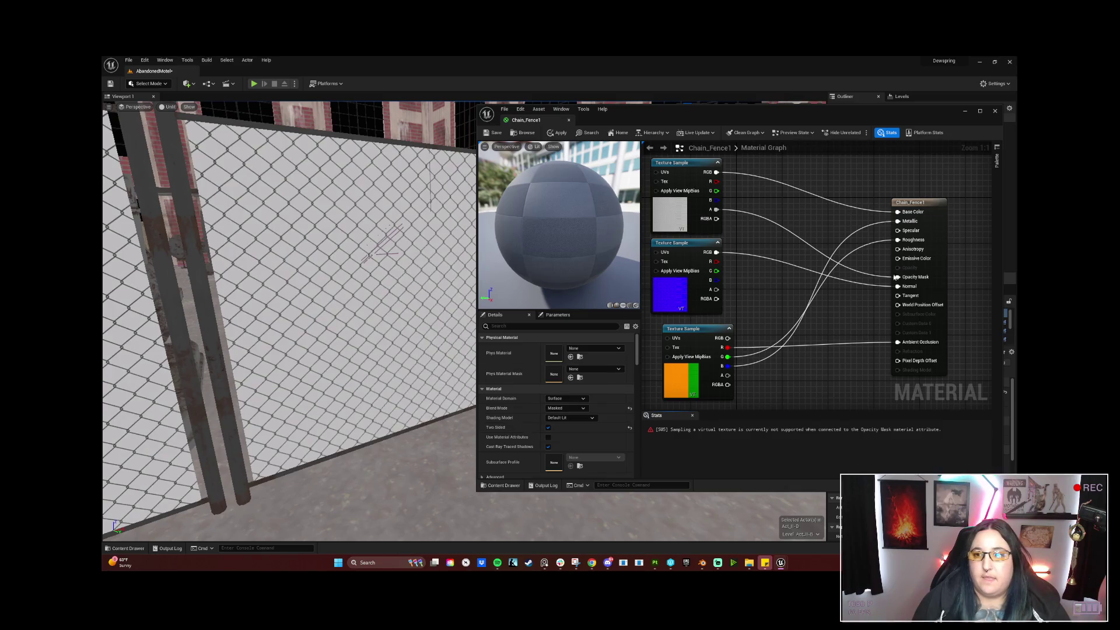
Save the material anyway despite the compilation errors.
{"action": "left_click", "coordinate": [495, 131]}
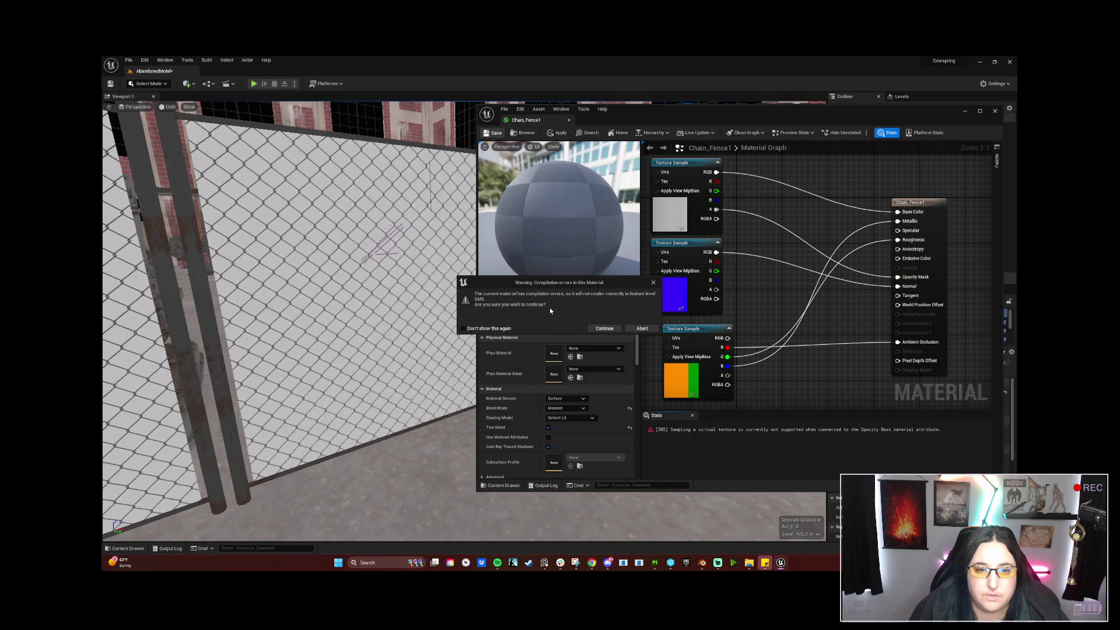
{"action": "left_click", "coordinate": [611, 329]}
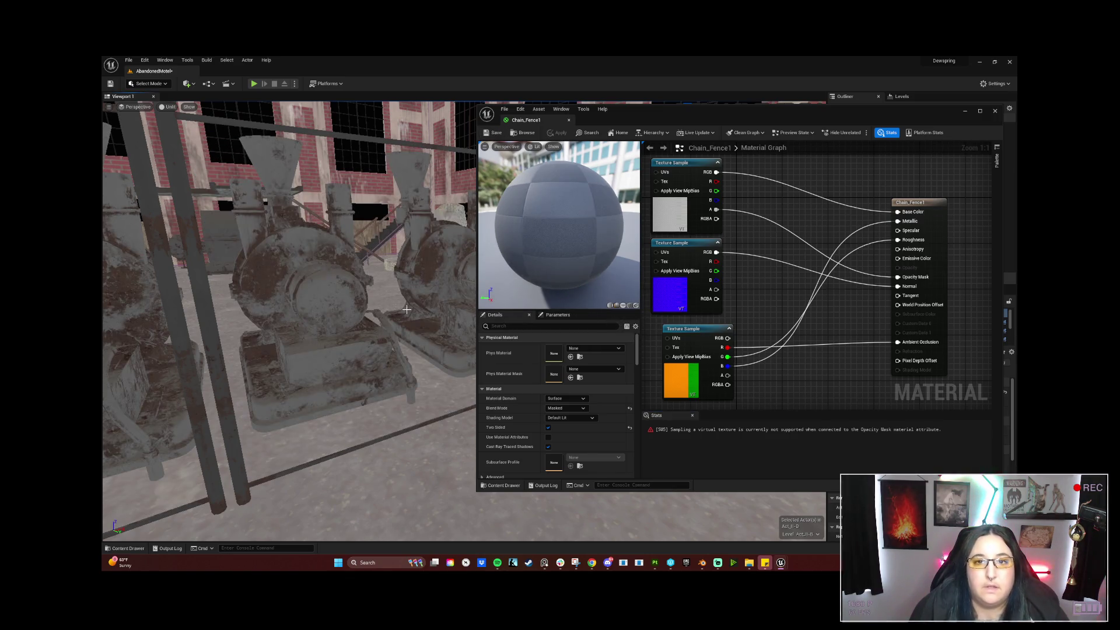
Disconnect the texture from Opacity Mask, apply the material and view the fence in the level.
{"action": "mouse_move", "coordinate": [374, 310]}
{"action": "right_mouse_down"}
{"action": "mouse_move", "coordinate": [411, 310]}
{"action": "mouse_move", "coordinate": [377, 307]}
{"action": "right_mouse_up"}
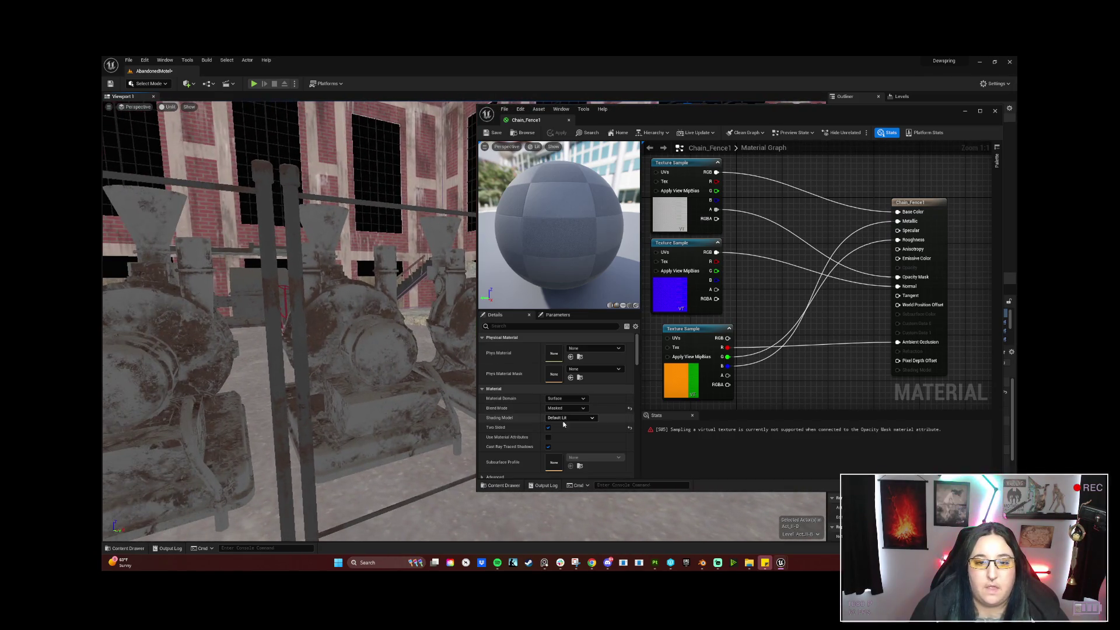
{"action": "left_click", "coordinate": [924, 203]}
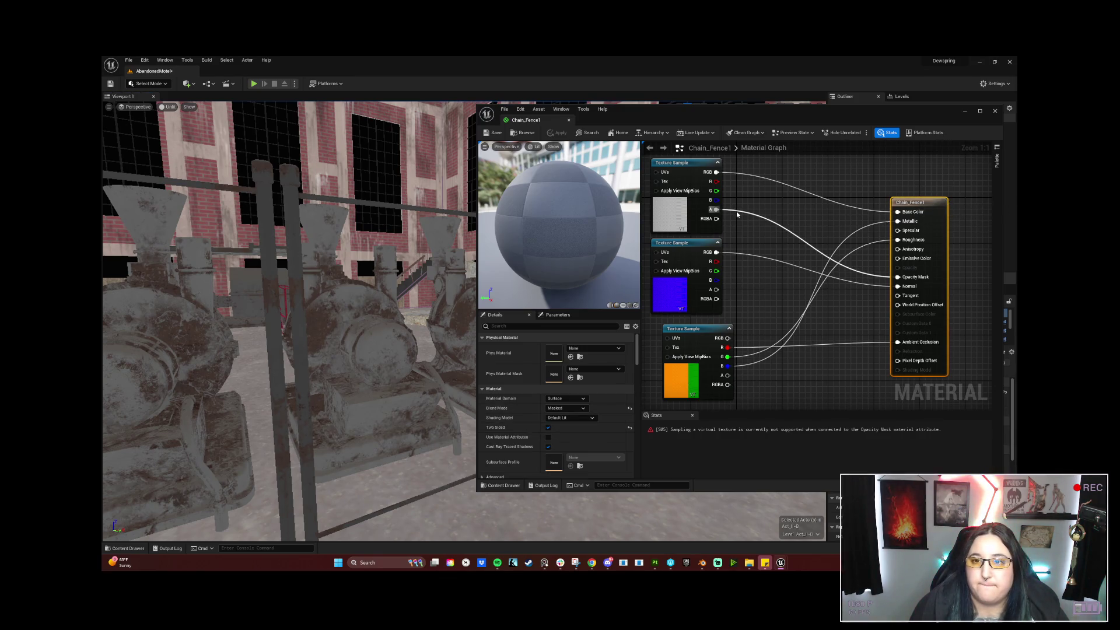
{"action": "left_click_drag", "start_coordinate": [755, 214], "coordinate": [866, 289]}
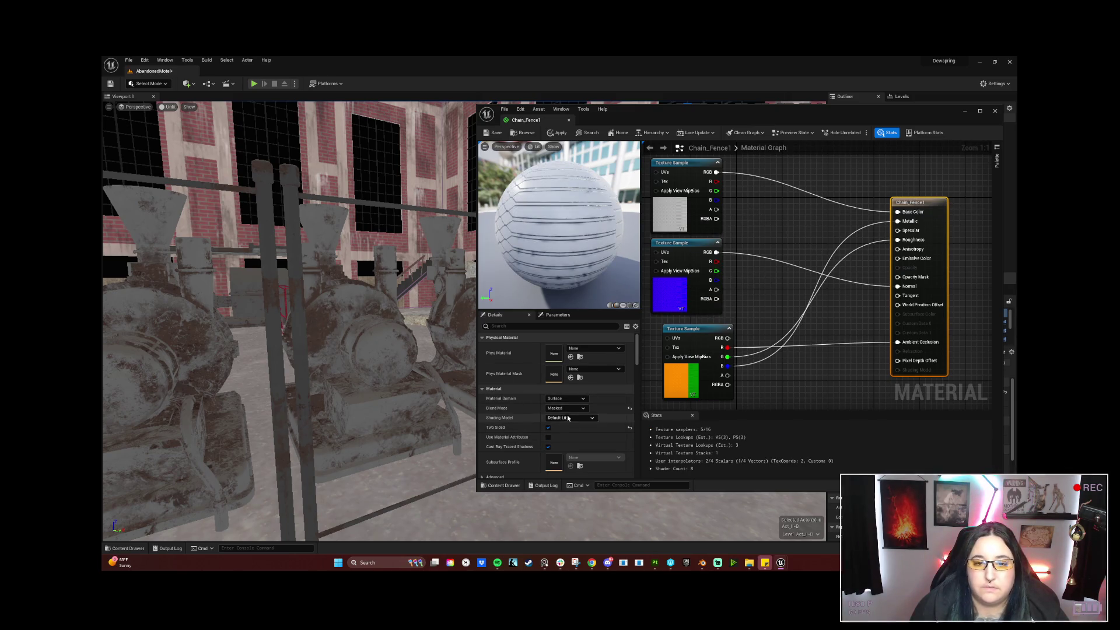
{"action": "key", "text": "ctrl+s"}
{"action": "right_click_drag", "start_coordinate": [424, 407], "coordinate": [461, 364]}
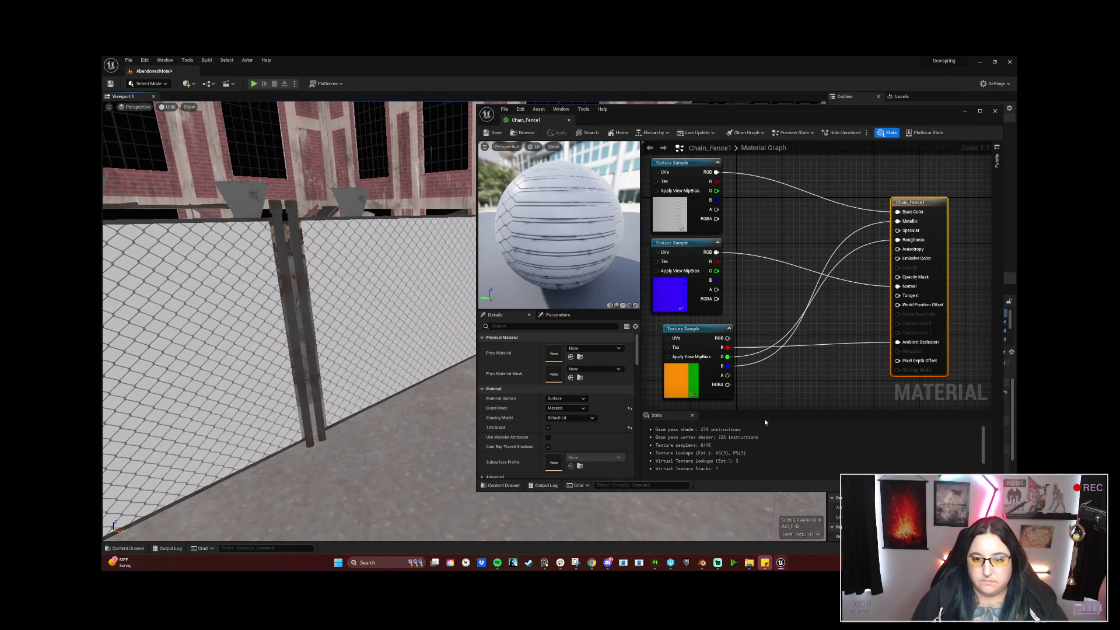
{"action": "left_click", "coordinate": [693, 415]}
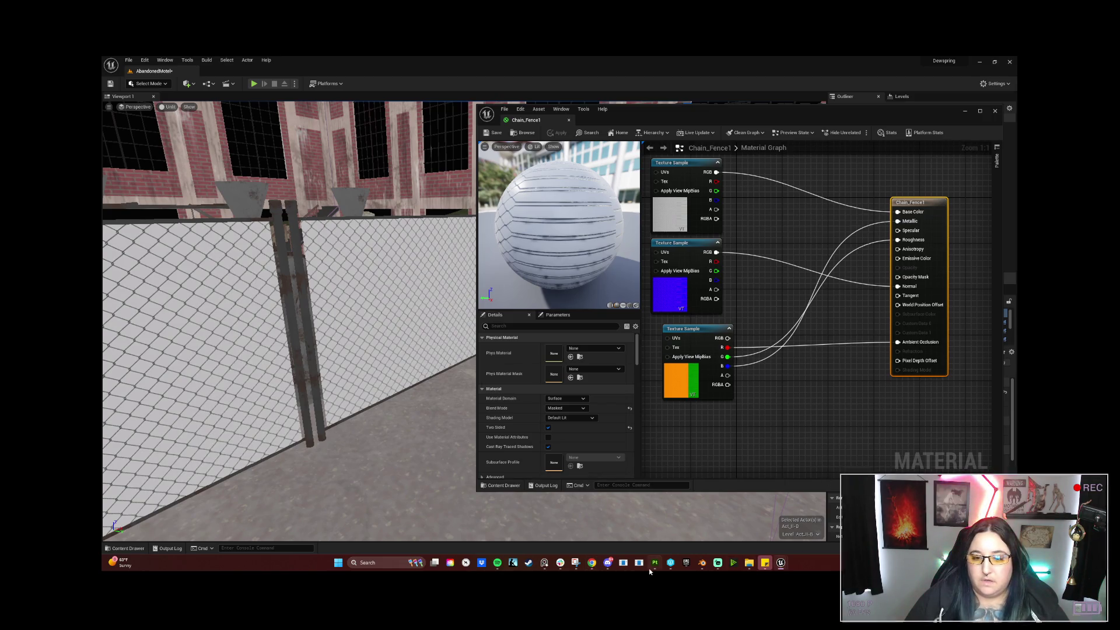
Briefly resume the YouTube tutorial, hide it, and switch over to Substance Painter.
{"action": "mouse_move", "coordinate": [592, 563]}
{"action": "left_click", "coordinate": [668, 525]}
{"action": "left_click", "coordinate": [438, 343]}
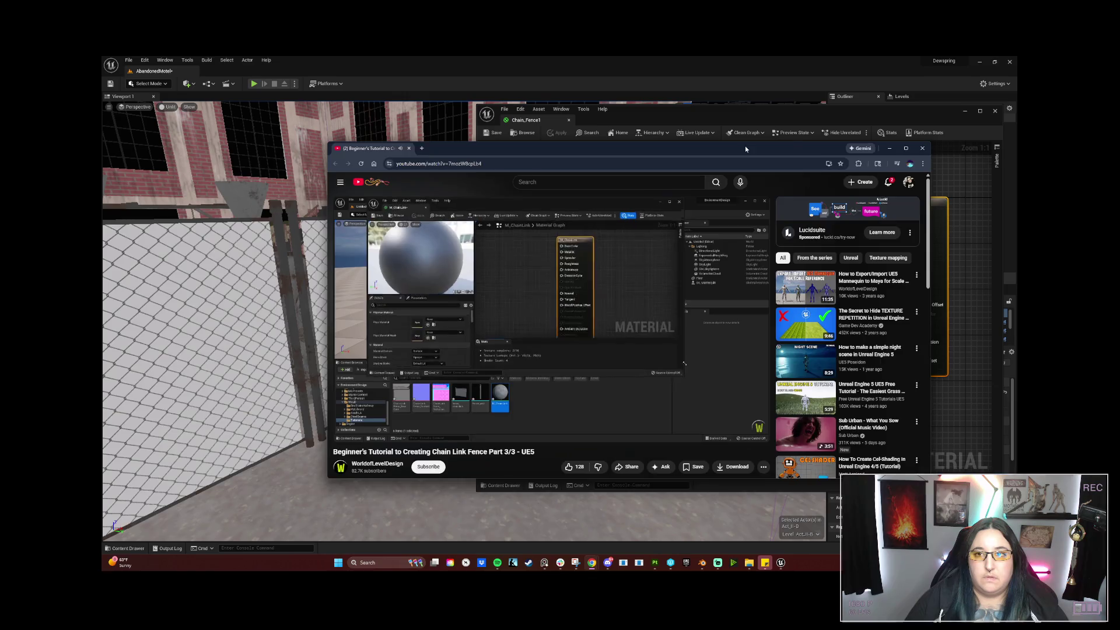
{"action": "left_click", "coordinate": [889, 148]}
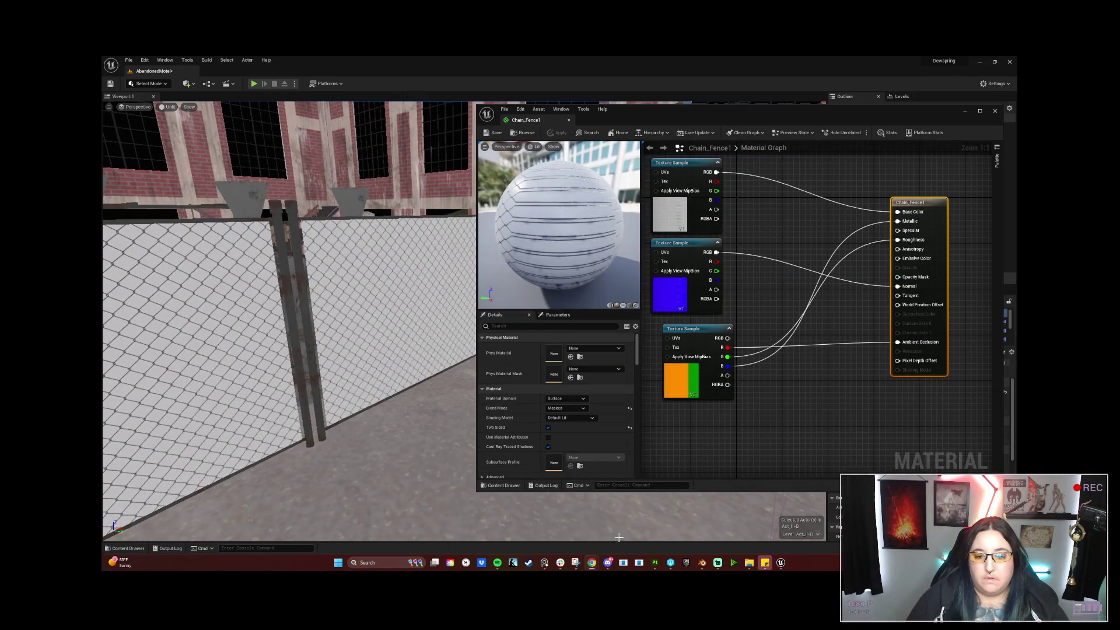
{"action": "key", "text": "alt+Tab"}
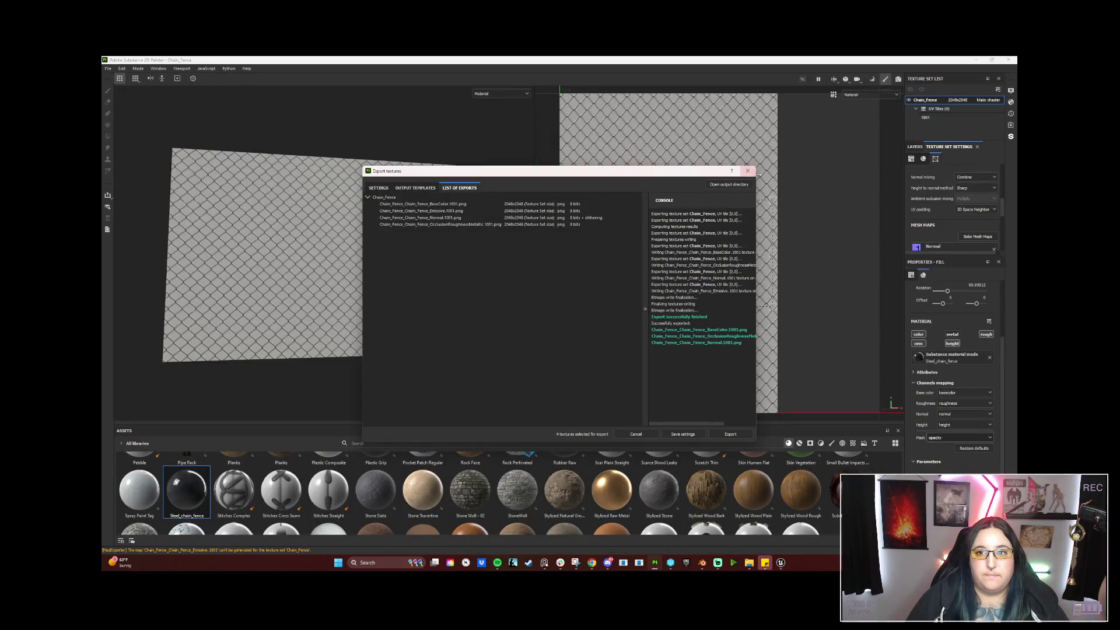
Close the Export textures dialog and bring the YouTube tutorial window into place over Painter.
{"action": "left_click", "coordinate": [748, 171]}
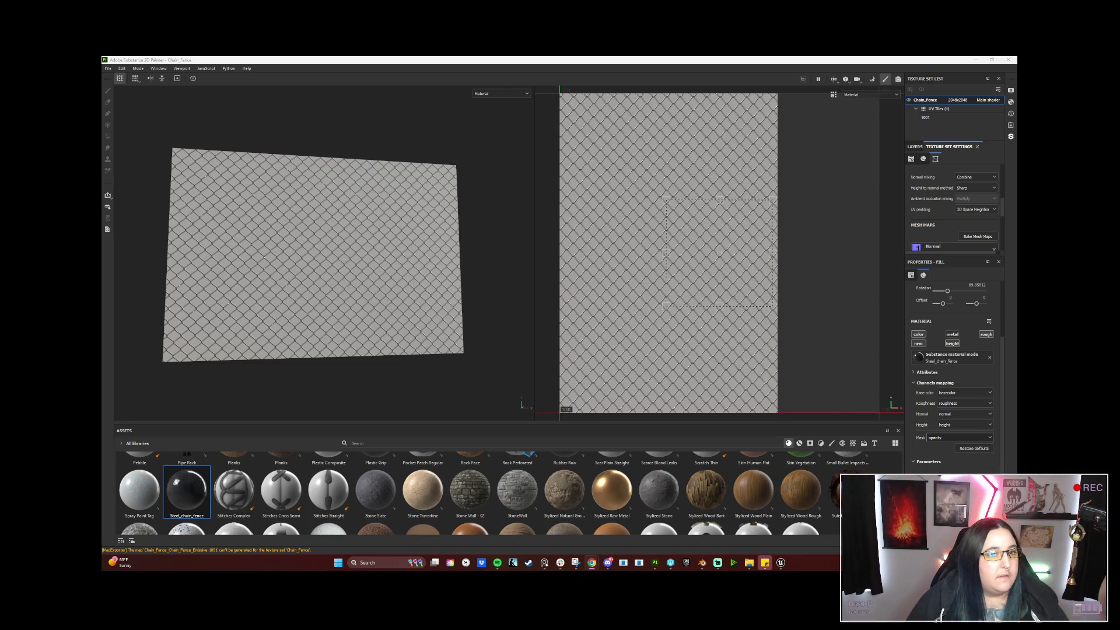
{"action": "left_click", "coordinate": [592, 562]}
{"action": "left_click_drag", "start_coordinate": [390, 102], "coordinate": [397, 107]}
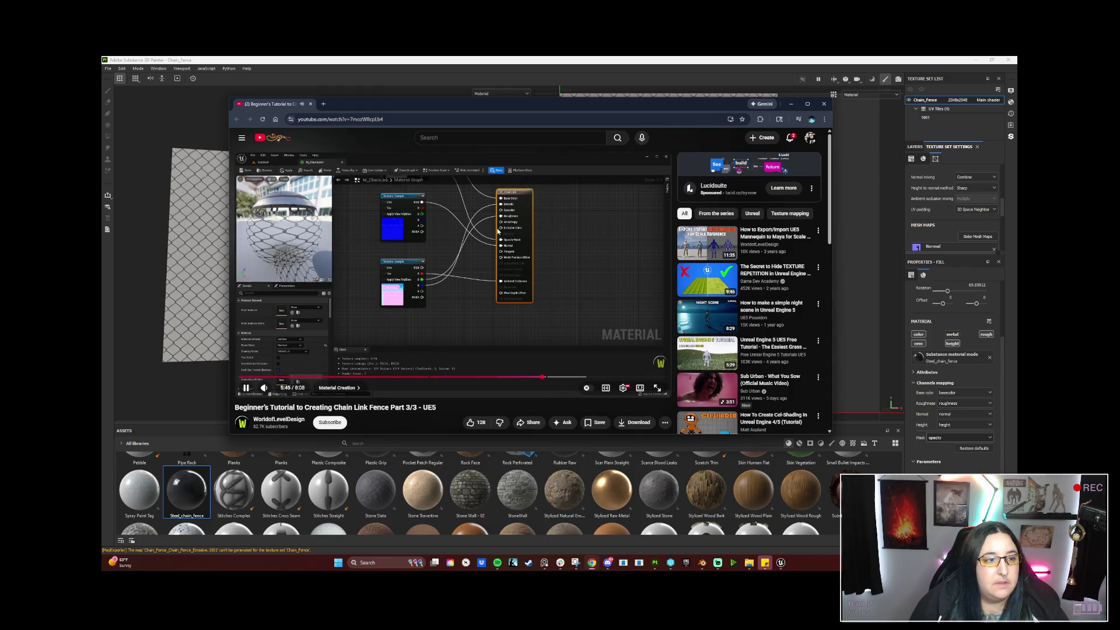
Pause the tutorial, hide Chrome and return to the Chain_Fence1 material editor in Unreal.
{"action": "left_click", "coordinate": [498, 230]}
{"action": "left_click", "coordinate": [790, 104]}
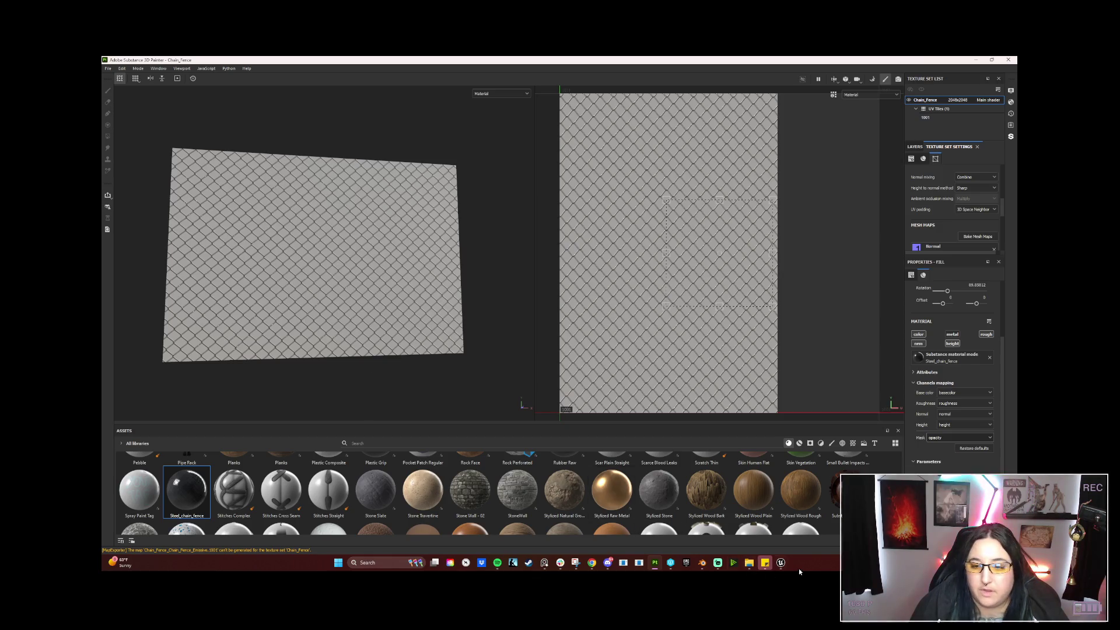
{"action": "mouse_move", "coordinate": [781, 563]}
{"action": "left_click", "coordinate": [756, 515]}
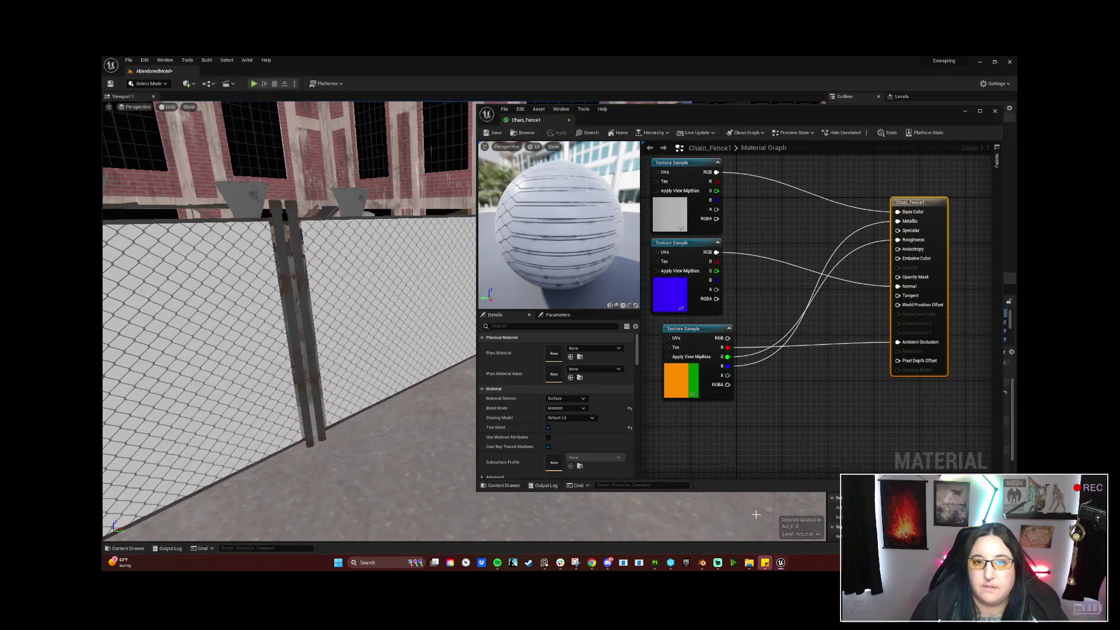
Minimize the material editor and clear the 'chain' filter from the Outliner search.
{"action": "left_click", "coordinate": [961, 110]}
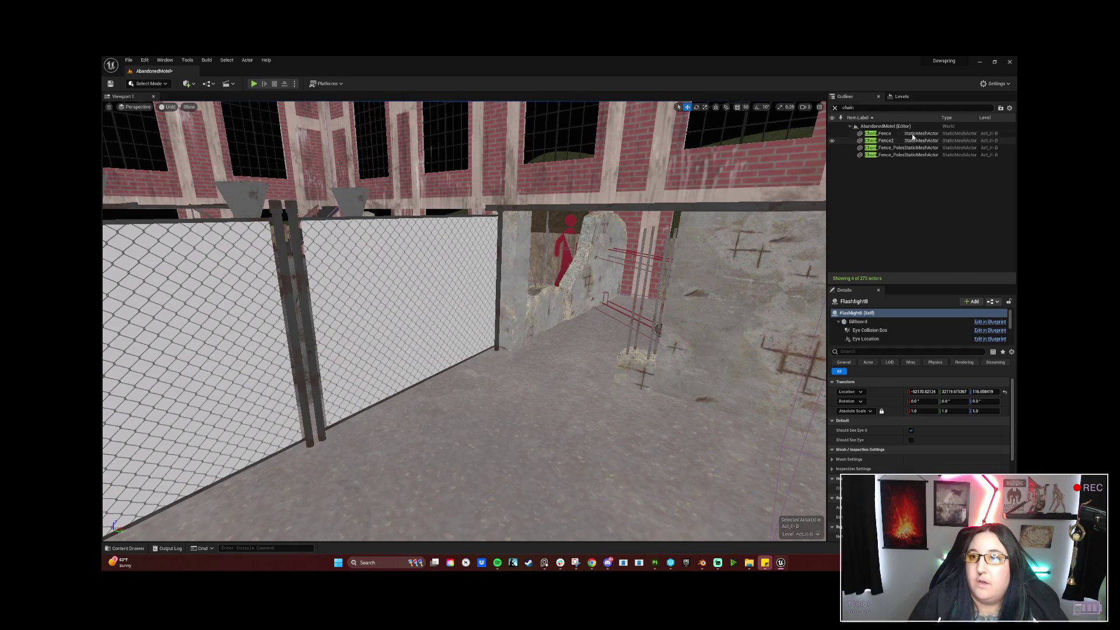
{"action": "double_click", "coordinate": [849, 106]}
{"action": "key", "text": "BackSpace"}
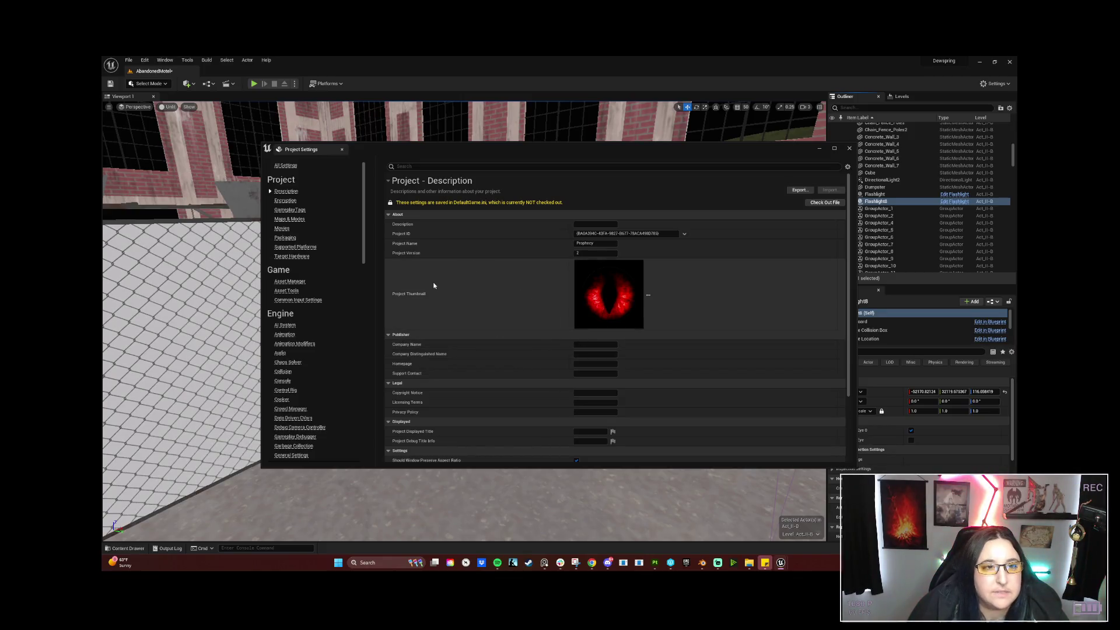
Search Project Settings for 'virtual textures', then filter by 'opacity' instead.
{"action": "left_click", "coordinate": [549, 165]}
{"action": "type", "text": "virtu"}
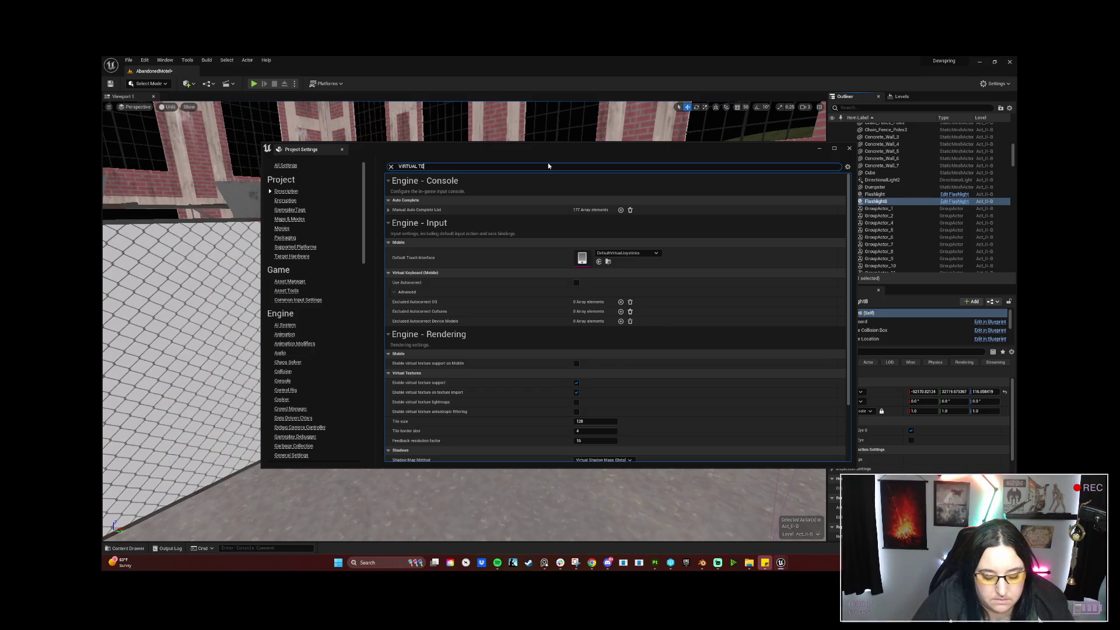
{"action": "type", "text": " x"}
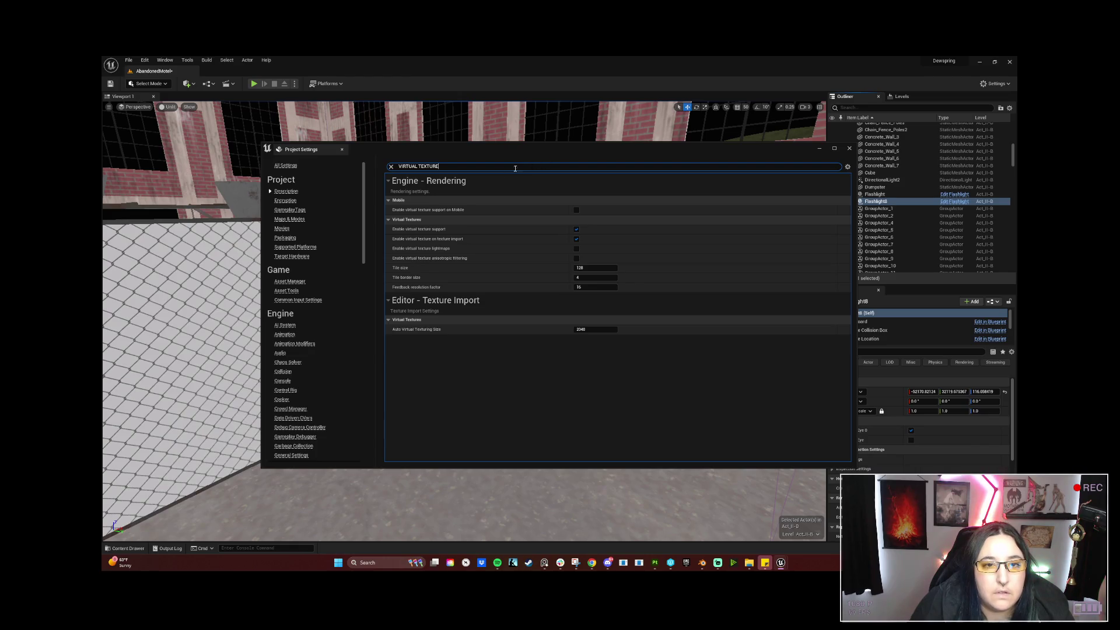
{"action": "type", "text": "S"}
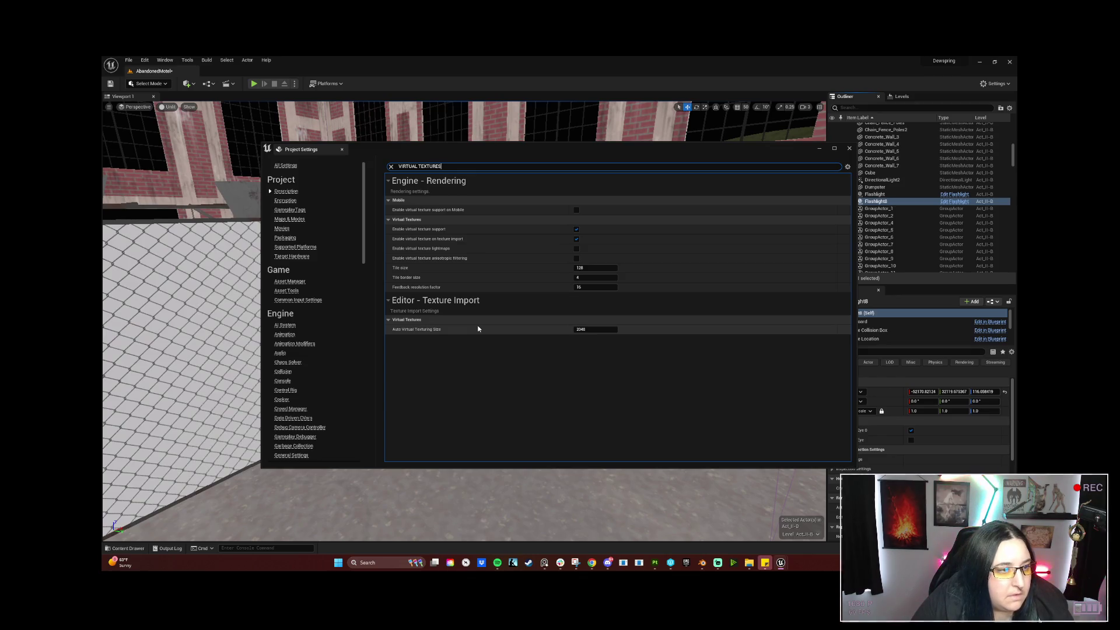
{"action": "type", "text": " FOR"}
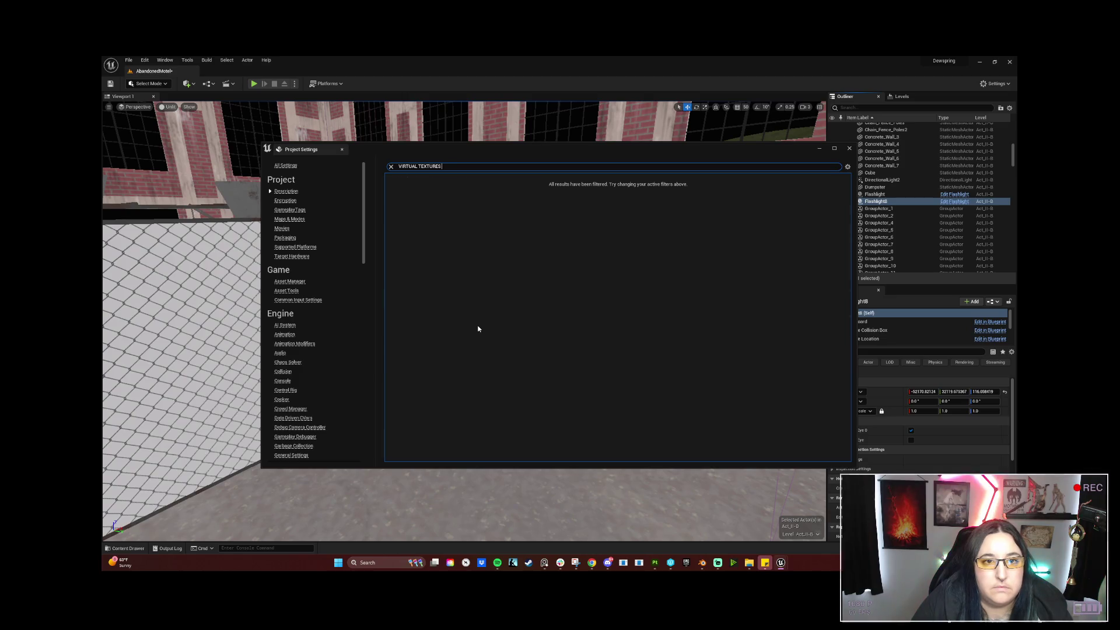
{"action": "key", "text": "BackSpace"}
{"action": "key", "text": "BackSpace"}
{"action": "key", "text": "BackSpace"}
{"action": "key", "text": "BackSpace"}
{"action": "key", "text": "BackSpace"}
{"action": "key", "text": "BackSpace"}
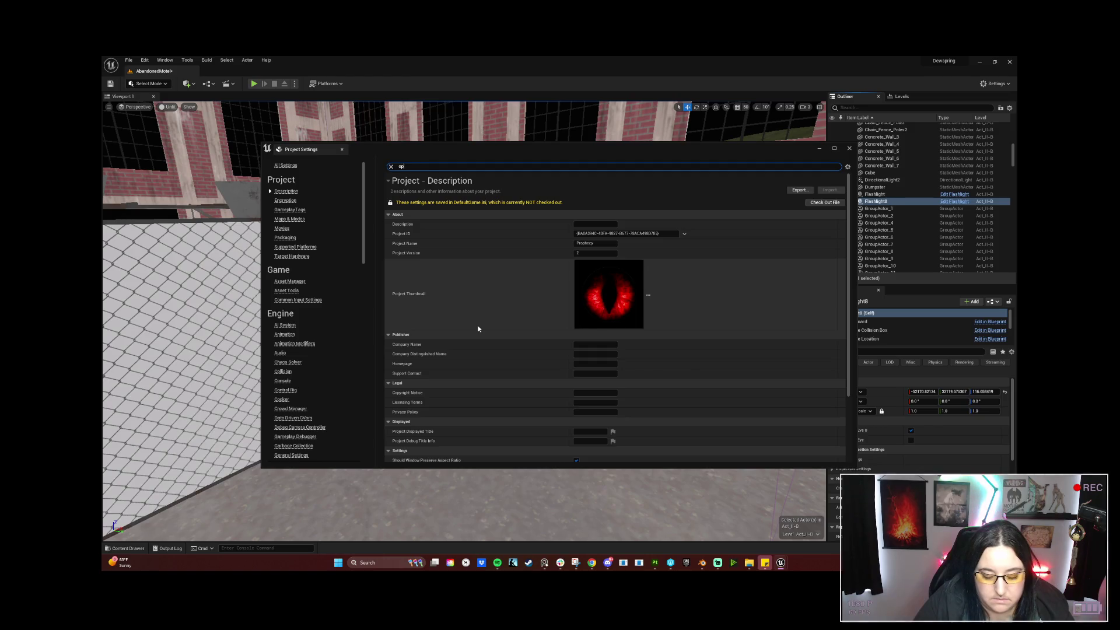
{"action": "type", "text": "acity"}
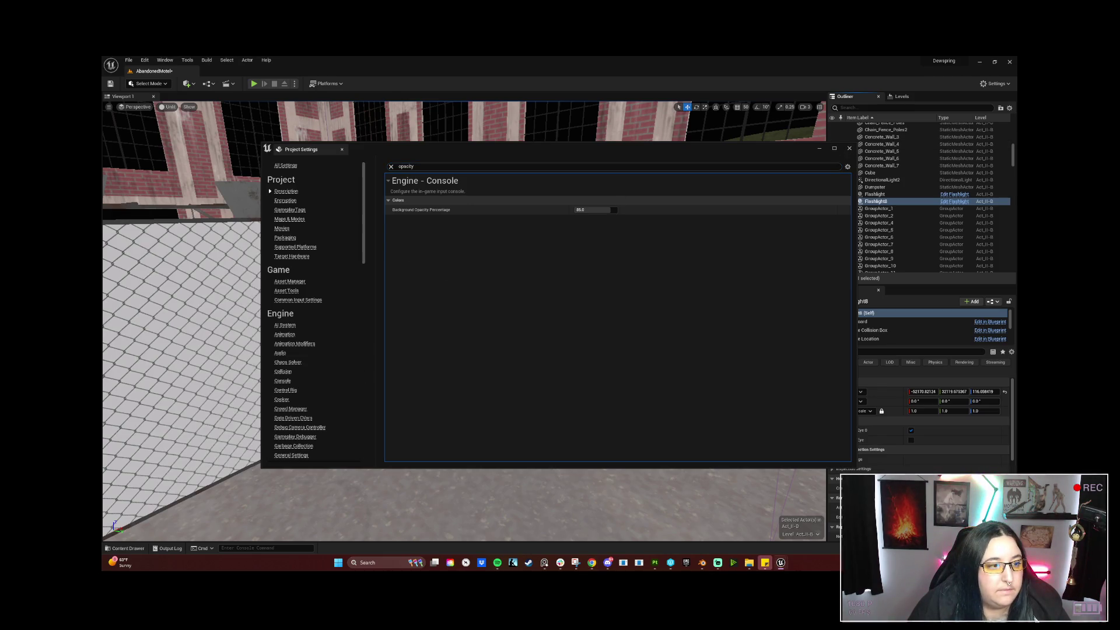
Close the Project Settings window to return to the level viewport.
{"action": "key", "text": "alt+F4"}
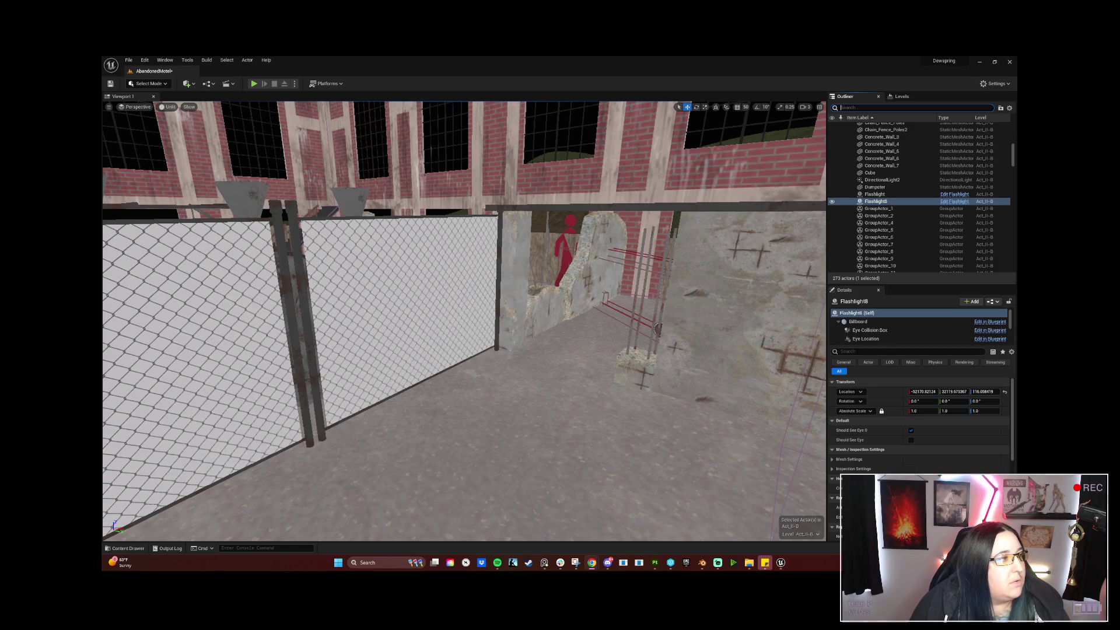
Enable virtual texture support in Project Settings and close the window.
{"action": "left_click", "coordinate": [144, 60]}
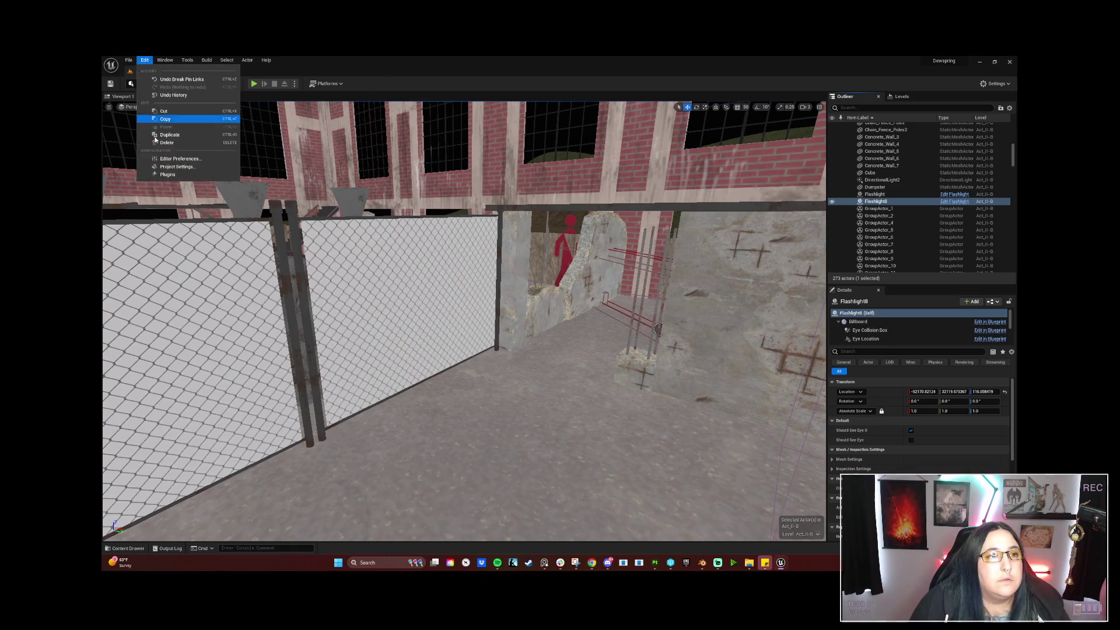
{"action": "left_click", "coordinate": [175, 166]}
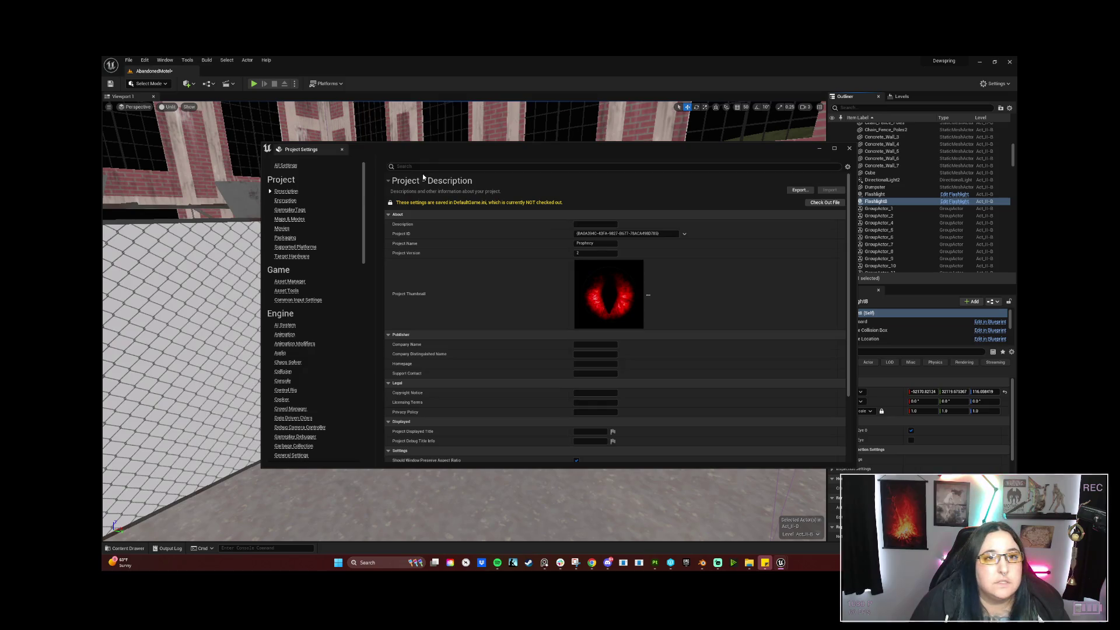
{"action": "type", "text": "virtual"}
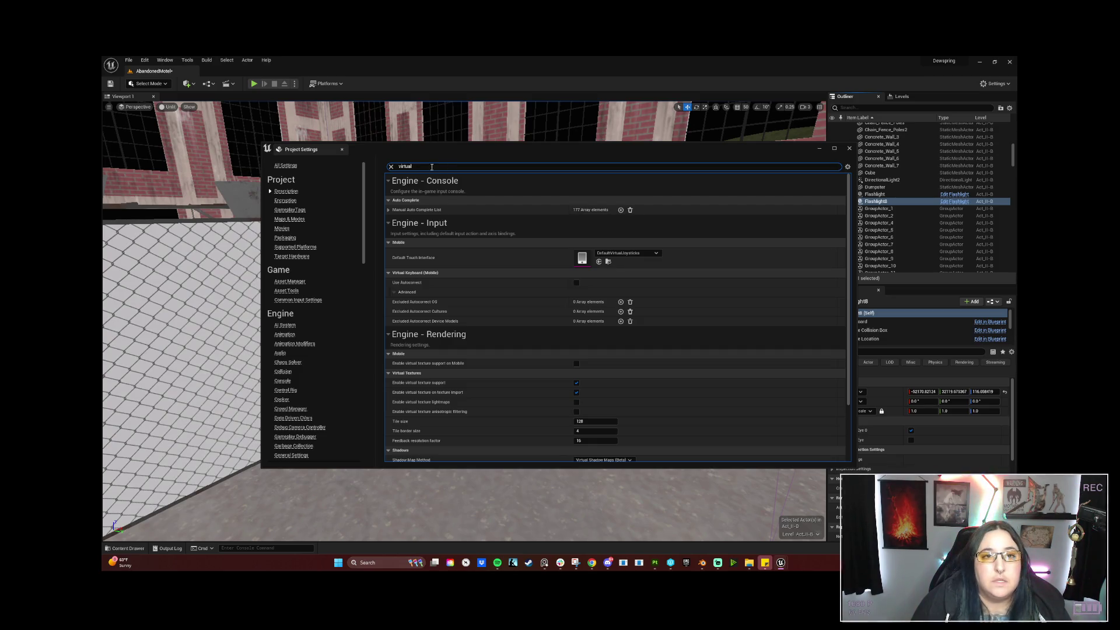
{"action": "scroll", "coordinate": [337, 362], "scroll_direction": "down", "scroll_amount": 3}
{"action": "scroll", "coordinate": [334, 361], "scroll_direction": "down", "scroll_amount": 2}
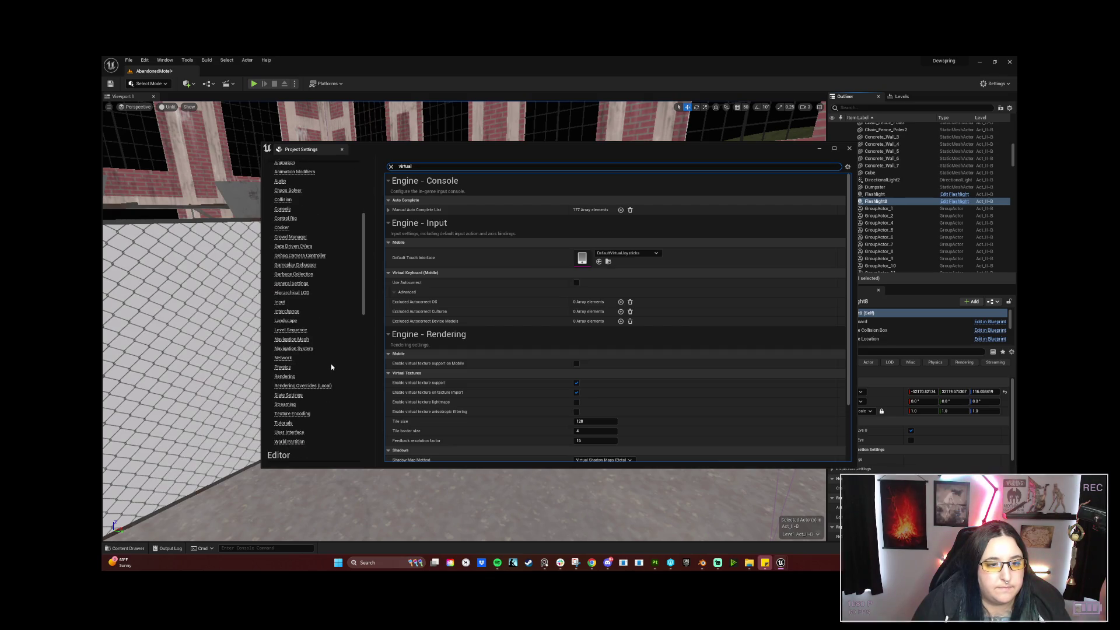
{"action": "scroll", "coordinate": [331, 366], "scroll_direction": "down", "scroll_amount": 2}
{"action": "scroll", "coordinate": [331, 370], "scroll_direction": "down", "scroll_amount": 3}
{"action": "scroll", "coordinate": [330, 374], "scroll_direction": "down", "scroll_amount": 3}
{"action": "scroll", "coordinate": [331, 374], "scroll_direction": "down", "scroll_amount": 3}
{"action": "scroll", "coordinate": [331, 371], "scroll_direction": "down", "scroll_amount": 2}
{"action": "scroll", "coordinate": [331, 373], "scroll_direction": "down", "scroll_amount": 1}
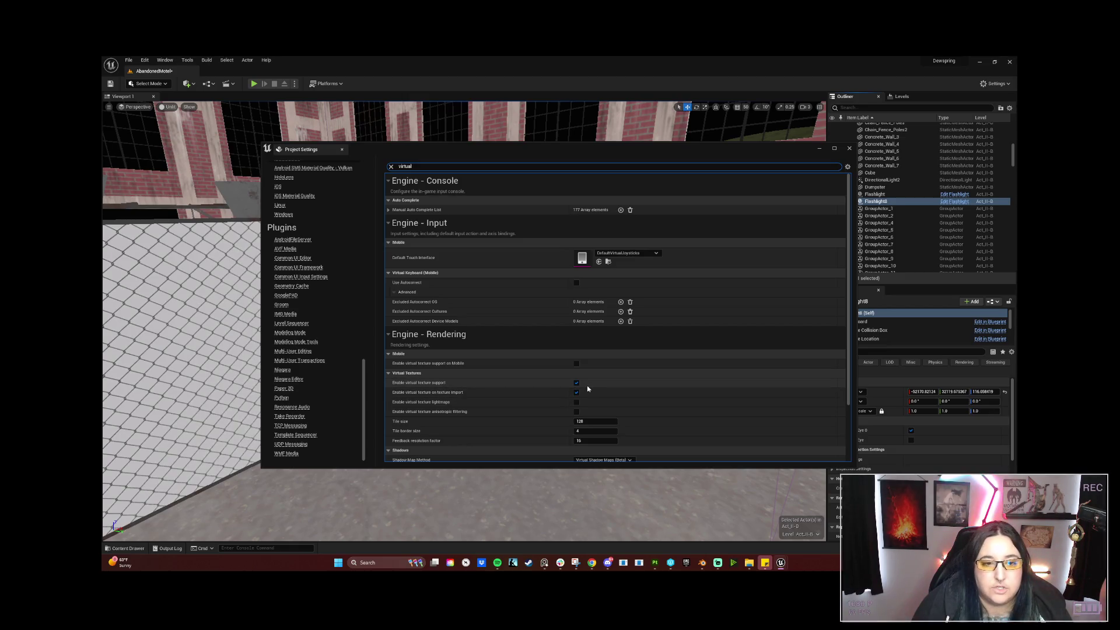
{"action": "left_click", "coordinate": [577, 384]}
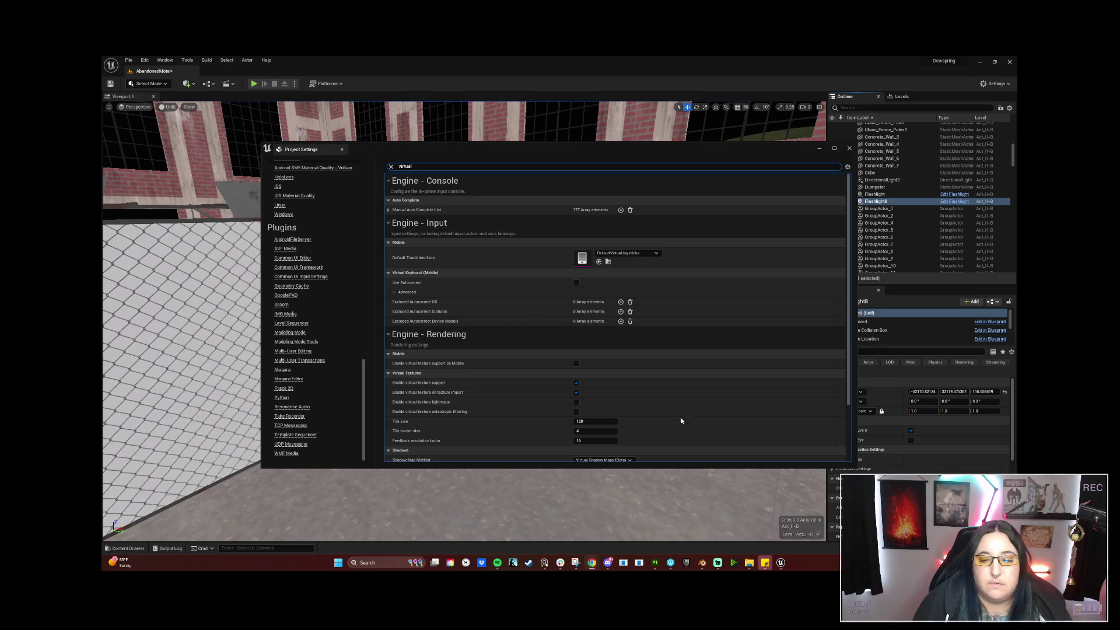
{"action": "left_click", "coordinate": [849, 148]}
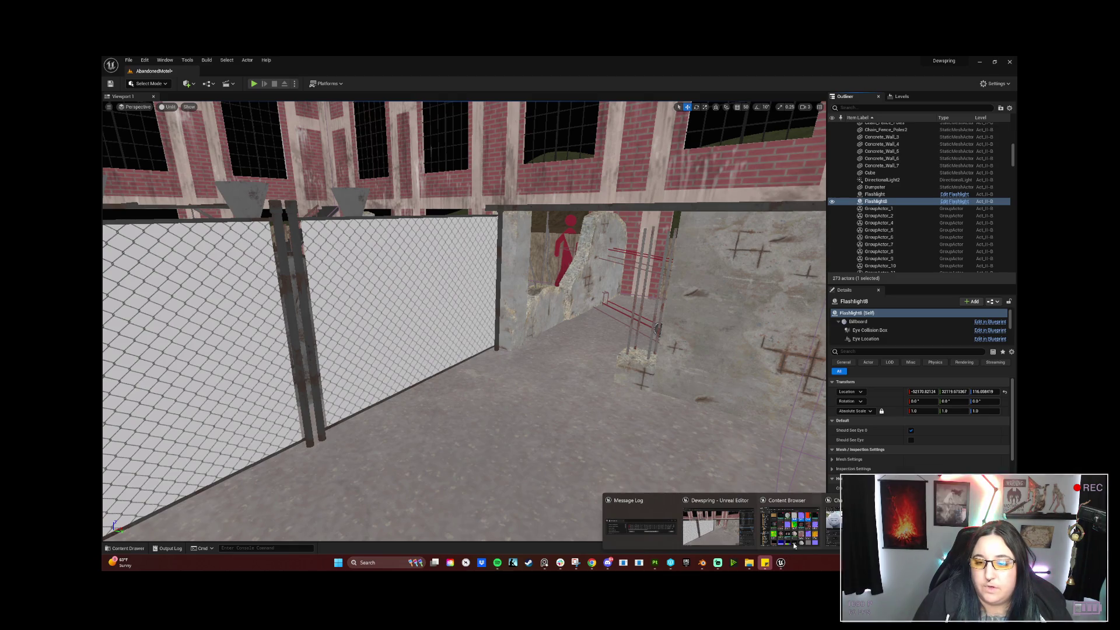
Convert the Chain_Fence textures from virtual to regular textures via the Content Browser.
{"action": "key", "text": "ctrl+space"}
{"action": "left_click_drag", "start_coordinate": [483, 225], "coordinate": [595, 205]}
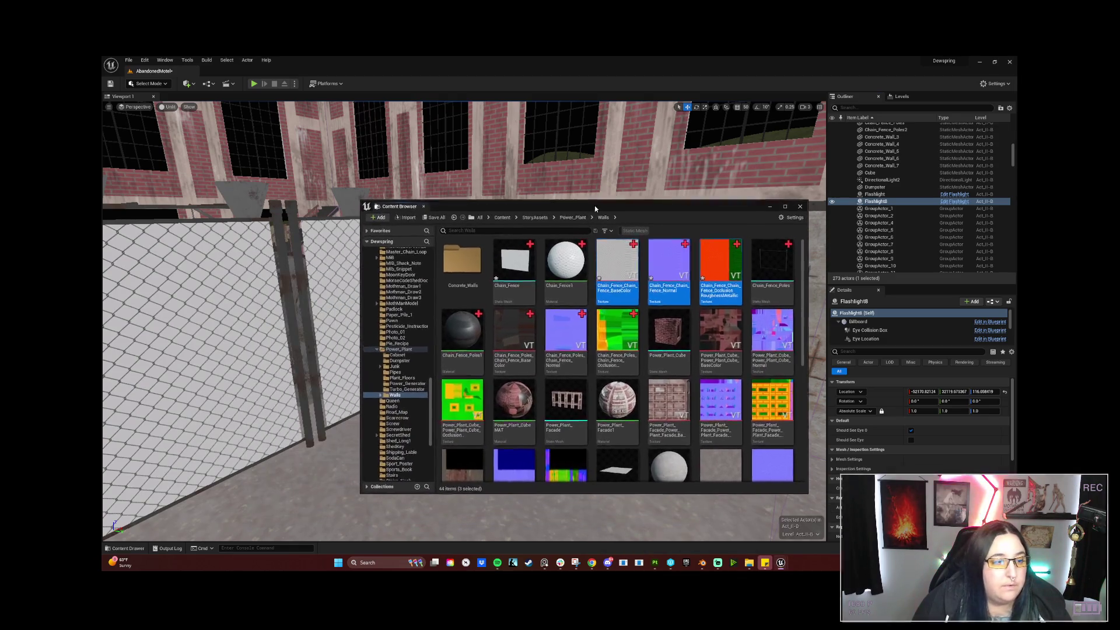
{"action": "right_click", "coordinate": [619, 264]}
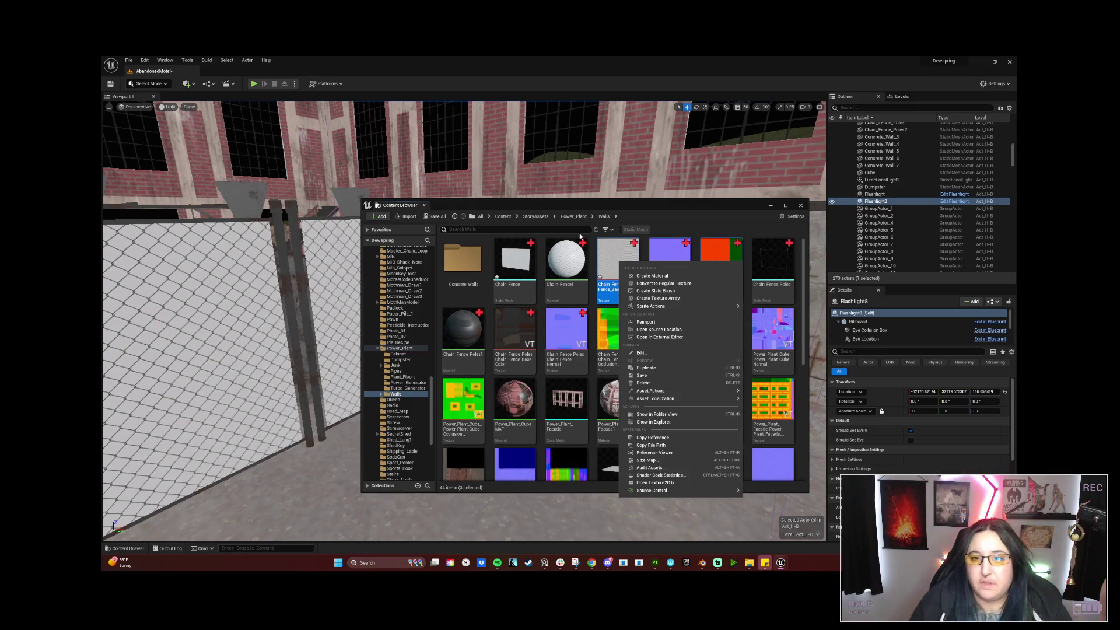
{"action": "left_click", "coordinate": [663, 287]}
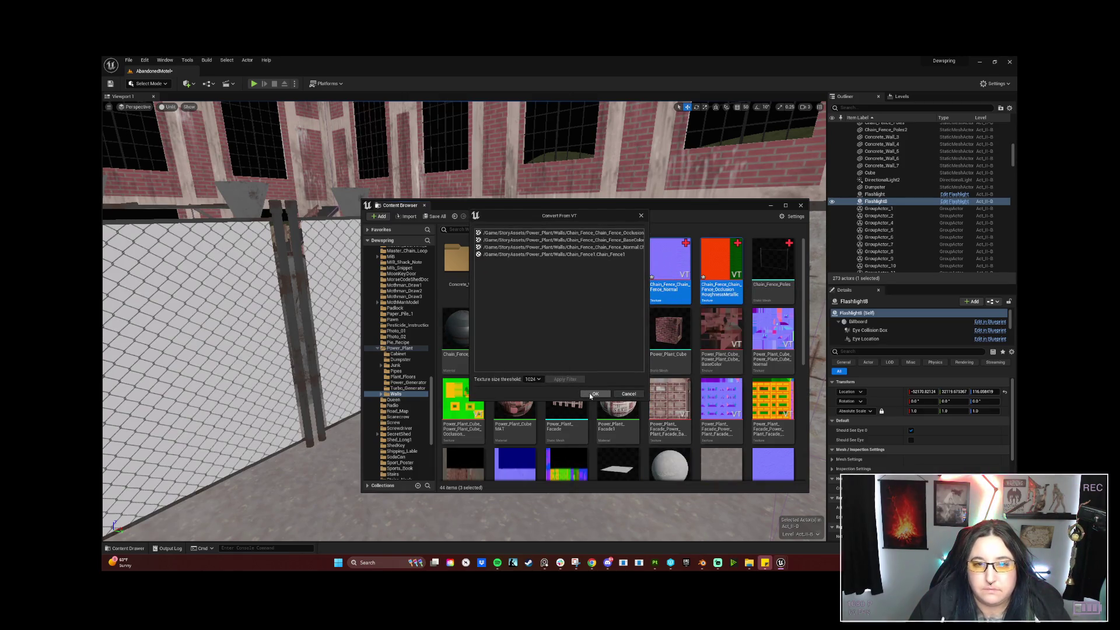
{"action": "left_click", "coordinate": [593, 395]}
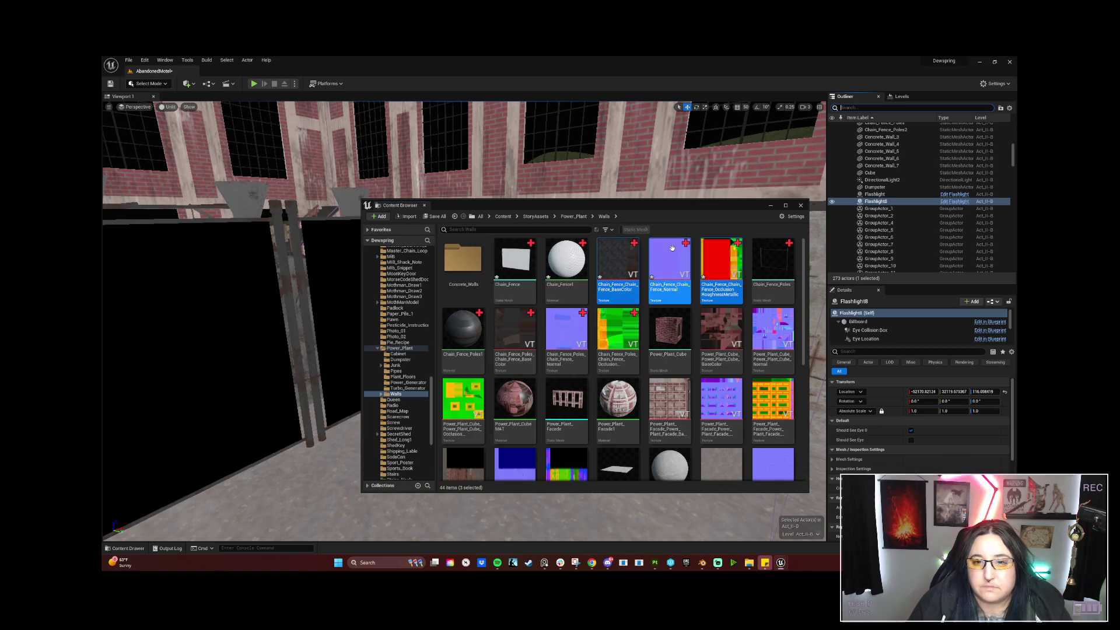
Reopen the fence texture actions and dismiss them without converting back.
{"action": "right_click", "coordinate": [675, 252]}
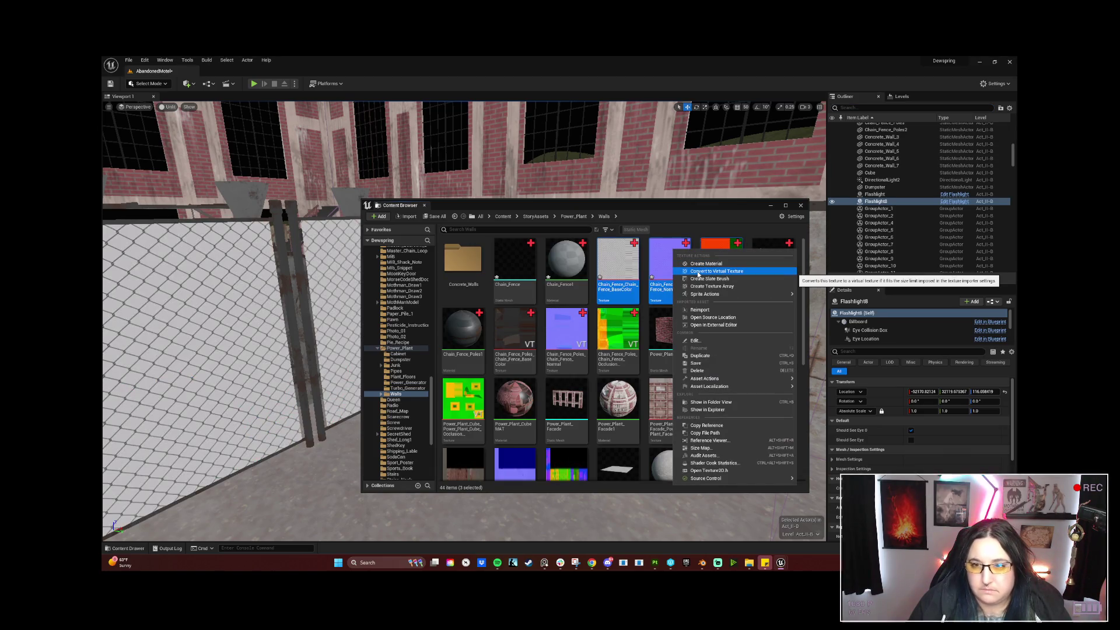
{"action": "left_click", "coordinate": [699, 273]}
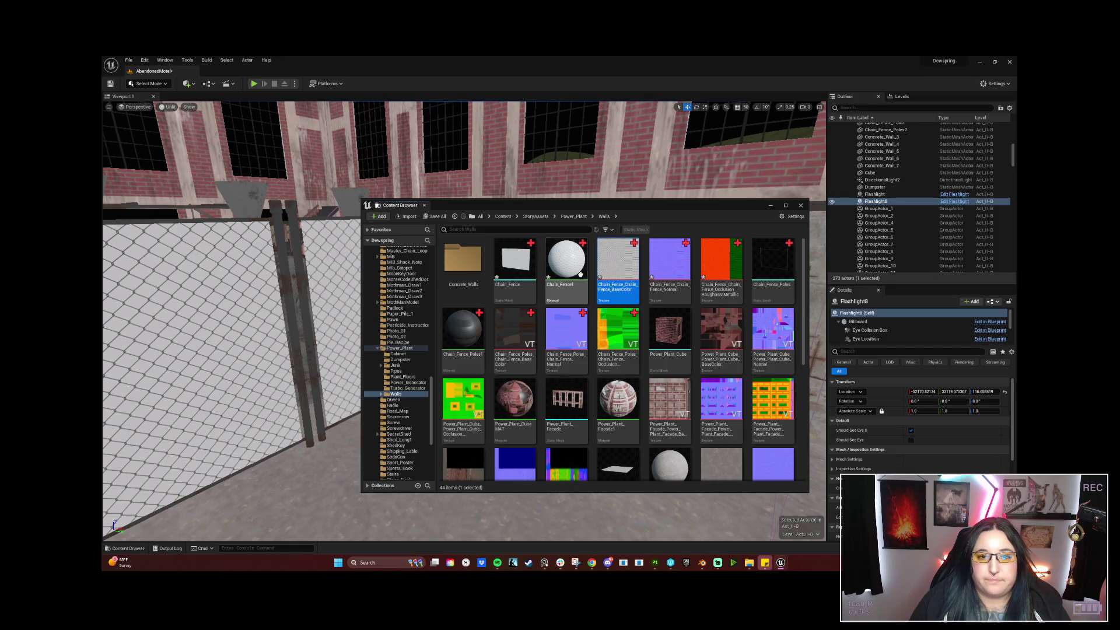
{"action": "mouse_move", "coordinate": [782, 563]}
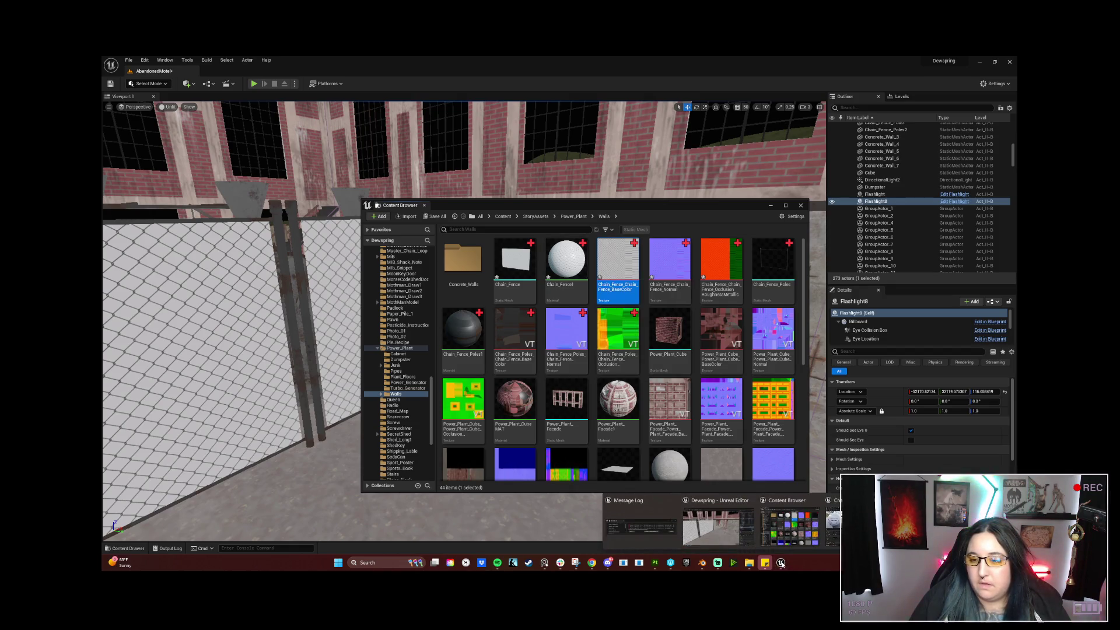
Remove the three old Texture Sample nodes from the Chain_Fence1 material graph.
{"action": "left_click", "coordinate": [832, 521]}
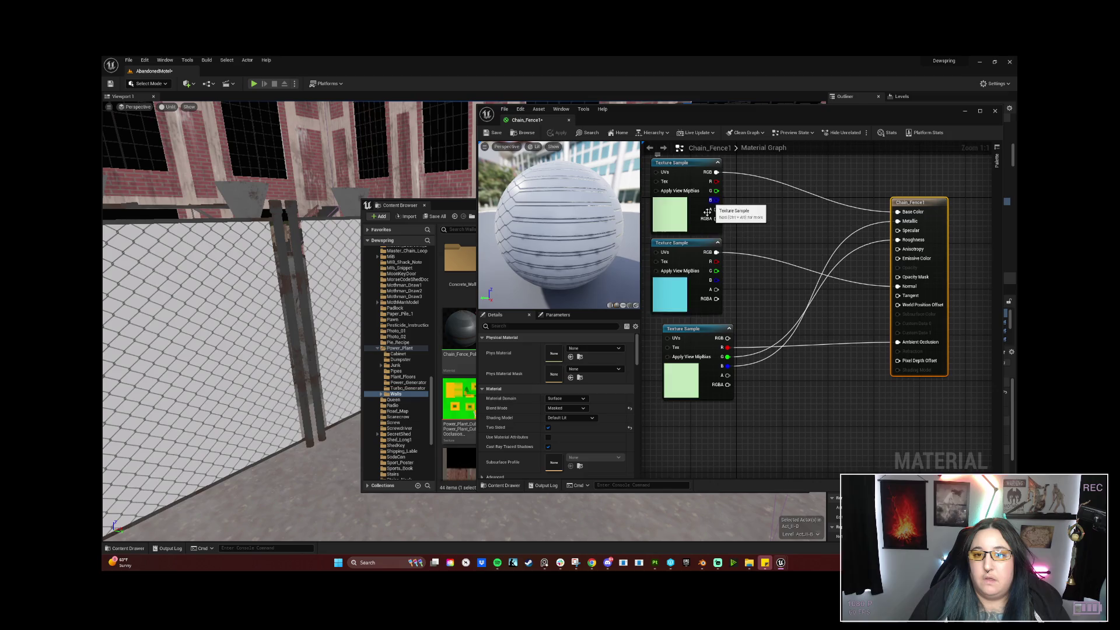
{"action": "left_click", "coordinate": [683, 210]}
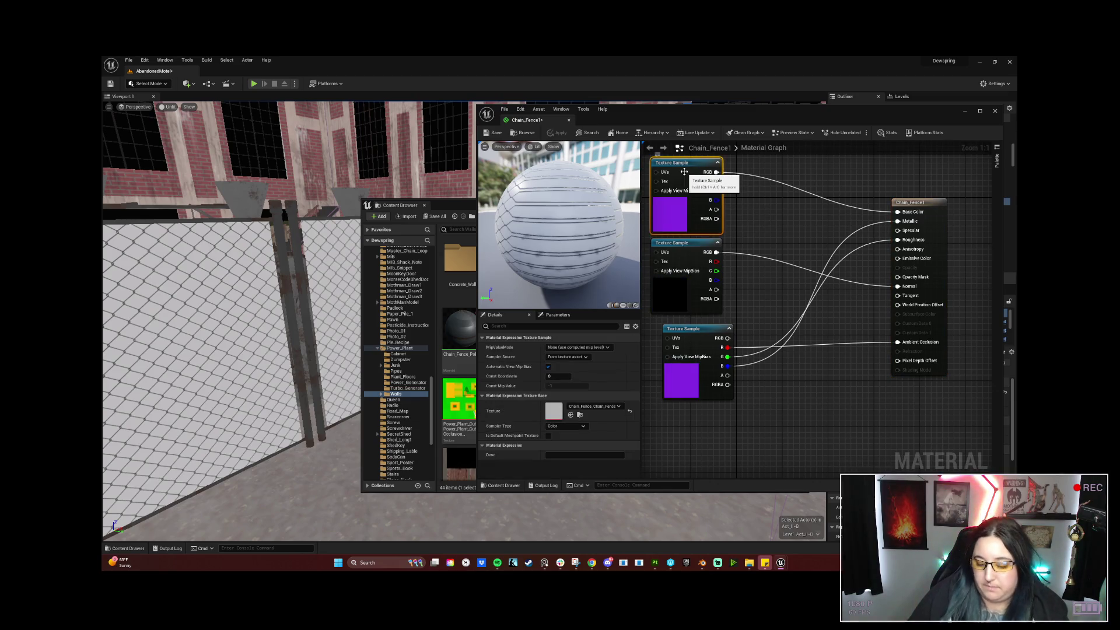
{"action": "key", "text": "Delete"}
{"action": "left_click", "coordinate": [687, 250]}
{"action": "key", "text": "Delete"}
{"action": "left_click", "coordinate": [692, 329]}
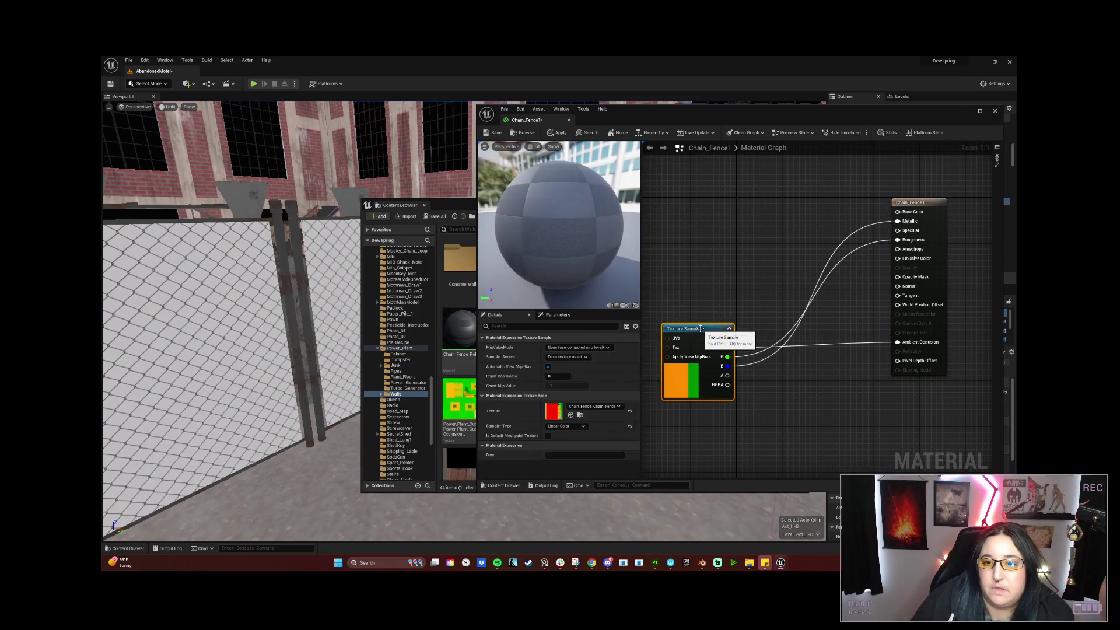
{"action": "key", "text": "Delete"}
Bring the three new fence textures into the graph and arrange them beside the material node.
{"action": "mouse_move", "coordinate": [819, 115]}
{"action": "left_mouse_down"}
{"action": "mouse_move", "coordinate": [566, 142]}
{"action": "mouse_move", "coordinate": [377, 124]}
{"action": "left_mouse_up"}
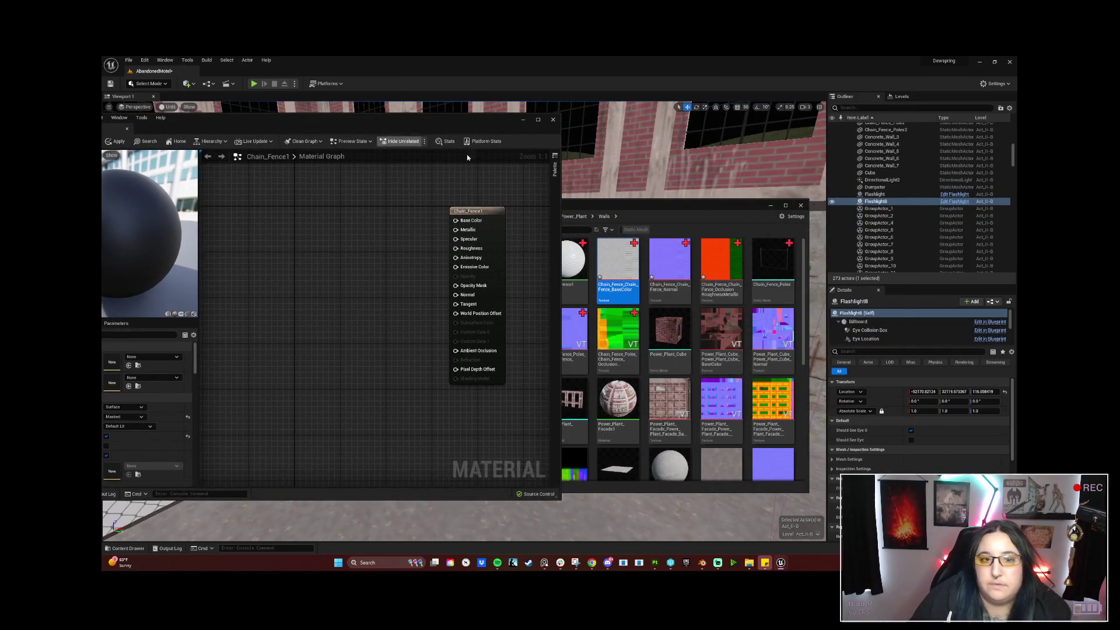
{"action": "left_click", "coordinate": [696, 274]}
{"action": "left_click_drag", "start_coordinate": [722, 263], "coordinate": [267, 197]}
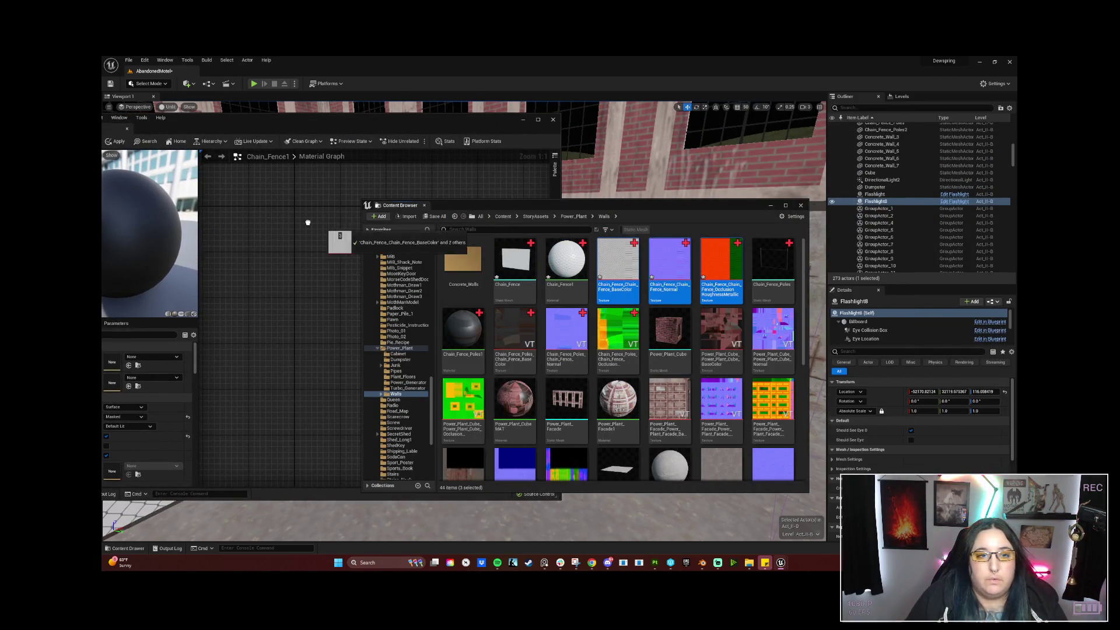
{"action": "left_click_drag", "start_coordinate": [298, 118], "coordinate": [531, 139]}
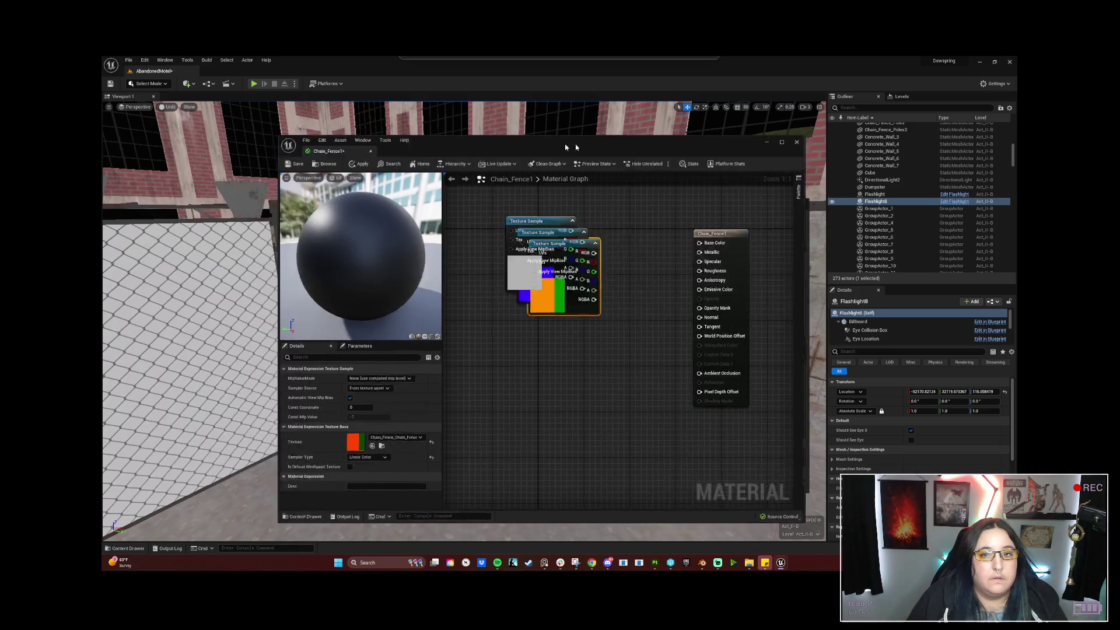
{"action": "left_click_drag", "start_coordinate": [597, 226], "coordinate": [535, 182]}
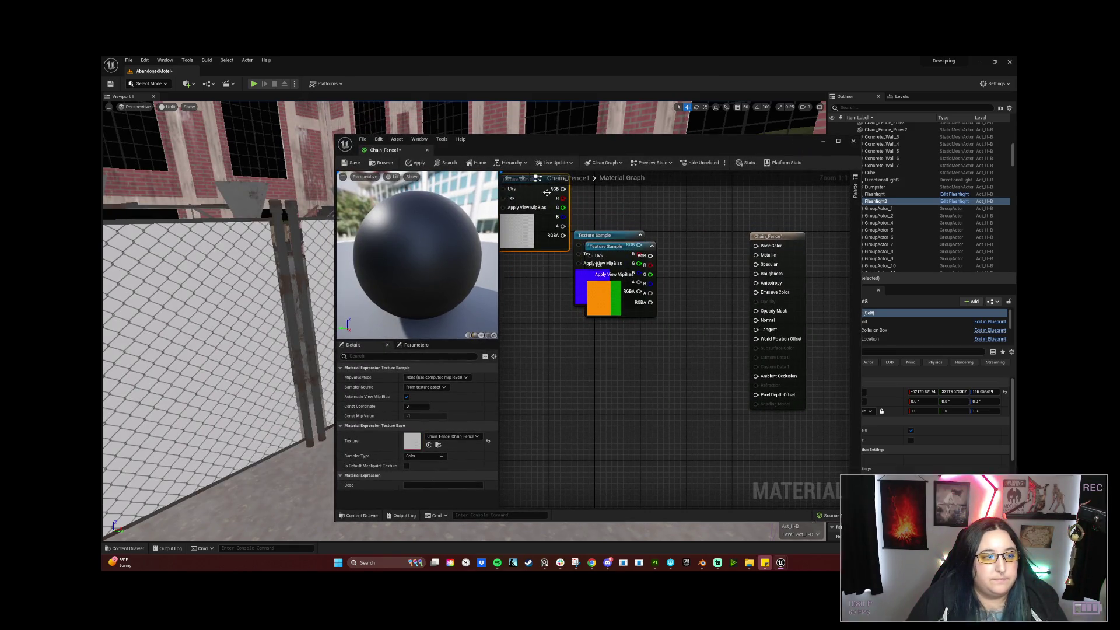
{"action": "left_click", "coordinate": [700, 233]}
{"action": "mouse_move", "coordinate": [622, 253]}
{"action": "left_mouse_down"}
{"action": "mouse_move", "coordinate": [589, 380]}
{"action": "mouse_move", "coordinate": [559, 283]}
{"action": "left_mouse_up"}
Wire RGB to Base Color and Normal, and R/G/B channels to Ambient Occlusion, Roughness and Metallic.
{"action": "left_click_drag", "start_coordinate": [562, 189], "coordinate": [756, 245]}
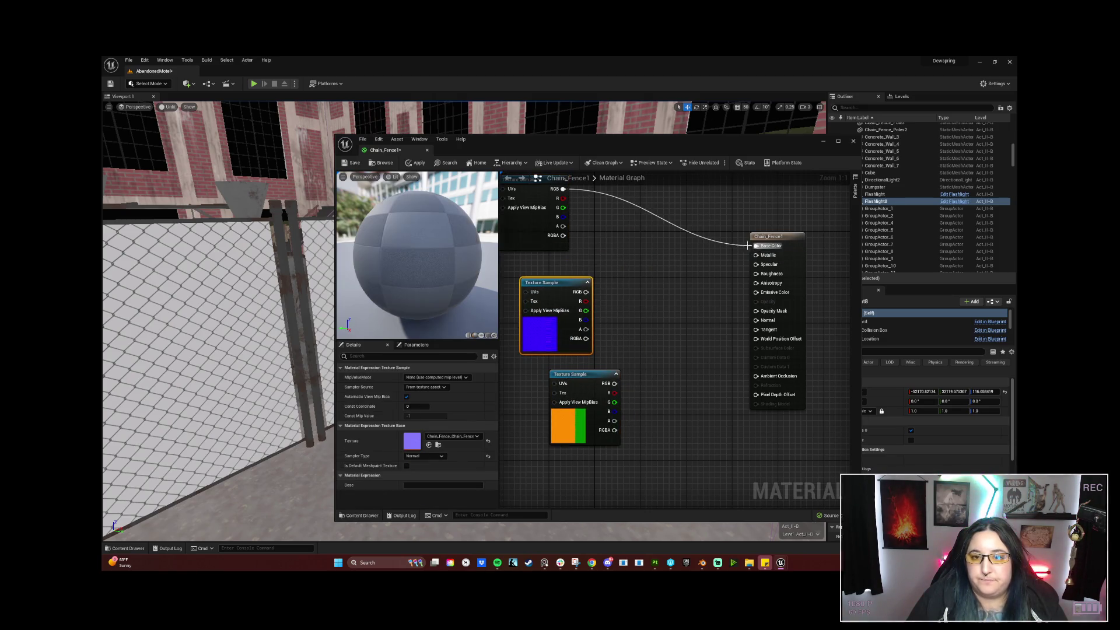
{"action": "left_click_drag", "start_coordinate": [585, 292], "coordinate": [756, 321]}
{"action": "left_click_drag", "start_coordinate": [615, 392], "coordinate": [757, 376]}
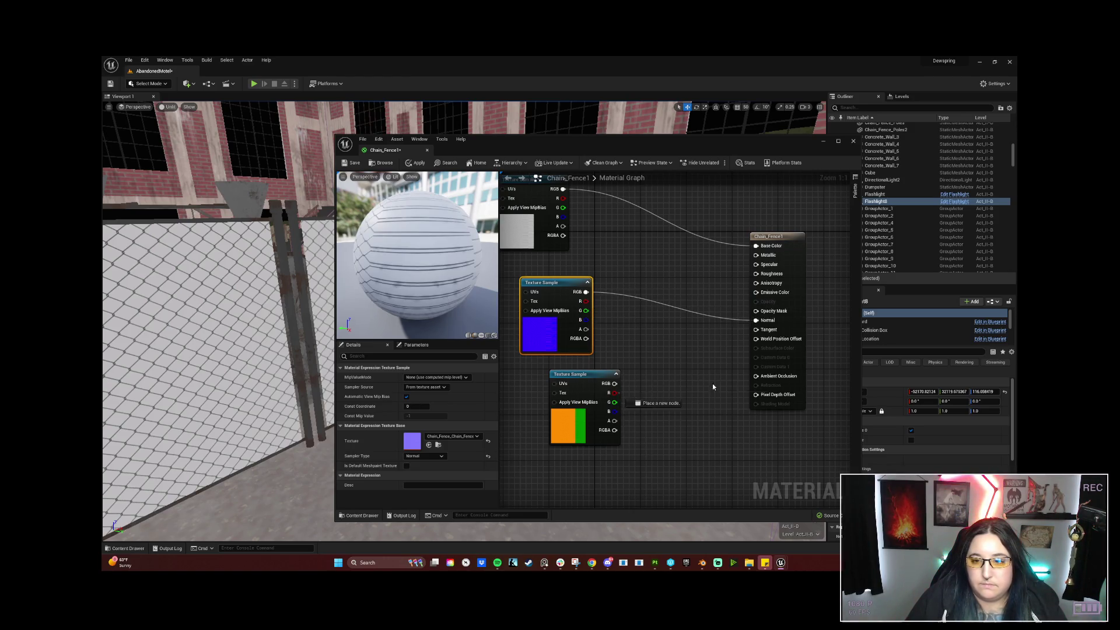
{"action": "left_click_drag", "start_coordinate": [615, 401], "coordinate": [756, 273]}
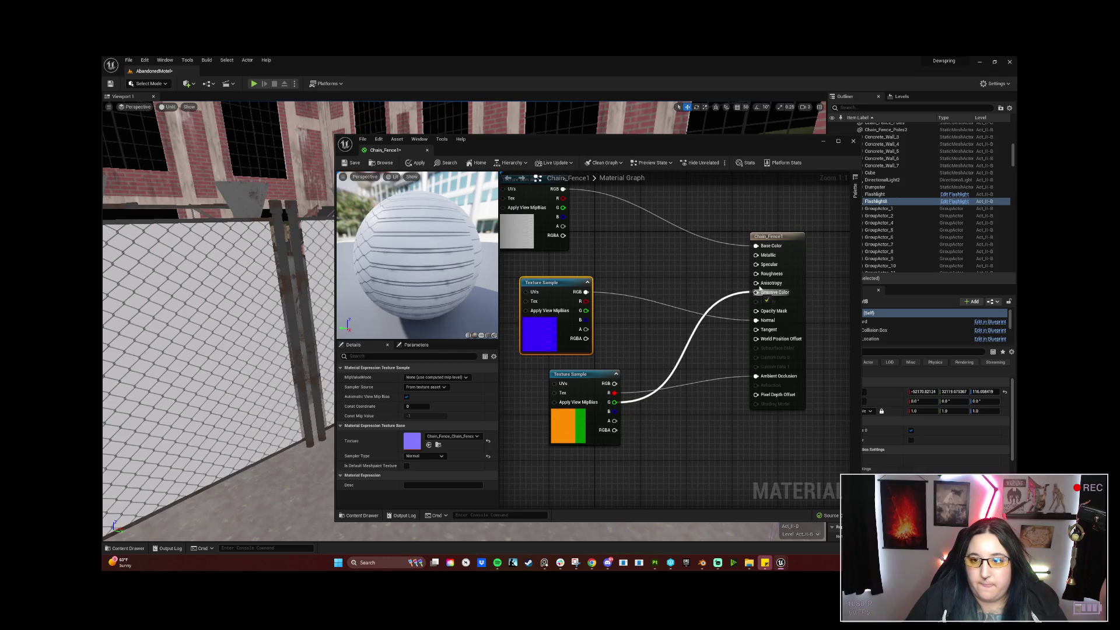
{"action": "left_click_drag", "start_coordinate": [614, 412], "coordinate": [756, 254]}
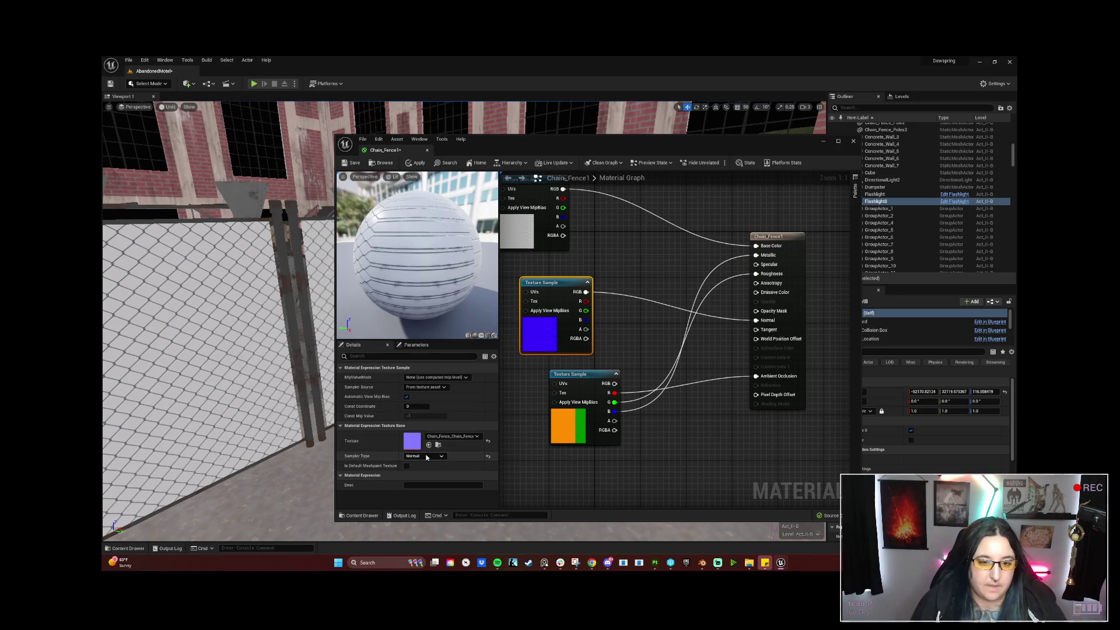
Switch the material's Blend Mode to Opaque, then set it back to Masked.
{"action": "left_click", "coordinate": [794, 233]}
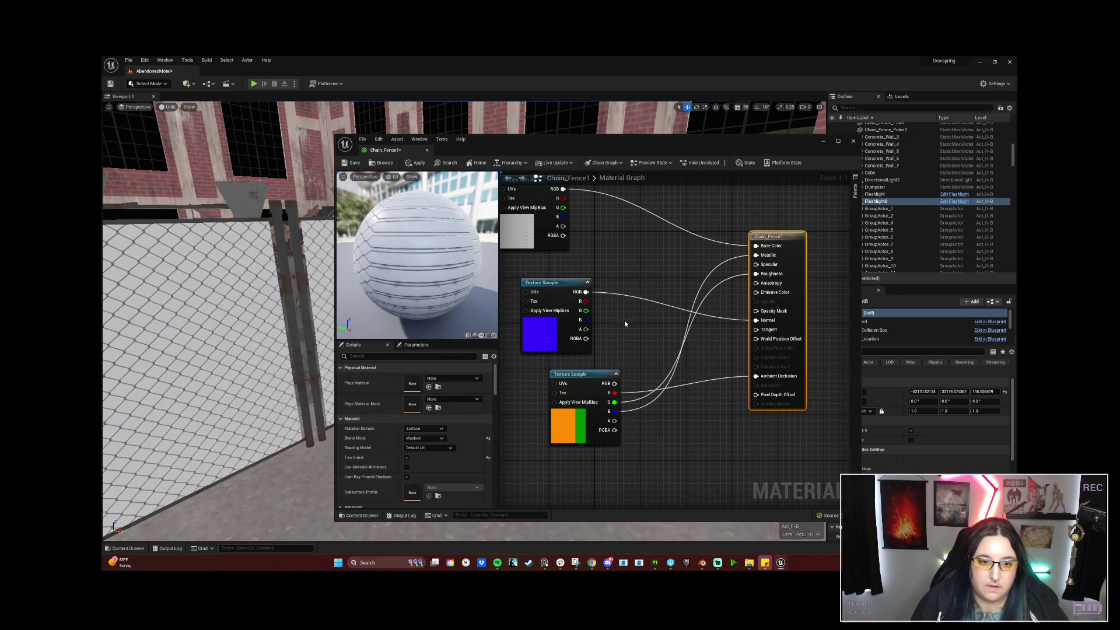
{"action": "left_click", "coordinate": [440, 439]}
{"action": "left_click", "coordinate": [440, 446]}
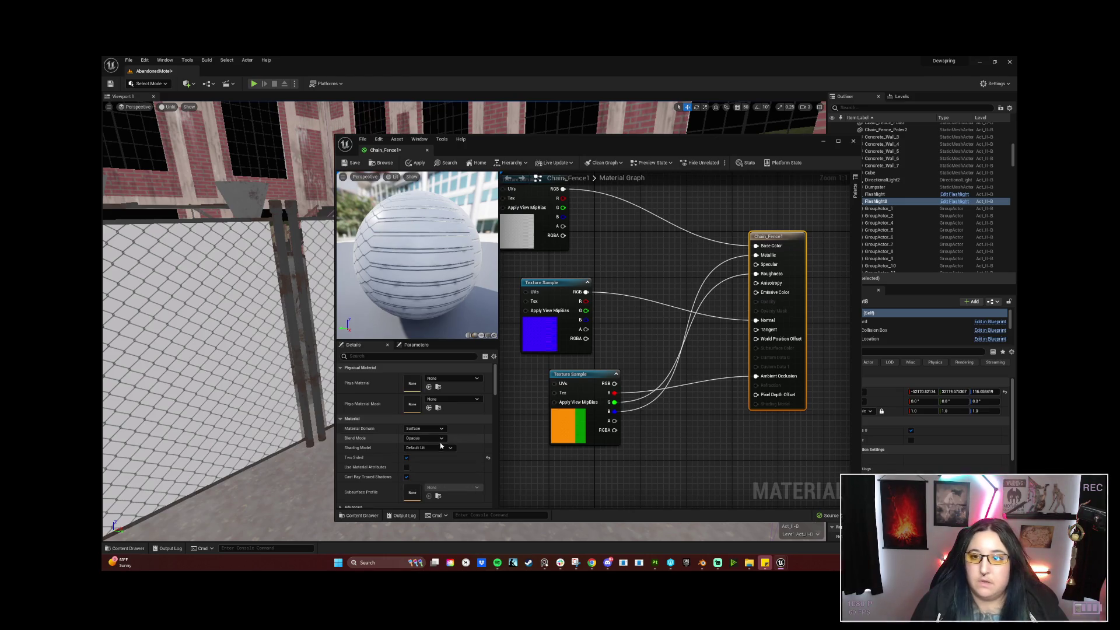
{"action": "left_click", "coordinate": [438, 439]}
{"action": "left_click", "coordinate": [423, 452]}
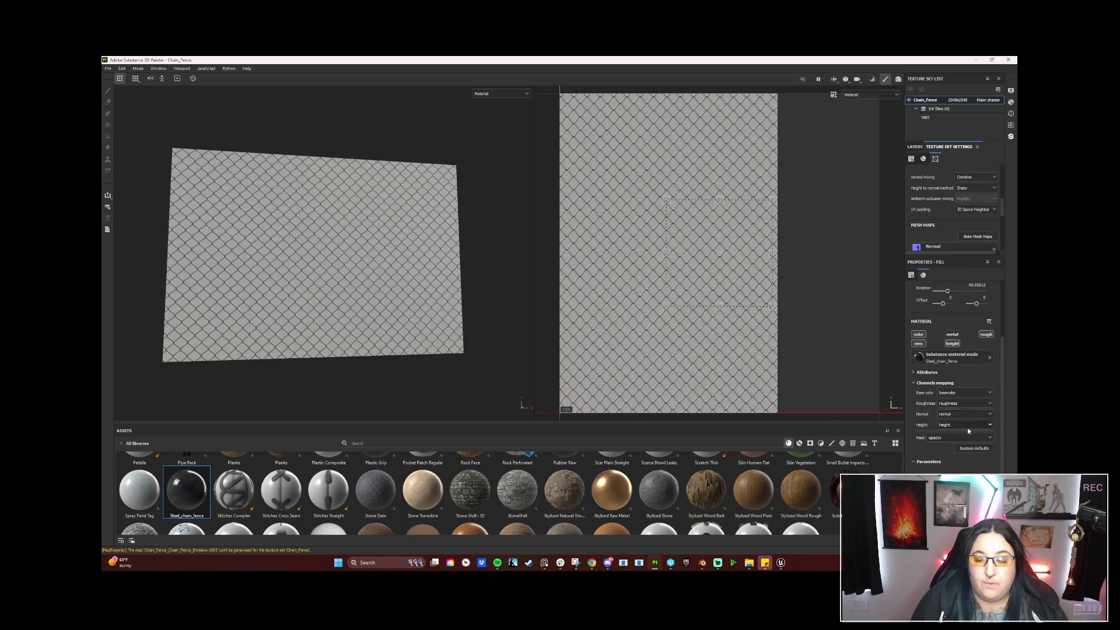
Open the Substance 3D Community Assets site from the asset shelf.
{"action": "left_click", "coordinate": [280, 243]}
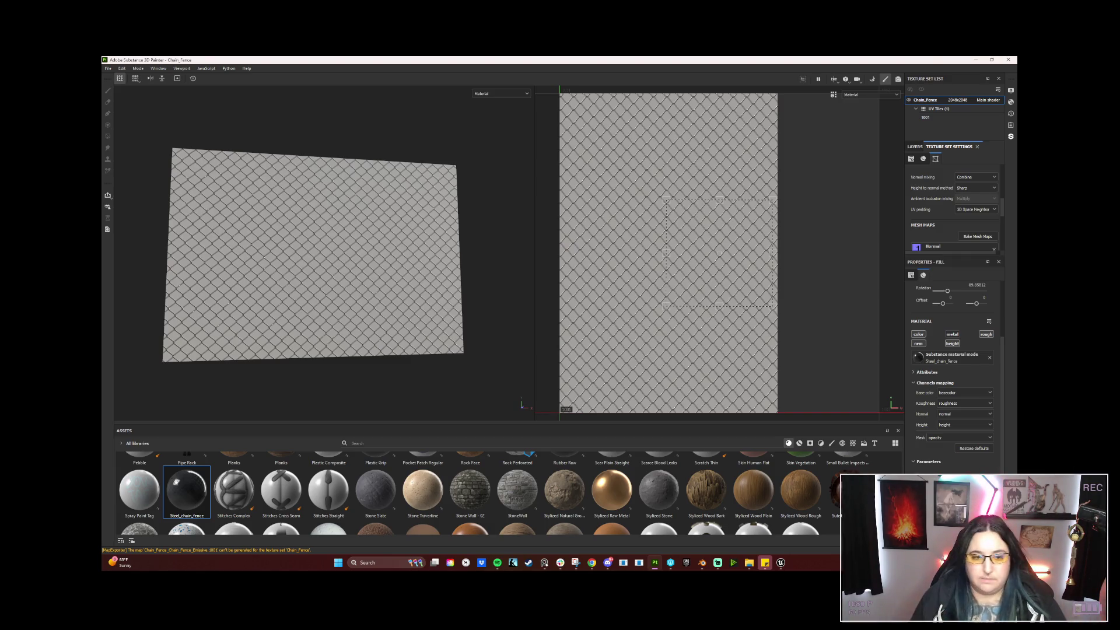
{"action": "scroll", "coordinate": [342, 520], "scroll_direction": "up", "scroll_amount": 3}
{"action": "scroll", "coordinate": [344, 511], "scroll_direction": "up", "scroll_amount": 3}
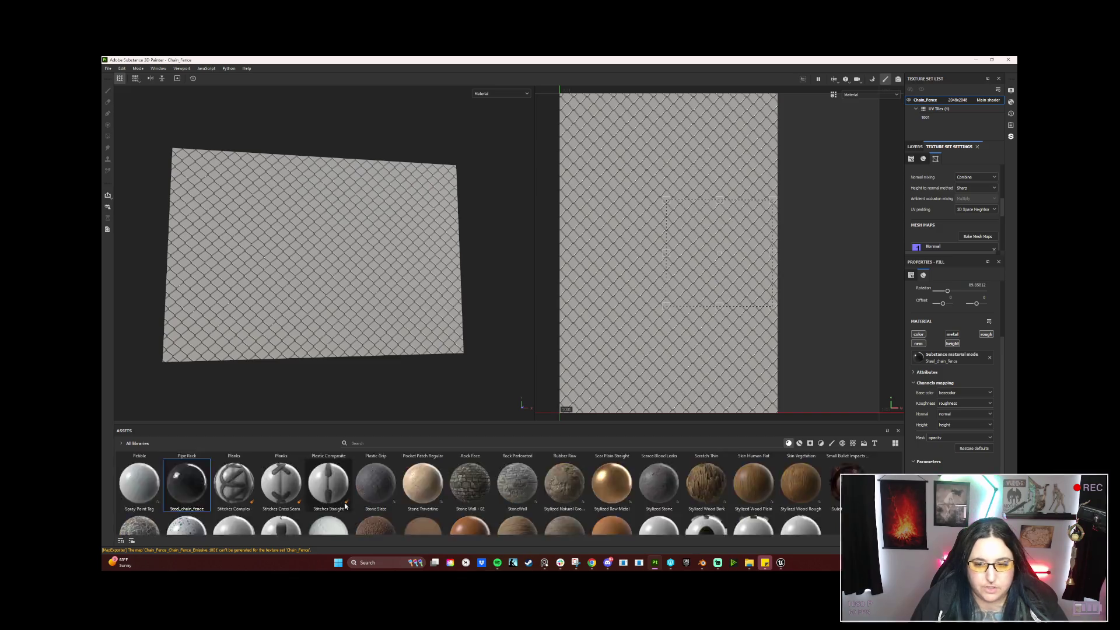
{"action": "scroll", "coordinate": [345, 503], "scroll_direction": "up", "scroll_amount": 3}
{"action": "scroll", "coordinate": [355, 487], "scroll_direction": "up", "scroll_amount": 2}
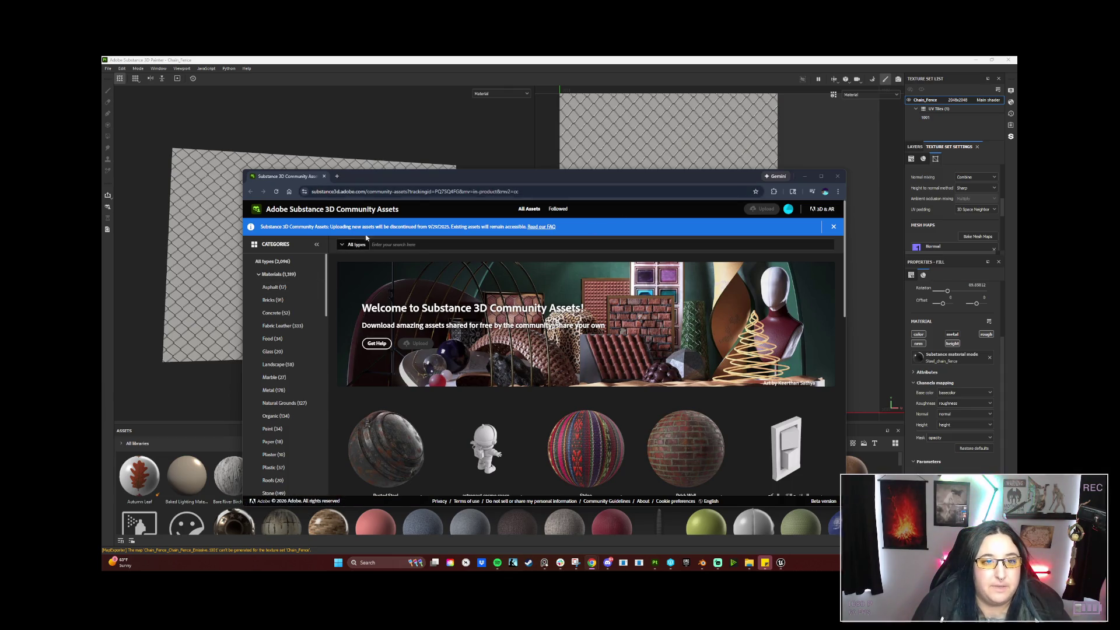
Search Community Assets for 'chain link fence', view Fence Substance 001, then close the browser.
{"action": "left_click", "coordinate": [466, 248]}
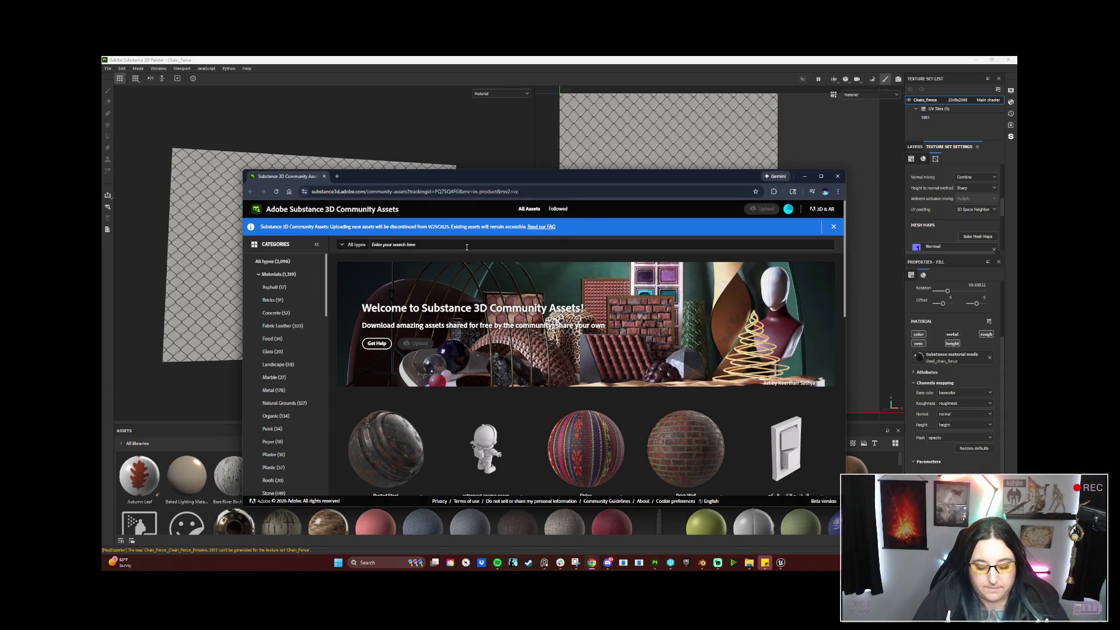
{"action": "type", "text": "chain"}
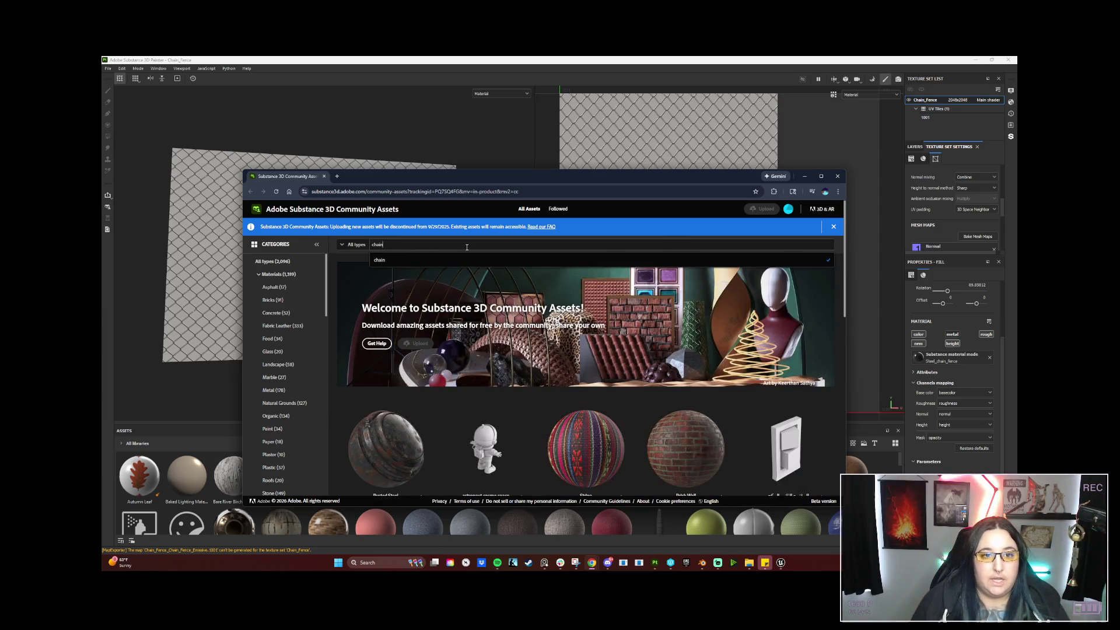
{"action": "type", "text": " link"}
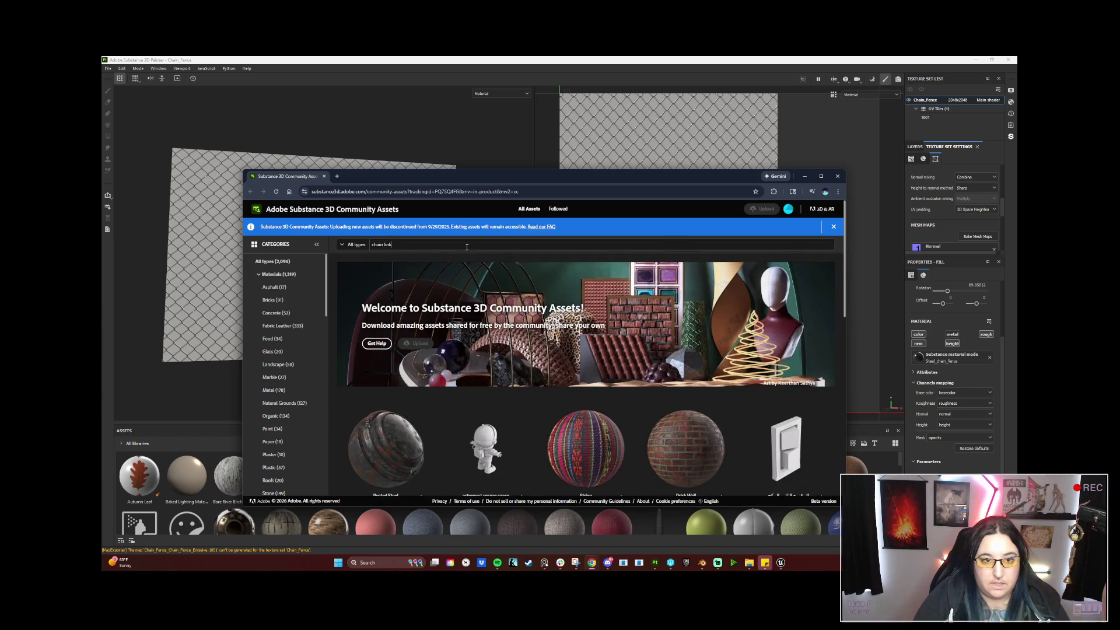
{"action": "type", "text": " fence"}
{"action": "key", "text": "Return"}
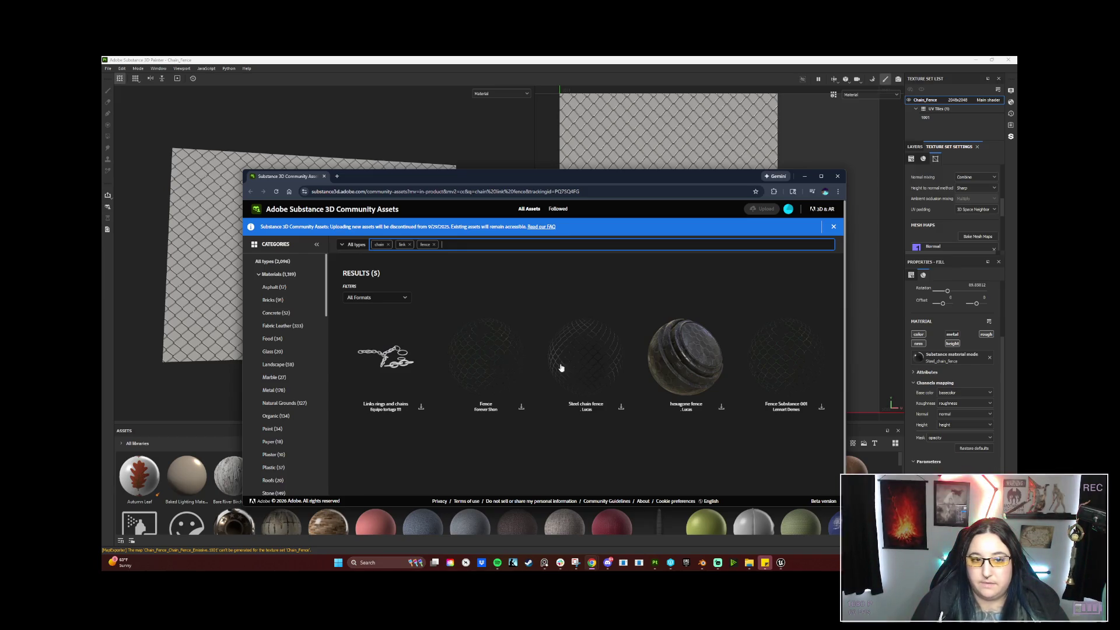
{"action": "left_click", "coordinate": [792, 363]}
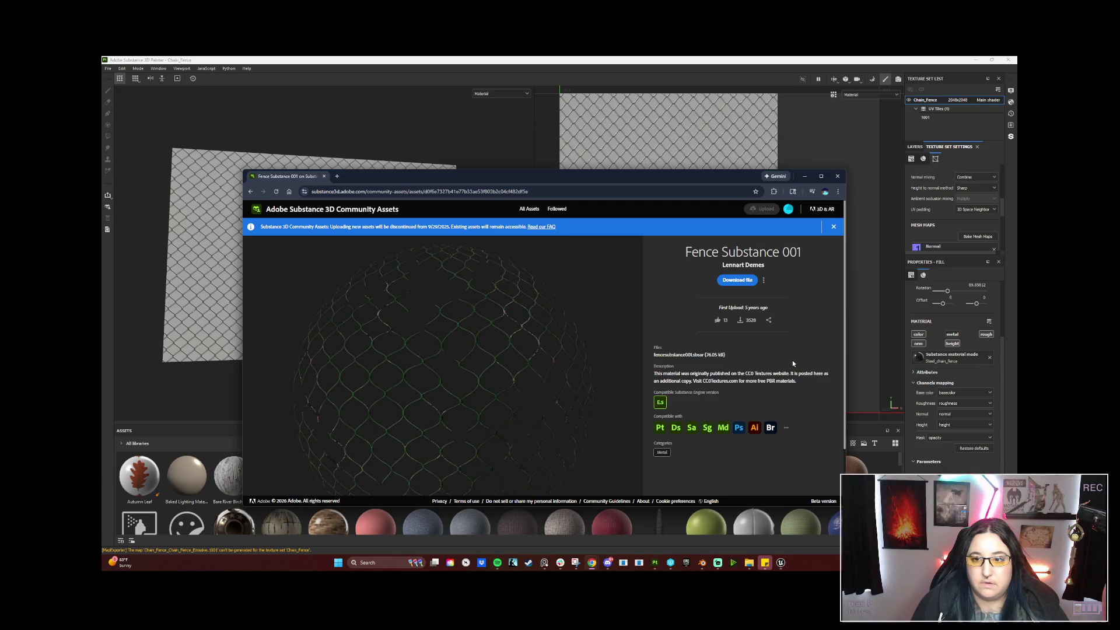
{"action": "key", "text": "alt+Left"}
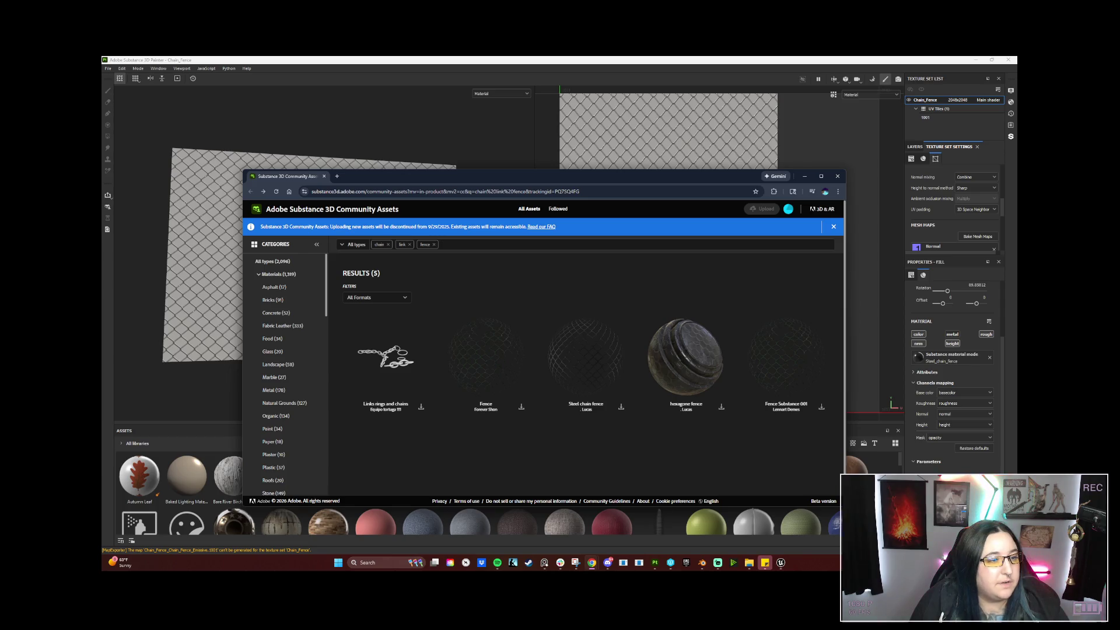
{"action": "left_click", "coordinate": [804, 176]}
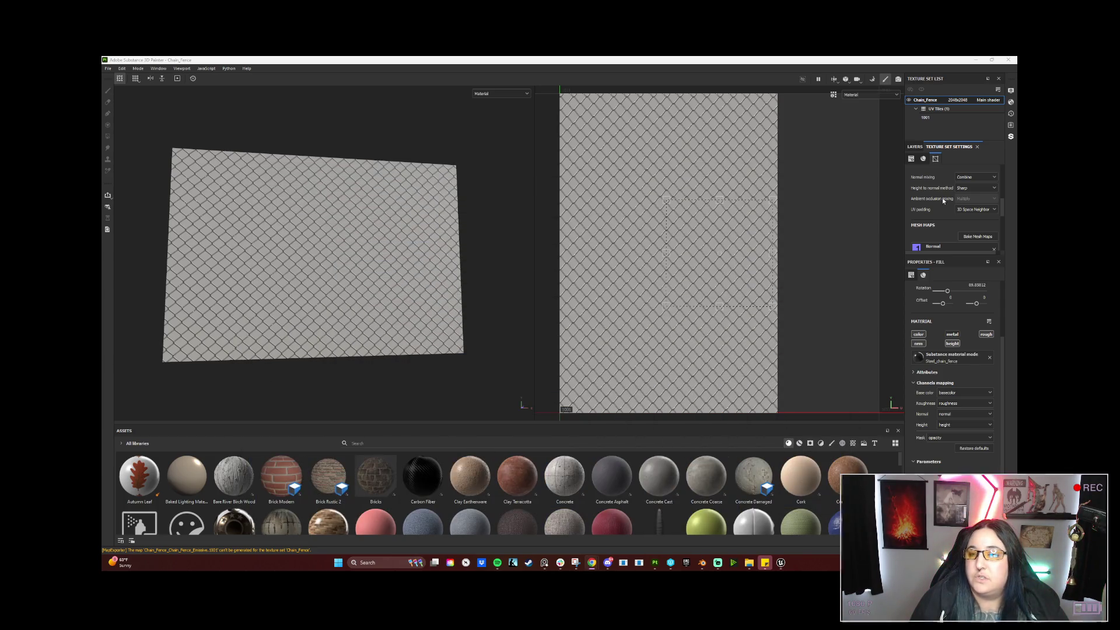
Try Clay Earthenware, Concrete Coarse, Cork and Concrete Damaged on the fill layer, then head to the File menu.
{"action": "left_click", "coordinate": [911, 147]}
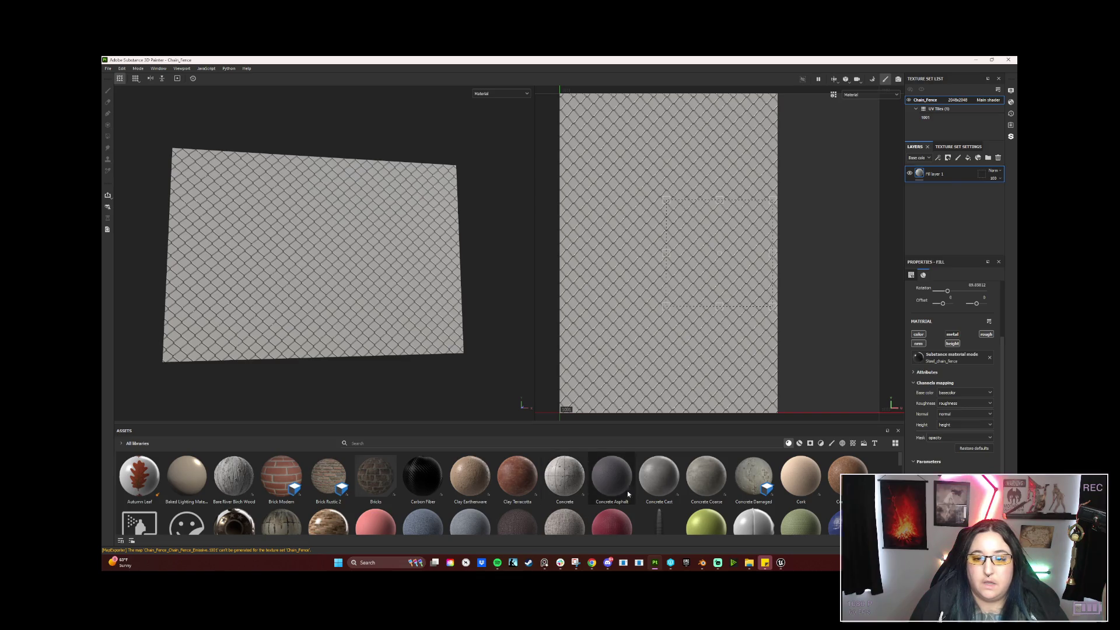
{"action": "left_click", "coordinate": [481, 473]}
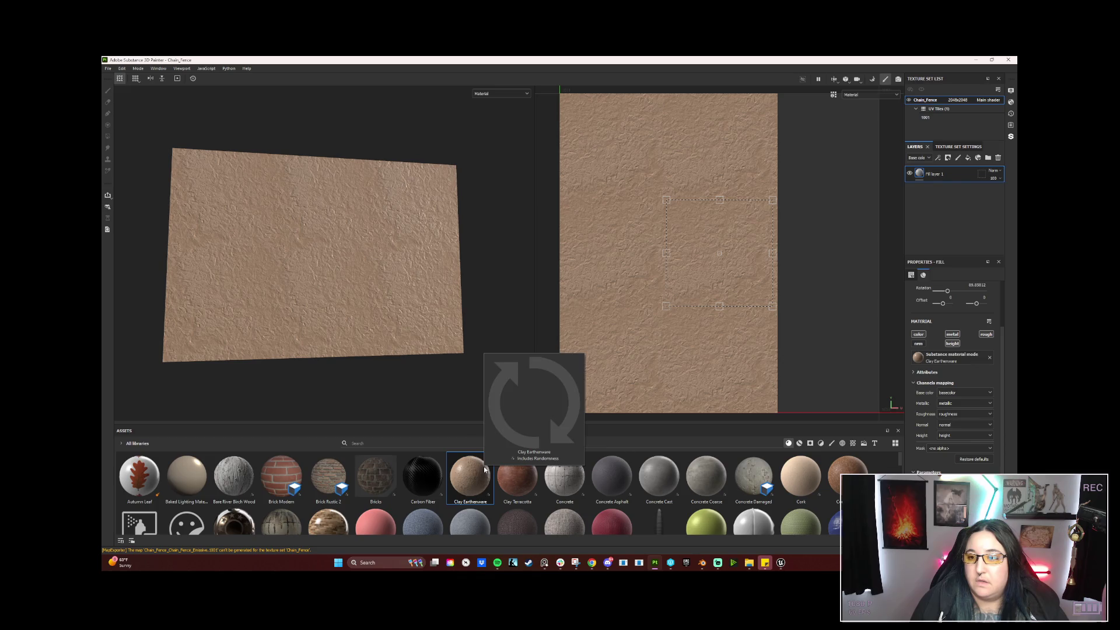
{"action": "scroll", "coordinate": [978, 462], "scroll_direction": "down", "scroll_amount": 5}
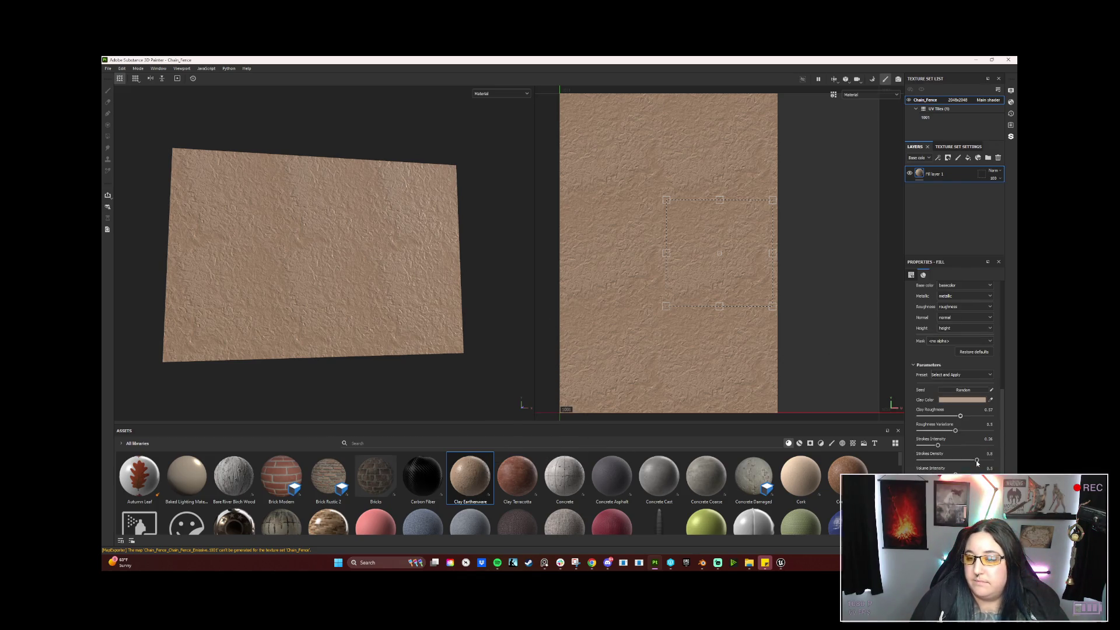
{"action": "scroll", "coordinate": [963, 424], "scroll_direction": "up", "scroll_amount": 3}
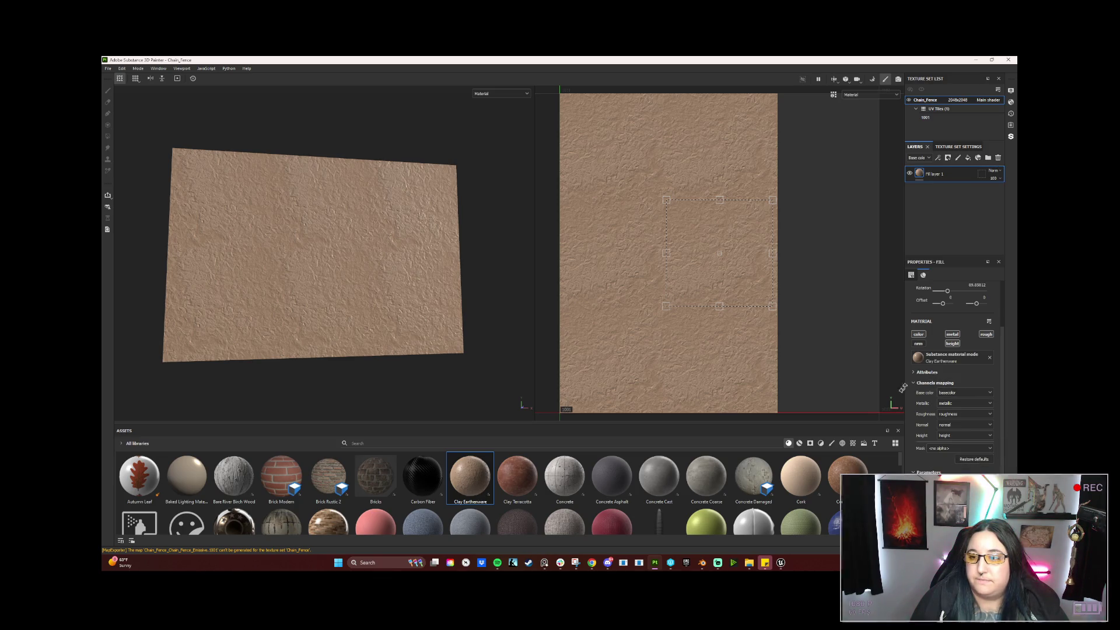
{"action": "left_click", "coordinate": [707, 477]}
{"action": "left_click", "coordinate": [804, 484]}
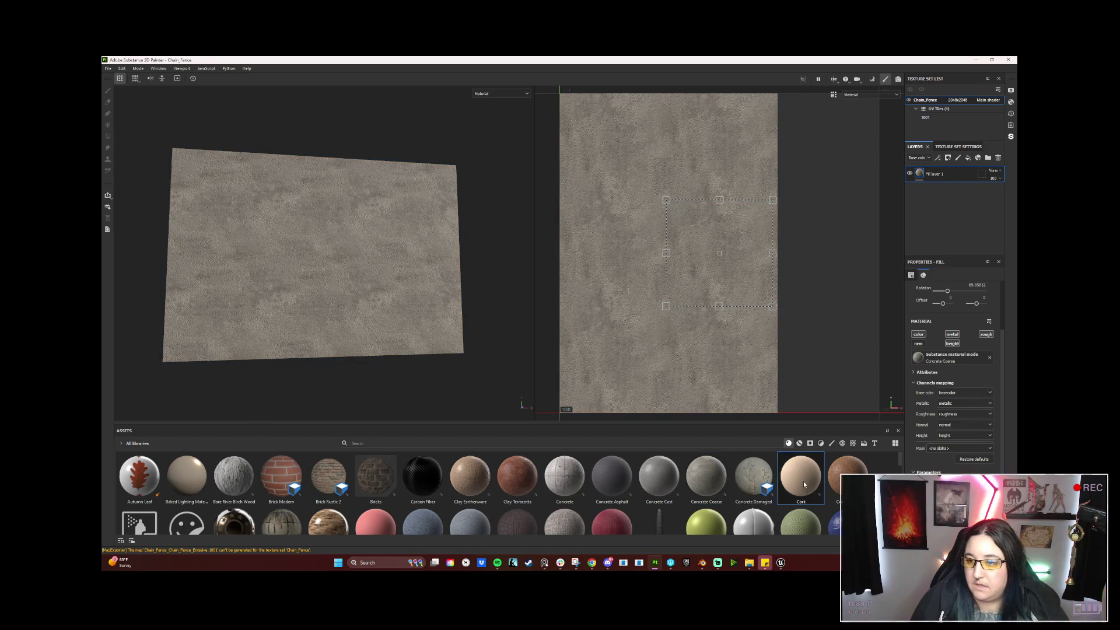
{"action": "left_click", "coordinate": [759, 481]}
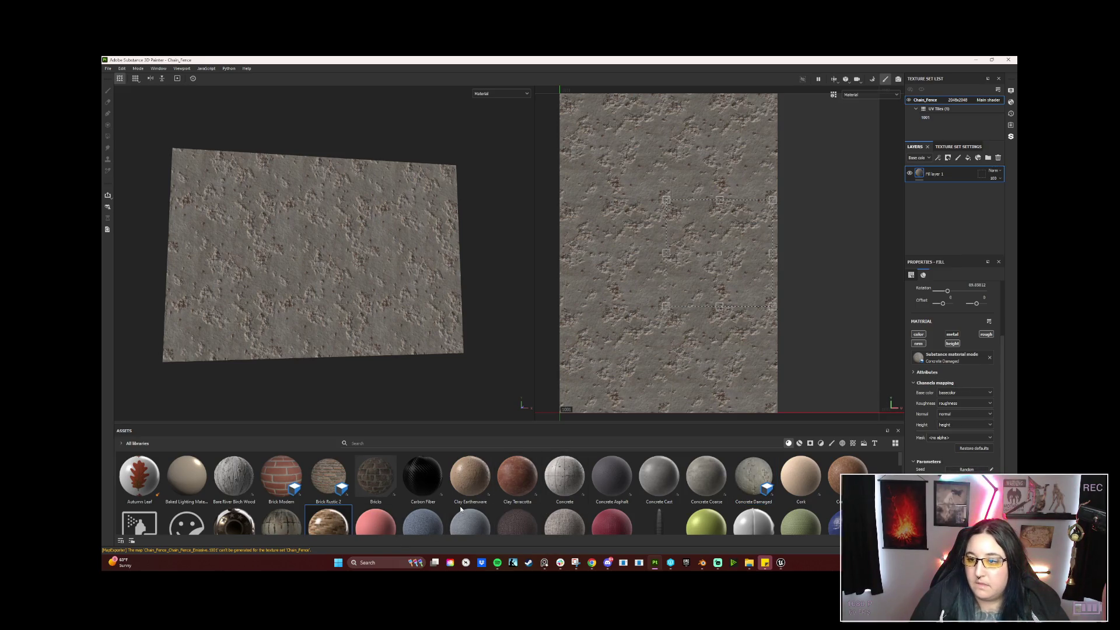
{"action": "scroll", "coordinate": [461, 509], "scroll_direction": "down", "scroll_amount": 1}
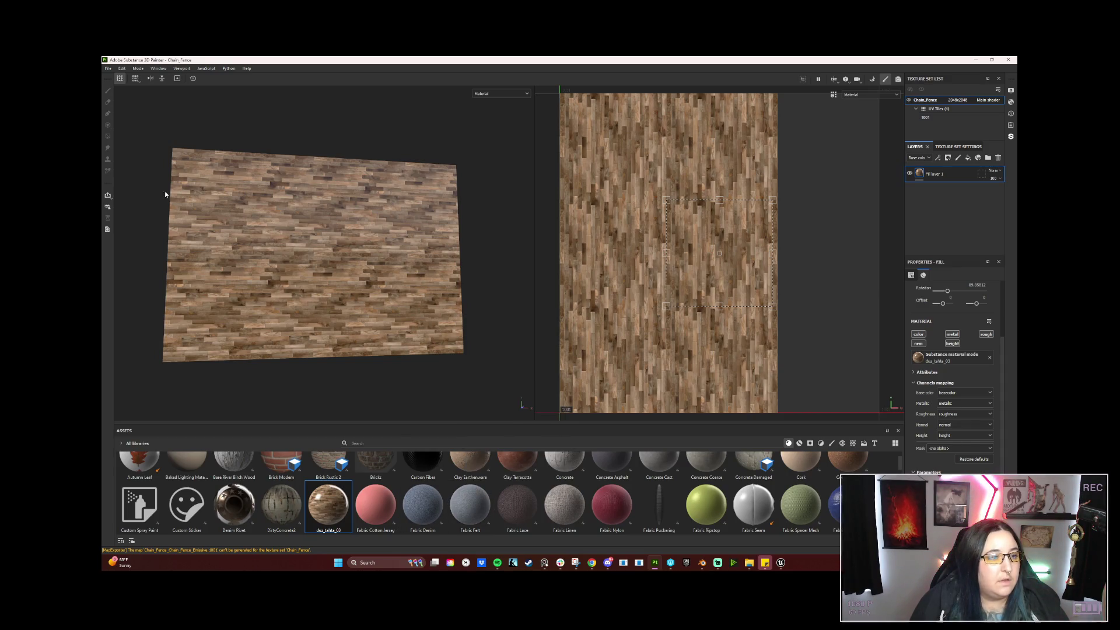
{"action": "left_click", "coordinate": [106, 68]}
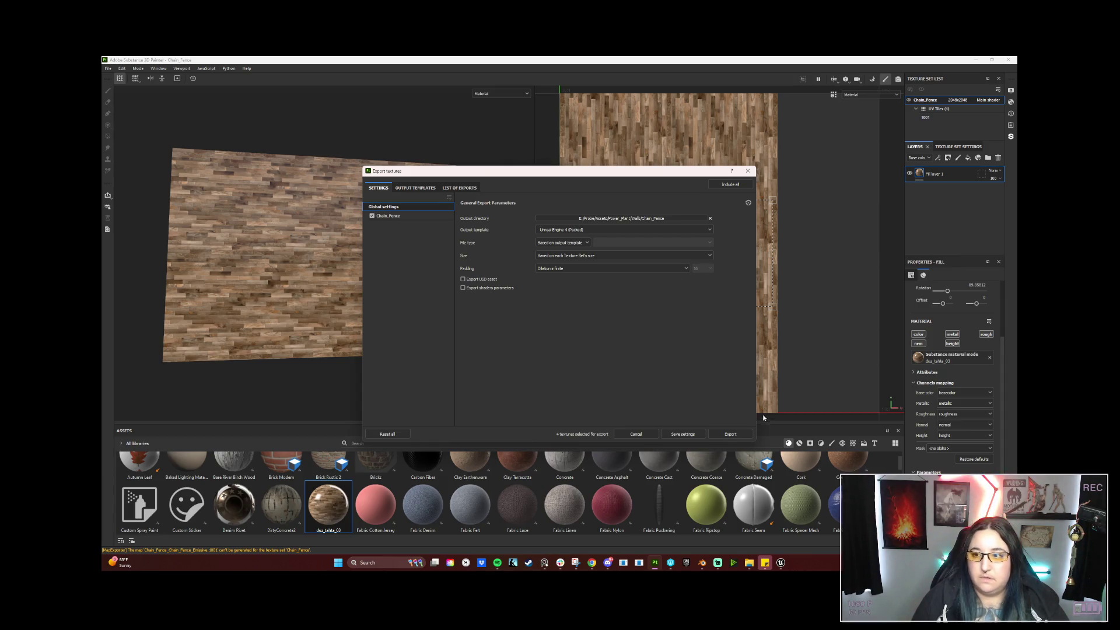
Review the export window's List of Exports, then its Output Templates.
{"action": "left_click_drag", "start_coordinate": [665, 174], "coordinate": [532, 118]}
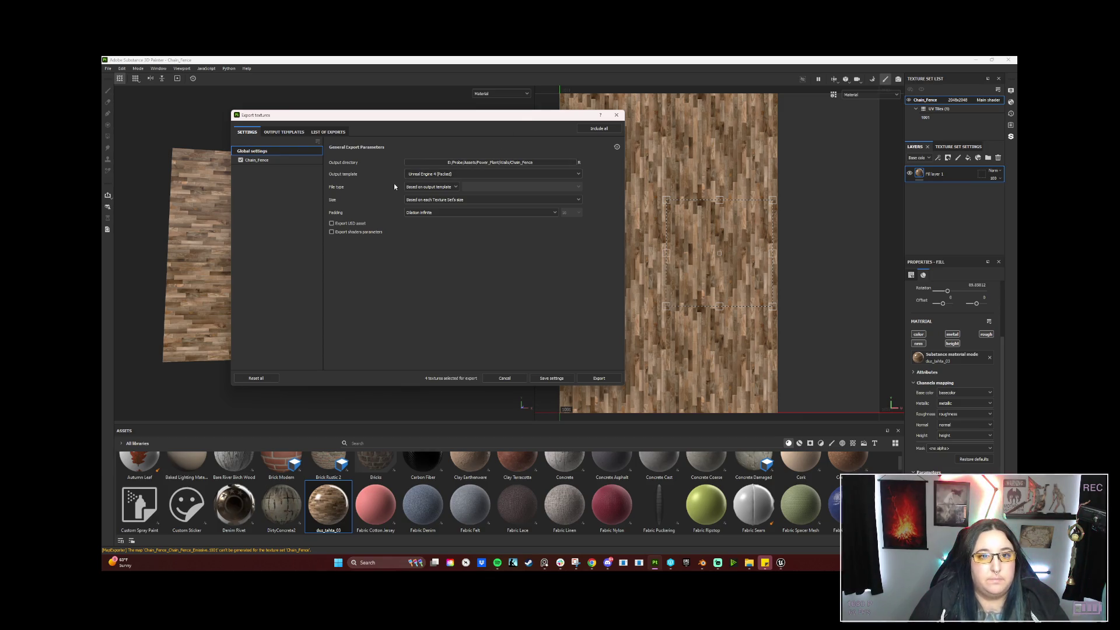
{"action": "left_click", "coordinate": [329, 132]}
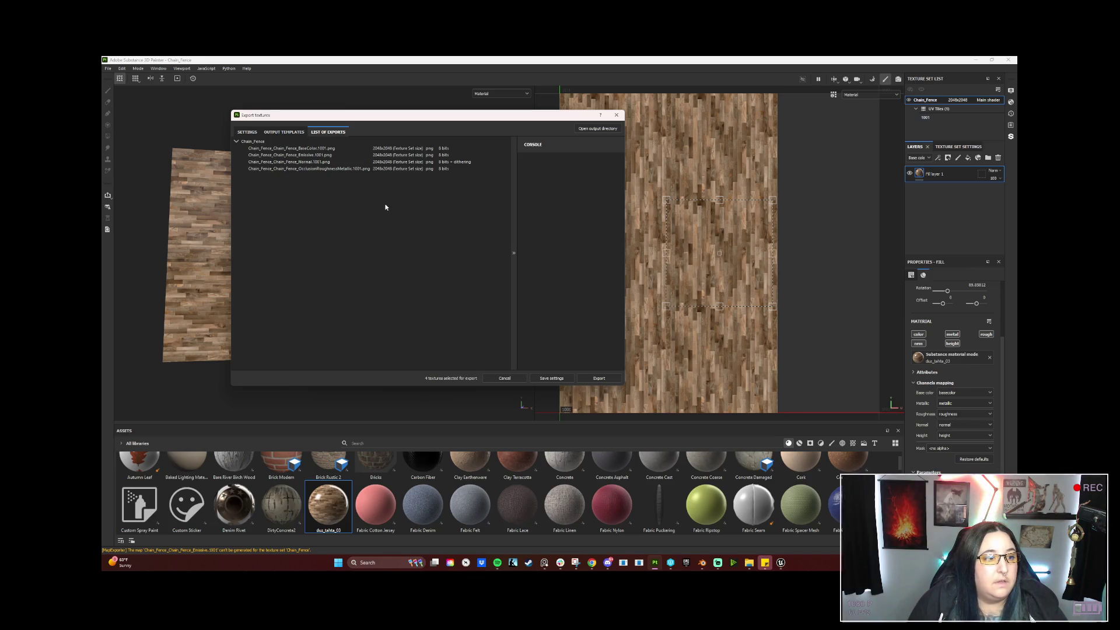
{"action": "left_click", "coordinate": [284, 131]}
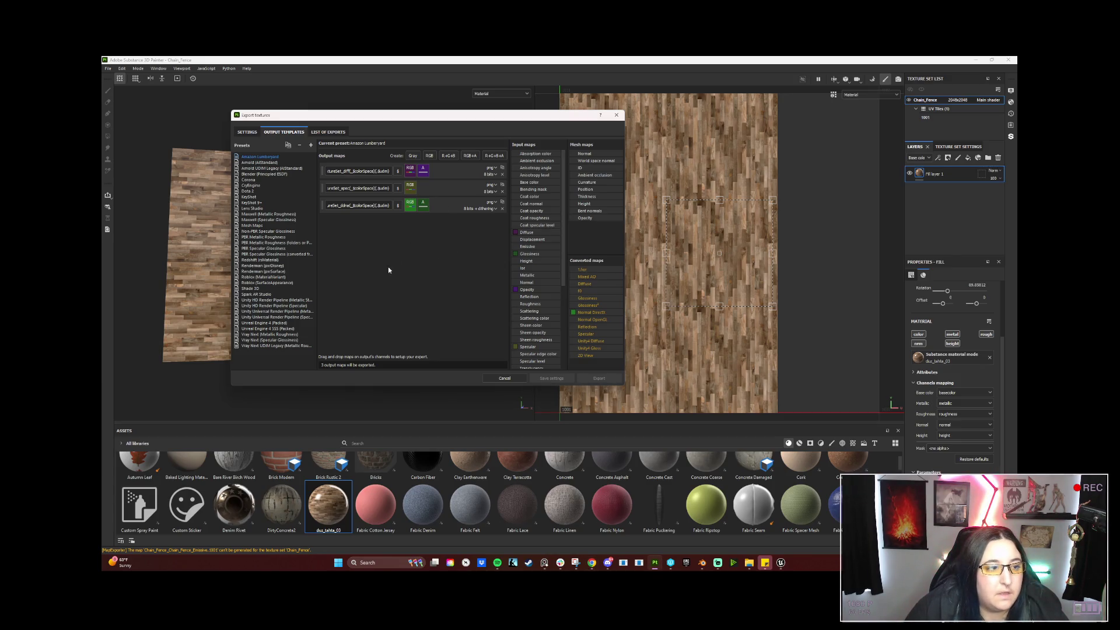
Add a new export preset, then load the Unreal Engine 4 (Packed) template.
{"action": "left_click", "coordinate": [332, 208]}
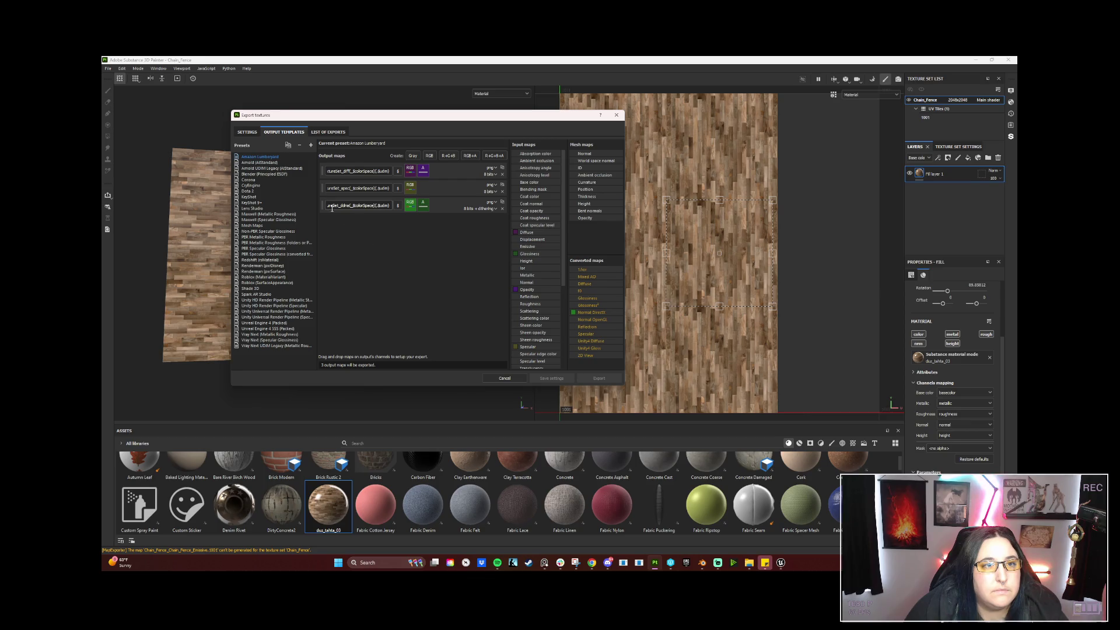
{"action": "left_click", "coordinate": [310, 145]}
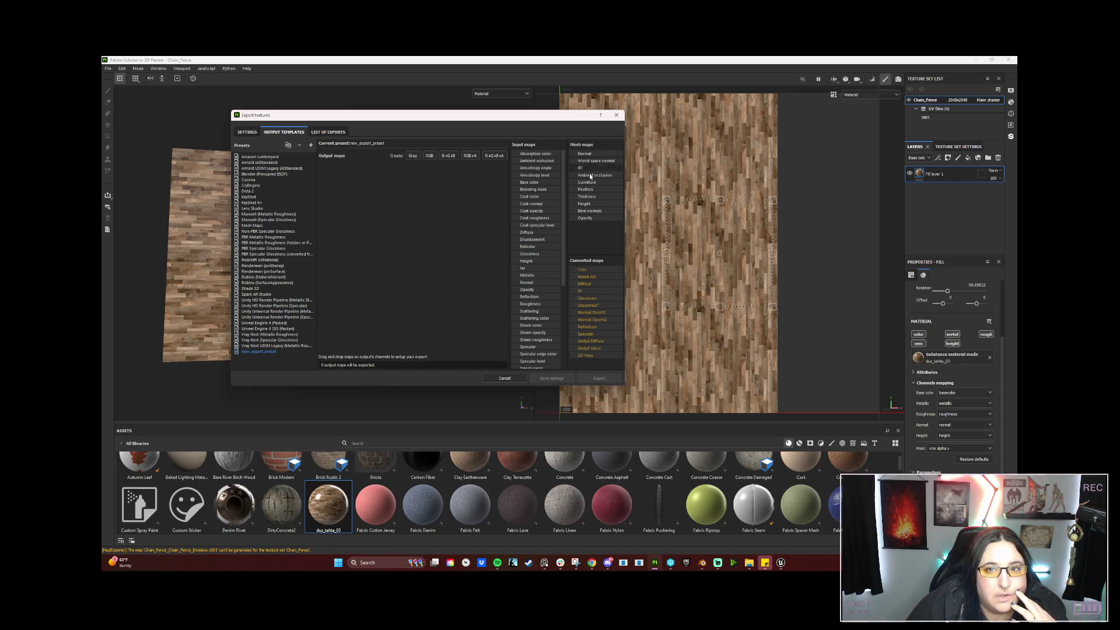
{"action": "left_click", "coordinate": [263, 322]}
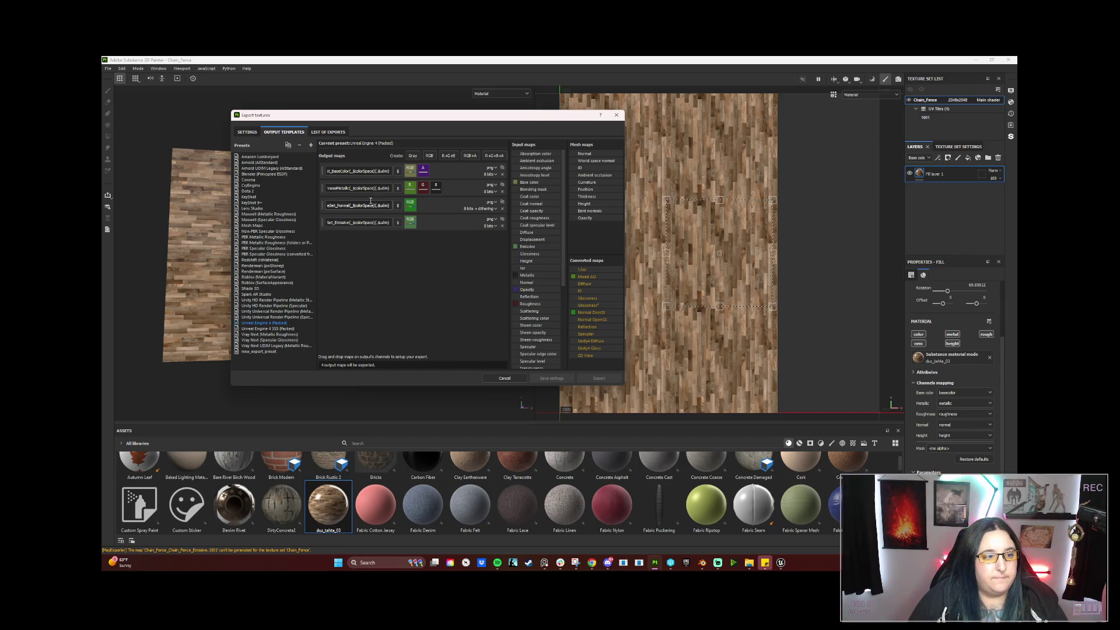
Route the Opacity input map into the BaseColor output map's A channel.
{"action": "left_click_drag", "start_coordinate": [519, 290], "coordinate": [411, 267]}
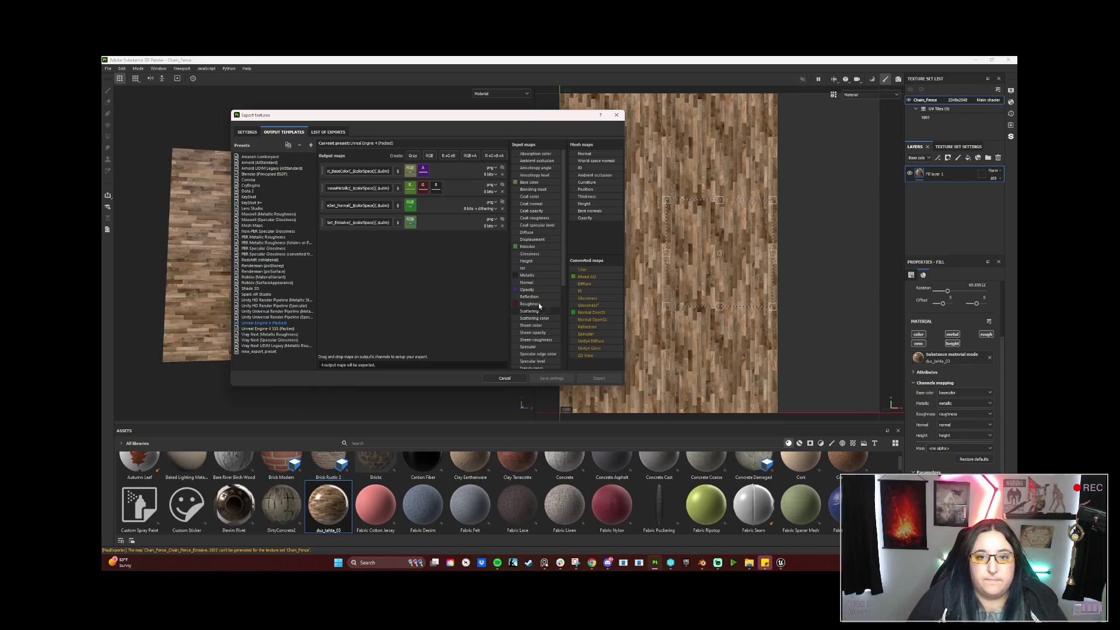
{"action": "left_click_drag", "start_coordinate": [535, 289], "coordinate": [439, 184]}
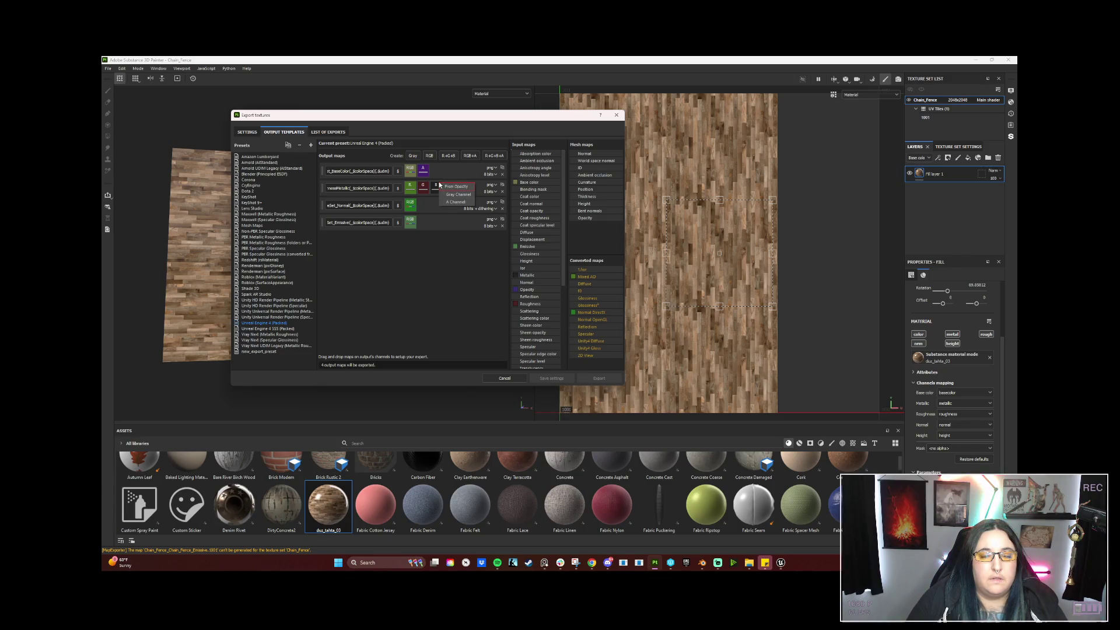
{"action": "left_click", "coordinate": [451, 201]}
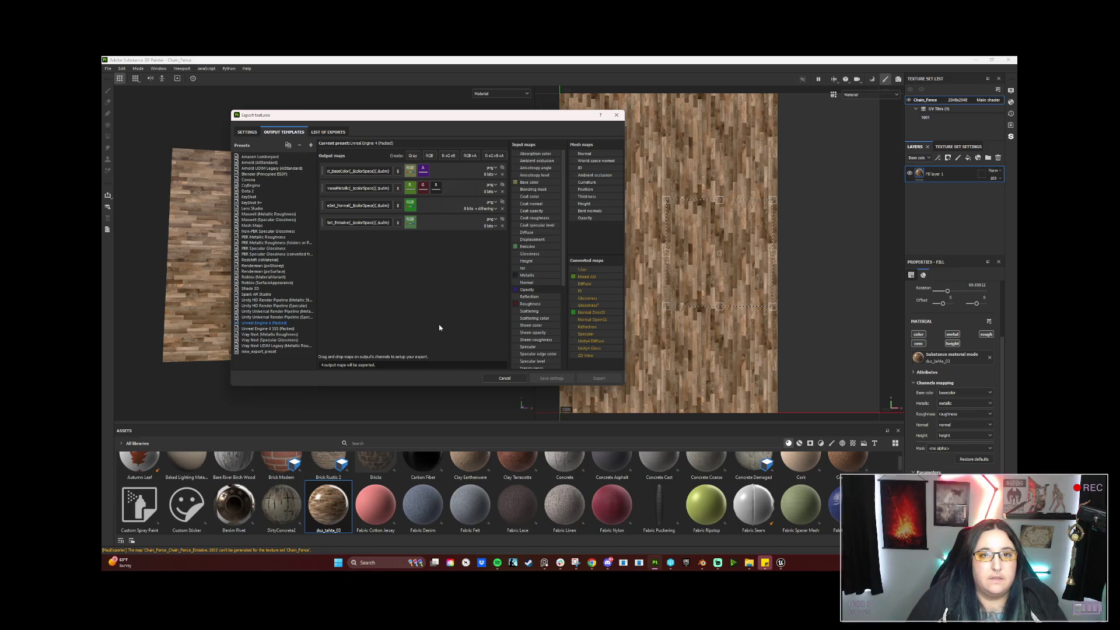
{"action": "left_click_drag", "start_coordinate": [522, 291], "coordinate": [420, 191]}
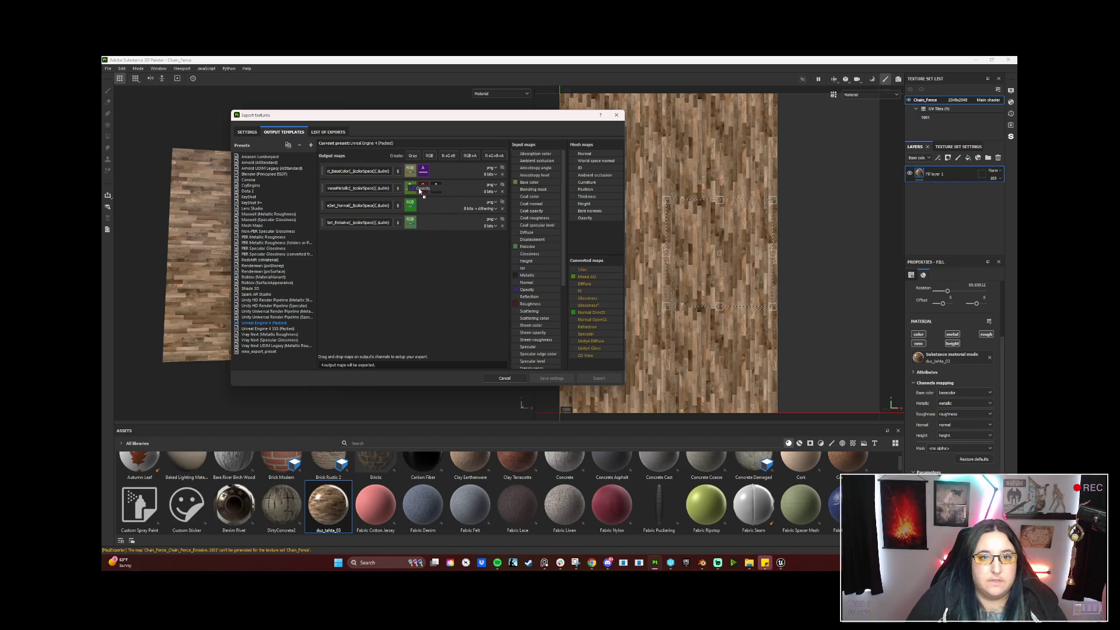
{"action": "left_click_drag", "start_coordinate": [420, 192], "coordinate": [424, 171]}
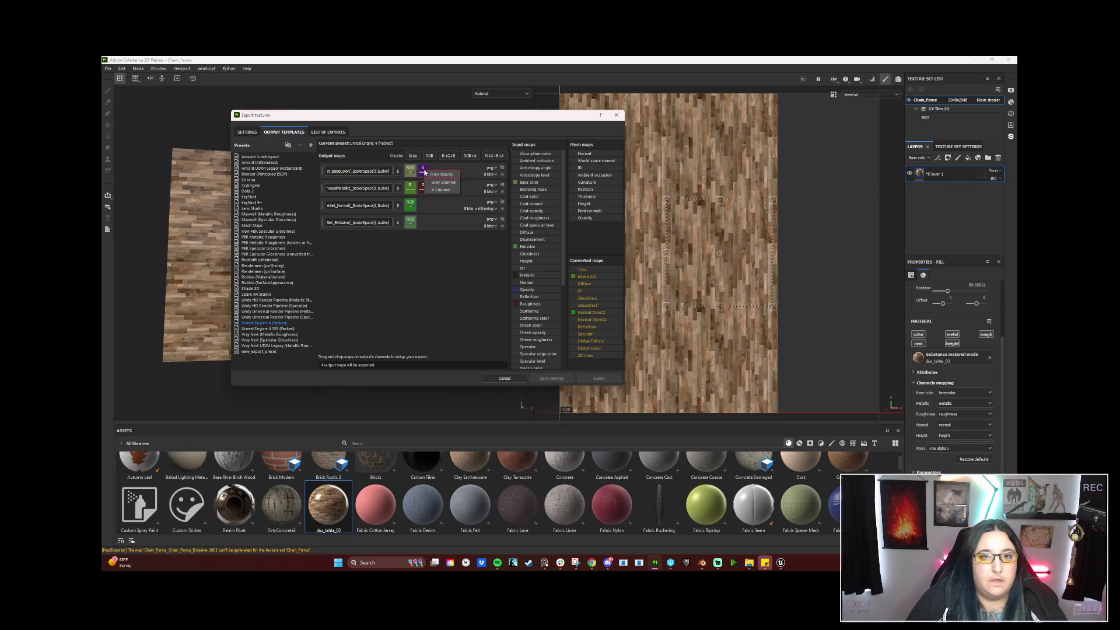
{"action": "left_click", "coordinate": [452, 176]}
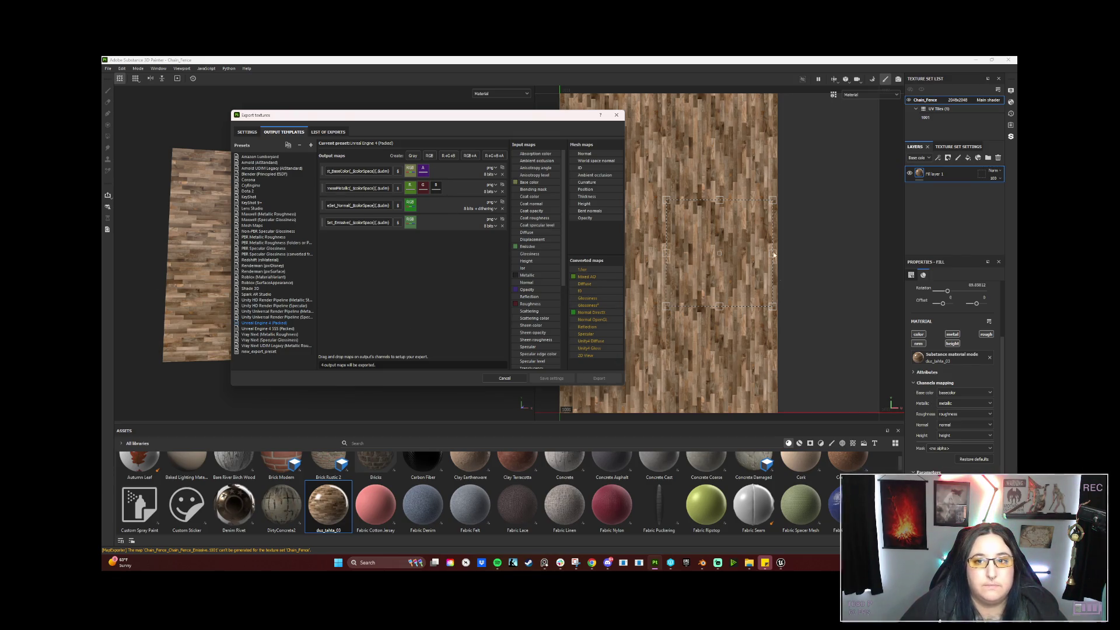
{"action": "left_click_drag", "start_coordinate": [560, 116], "coordinate": [699, 120]}
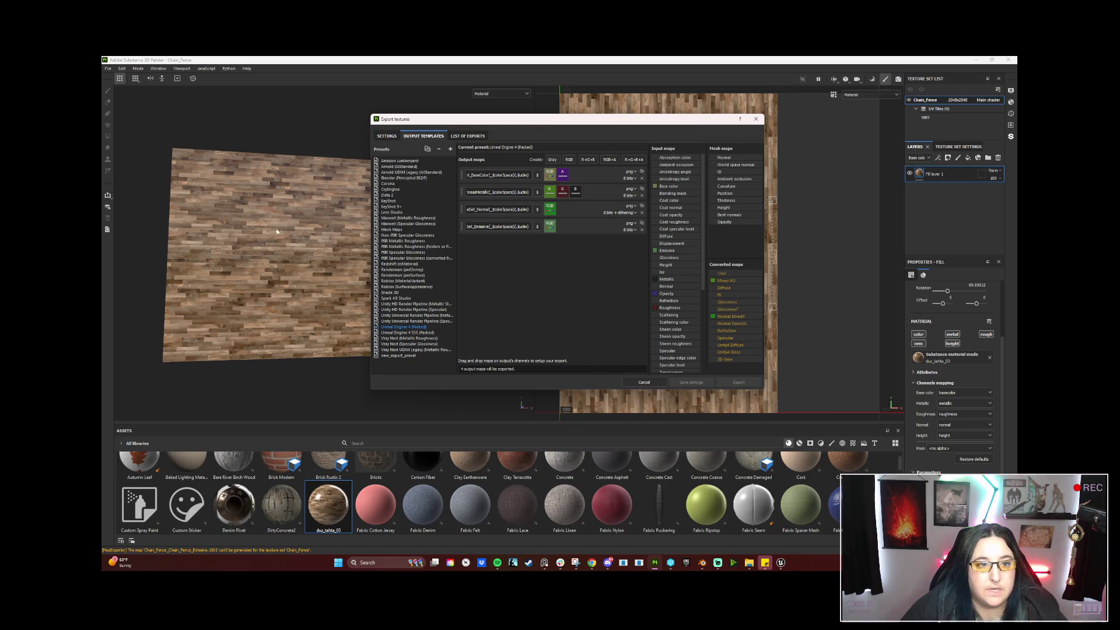
Glance through Settings, List of Exports and Output Templates, then cancel the export window.
{"action": "mouse_move", "coordinate": [531, 127]}
{"action": "left_mouse_down"}
{"action": "mouse_move", "coordinate": [350, 133]}
{"action": "mouse_move", "coordinate": [329, 93]}
{"action": "left_mouse_up"}
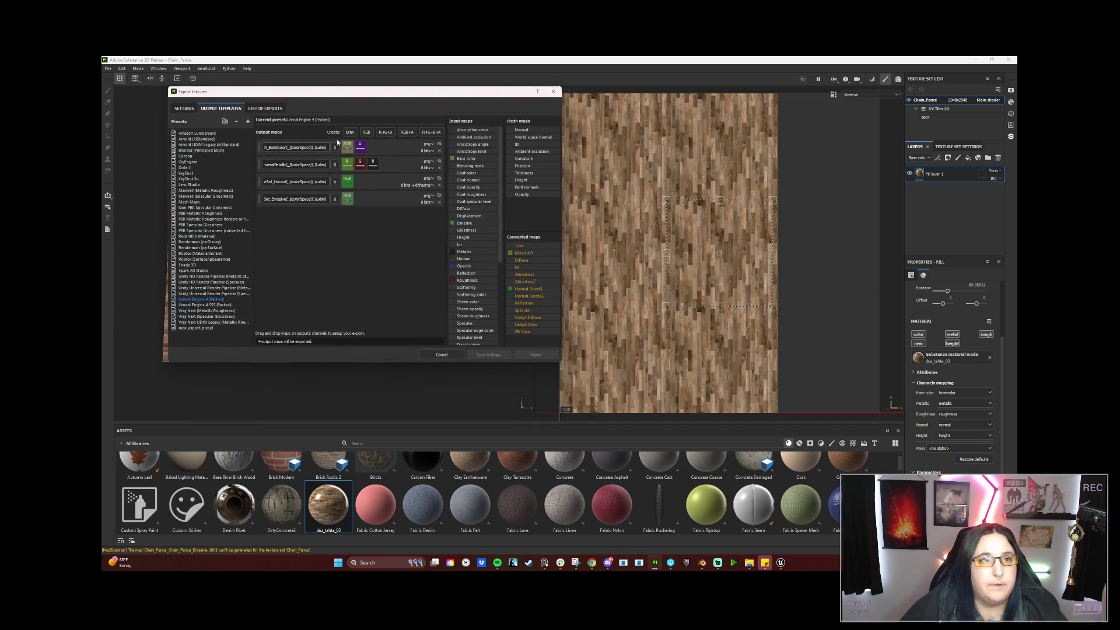
{"action": "left_click", "coordinate": [185, 109]}
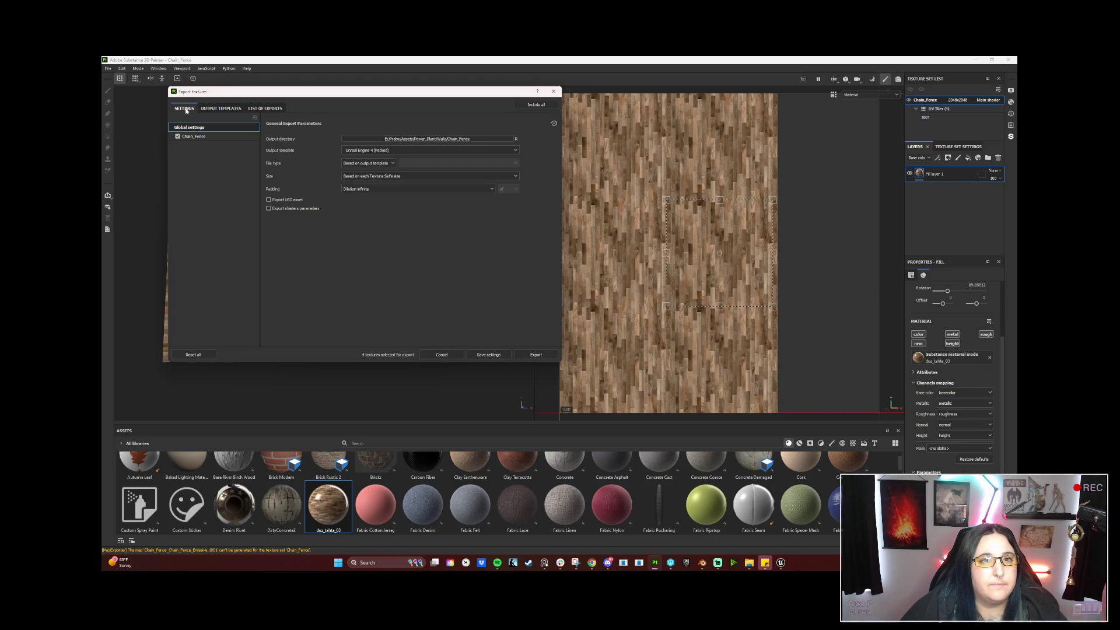
{"action": "left_click", "coordinate": [265, 108]}
{"action": "left_click", "coordinate": [265, 108]}
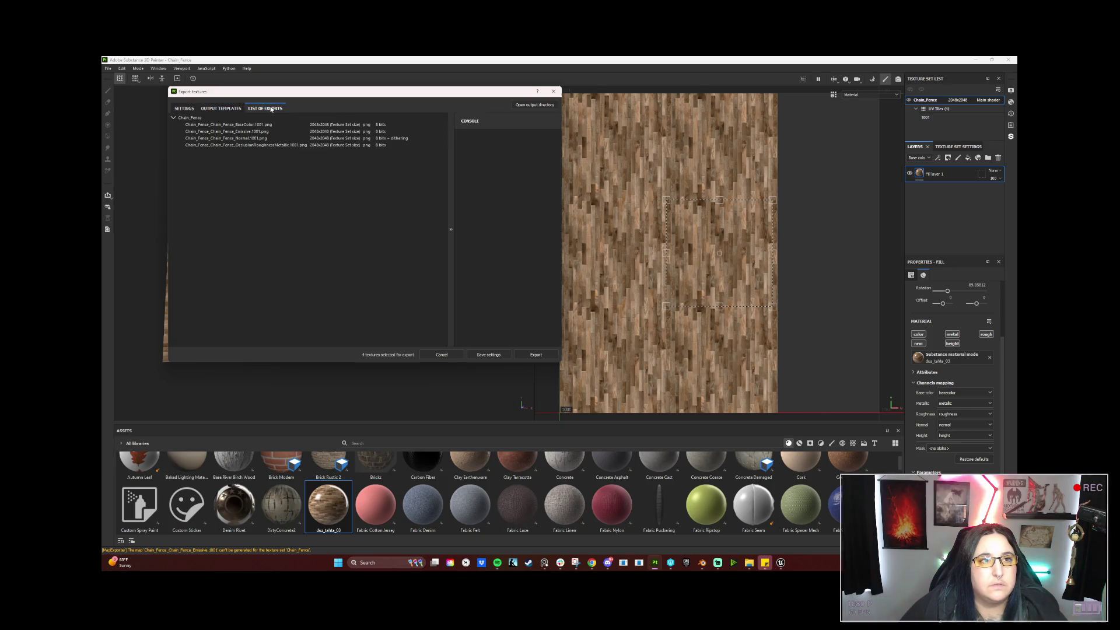
{"action": "left_click", "coordinate": [224, 109]}
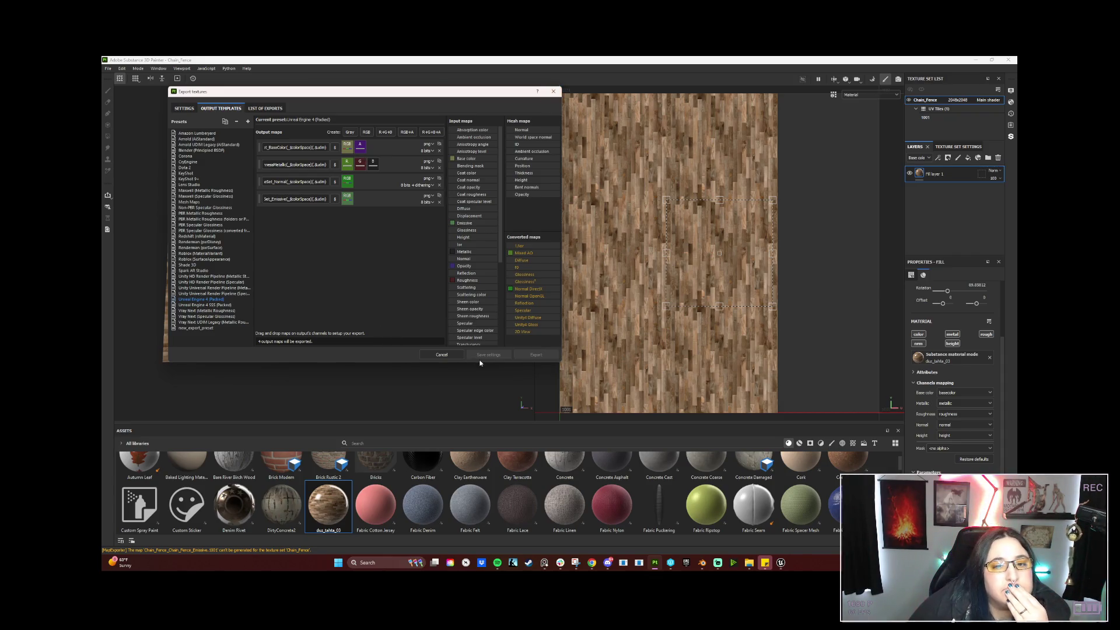
{"action": "left_click", "coordinate": [443, 354]}
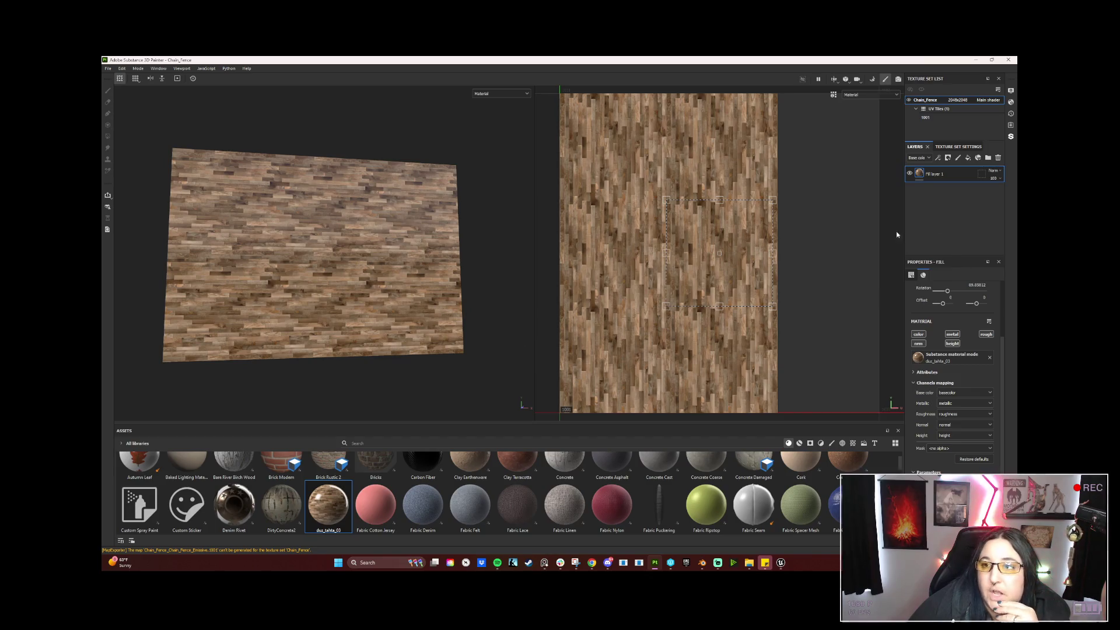
{"action": "scroll", "coordinate": [403, 519], "scroll_direction": "up", "scroll_amount": 1}
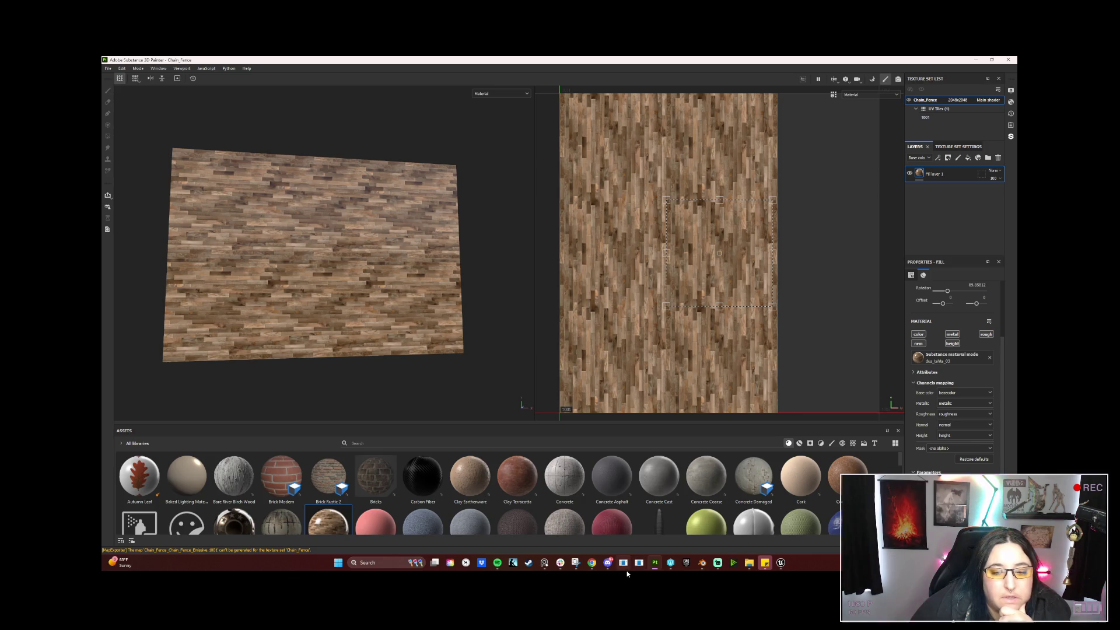
{"action": "mouse_move", "coordinate": [592, 563]}
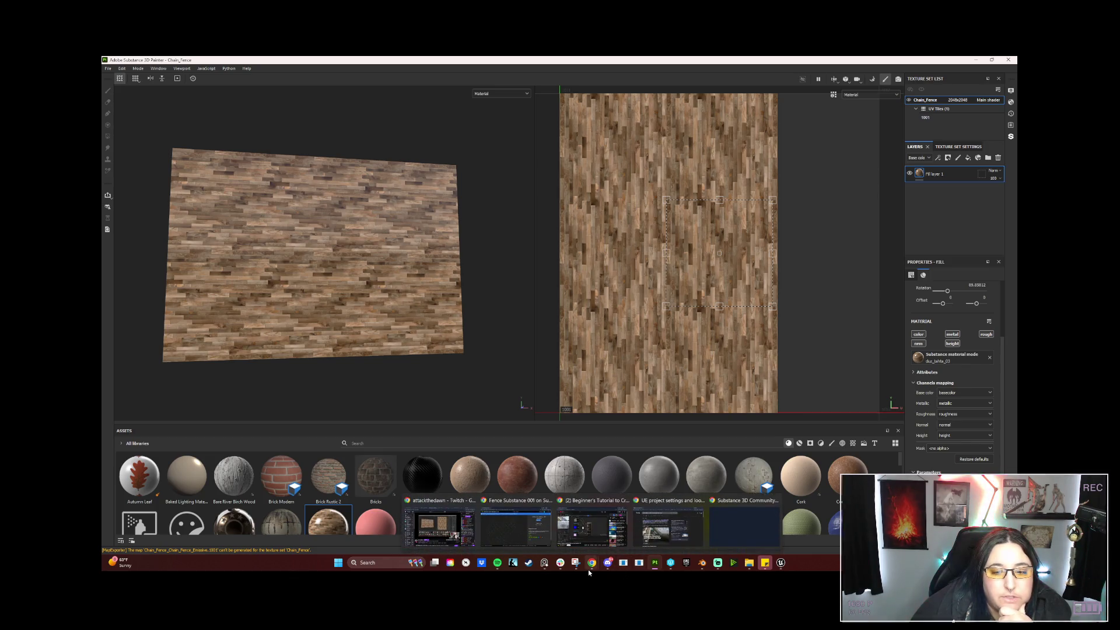
Bring Chrome to the front and start a new tab for the Textures.com library.
{"action": "left_click", "coordinate": [523, 528]}
{"action": "left_click", "coordinate": [399, 147]}
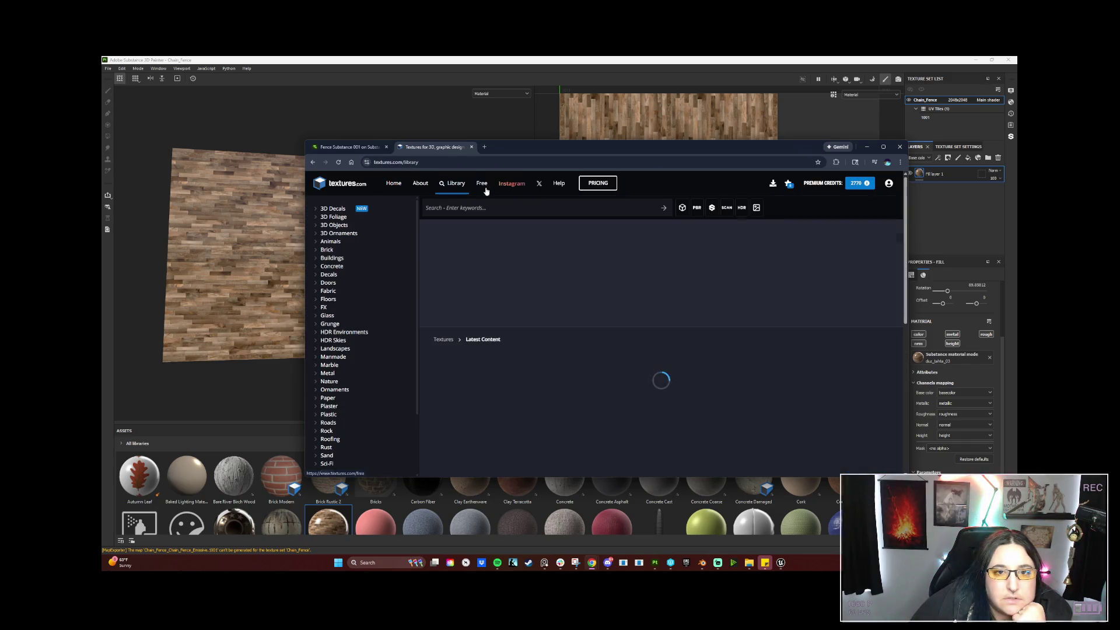
Search Textures.com for 'chain link fence', fixing the typos along the way.
{"action": "left_click", "coordinate": [513, 208]}
{"action": "type", "text": "+*/-"}
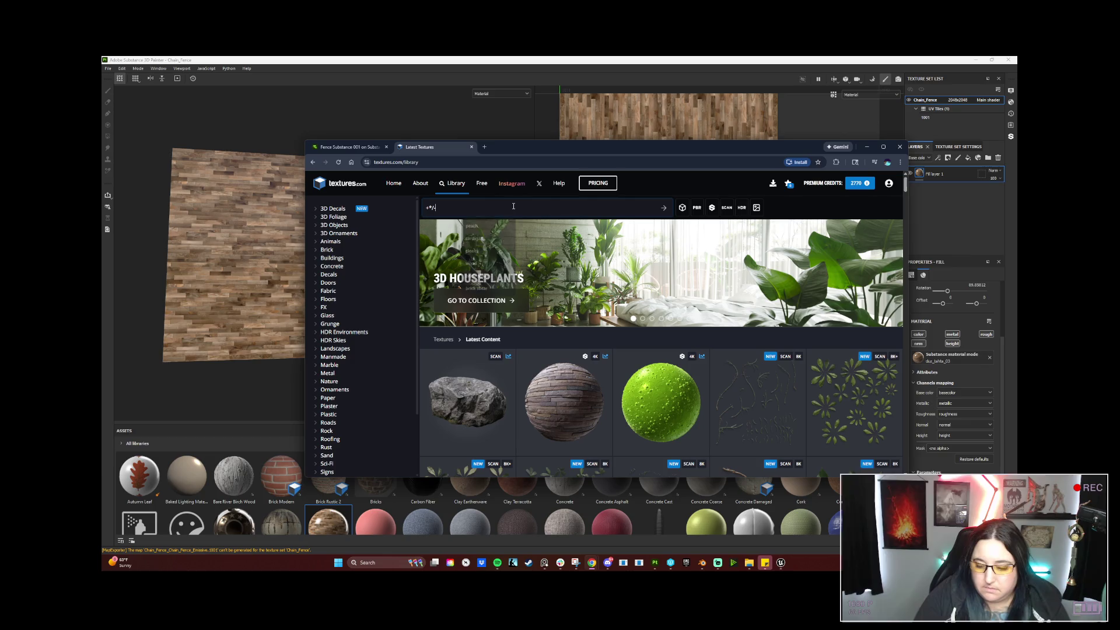
{"action": "key", "text": "BackSpace"}
{"action": "key", "text": "BackSpace"}
{"action": "key", "text": "BackSpace"}
{"action": "type", "text": "hain link"}
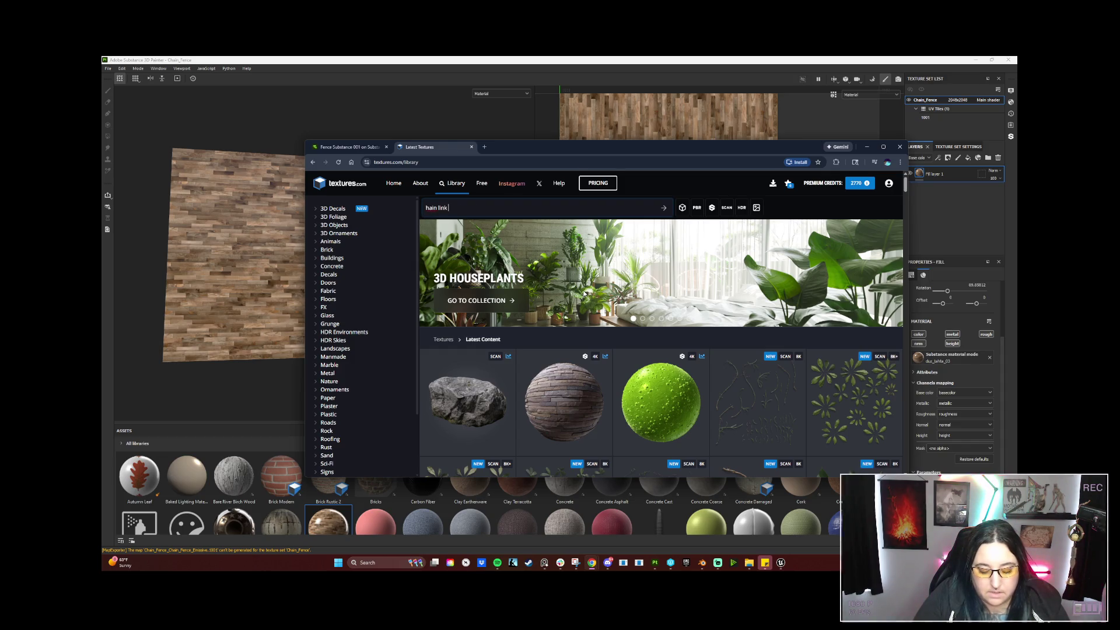
{"action": "type", "text": " fence"}
{"action": "key", "text": "Return"}
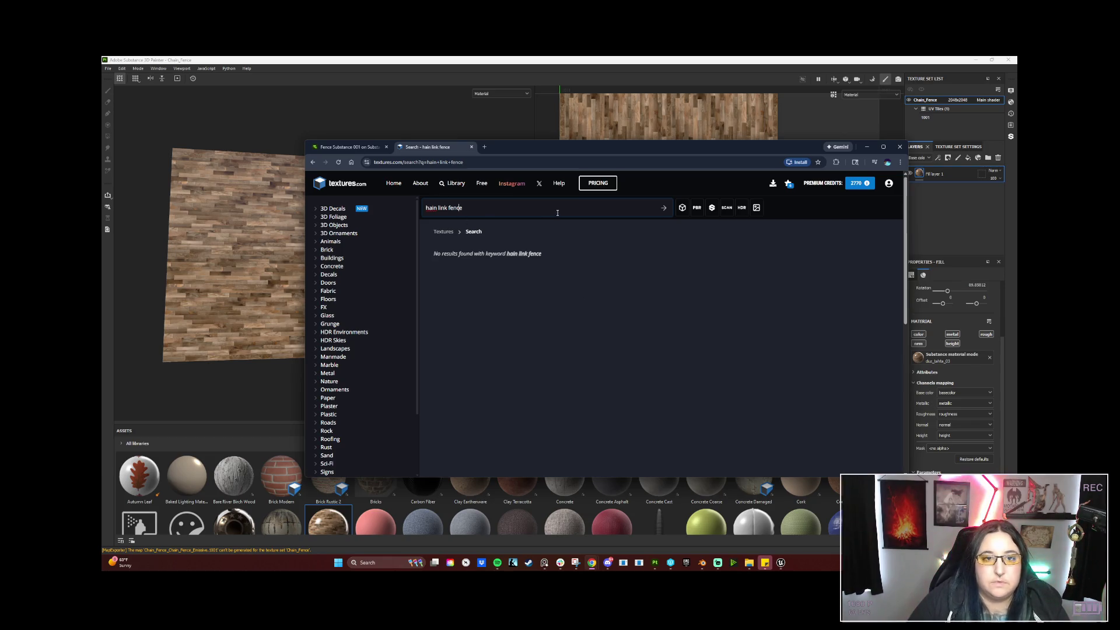
{"action": "key", "text": "ctrl+Left"}
{"action": "key", "text": "ctrl+Left"}
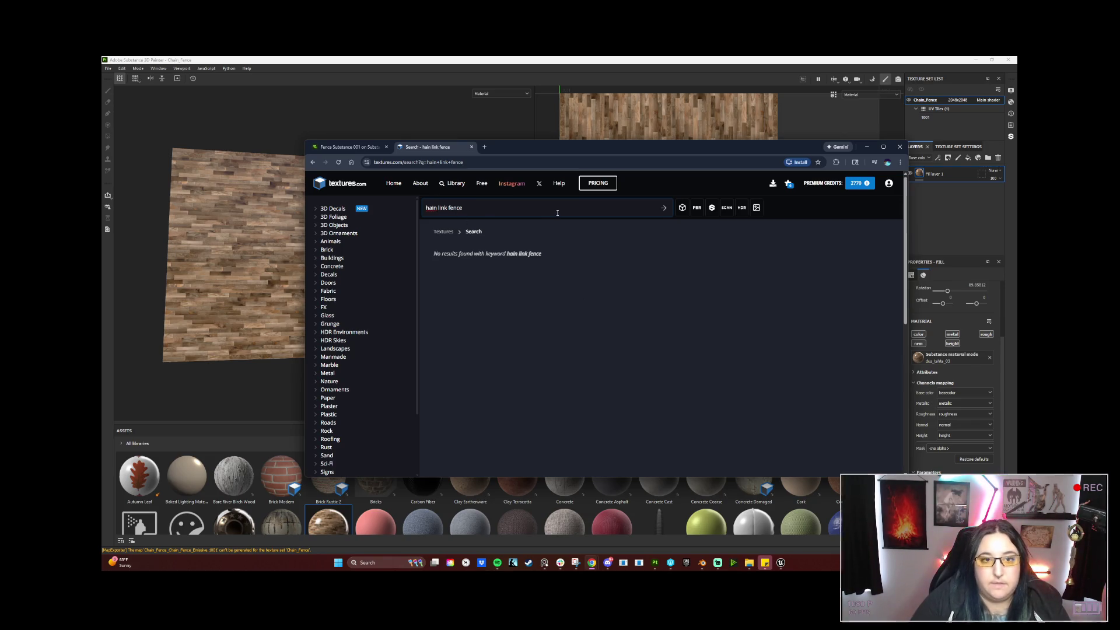
{"action": "type", "text": "c"}
{"action": "key", "text": "Return"}
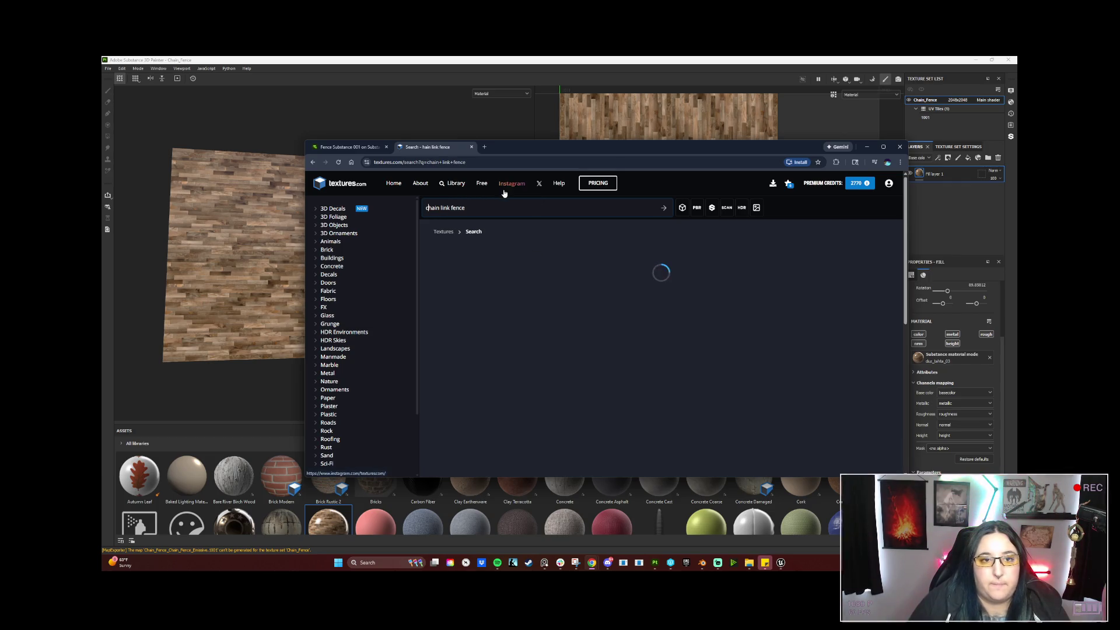
Refine the query to 'fence sbsar' and pick the Metal Wire Fence result.
{"action": "left_click", "coordinate": [554, 210]}
{"action": "type", "text": "sc"}
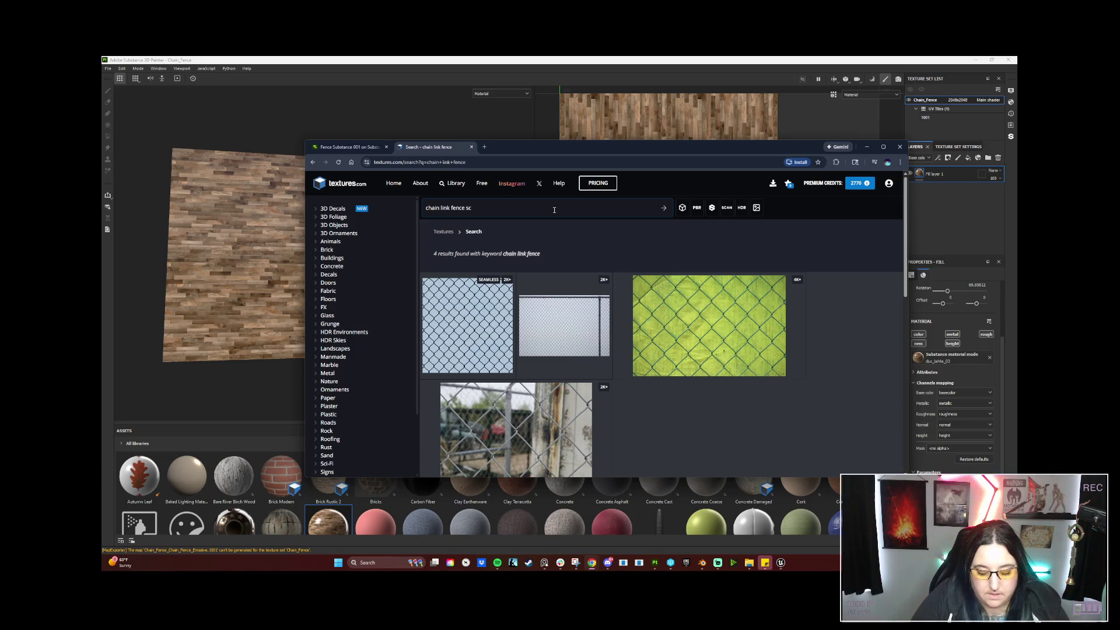
{"action": "type", "text": "sar"}
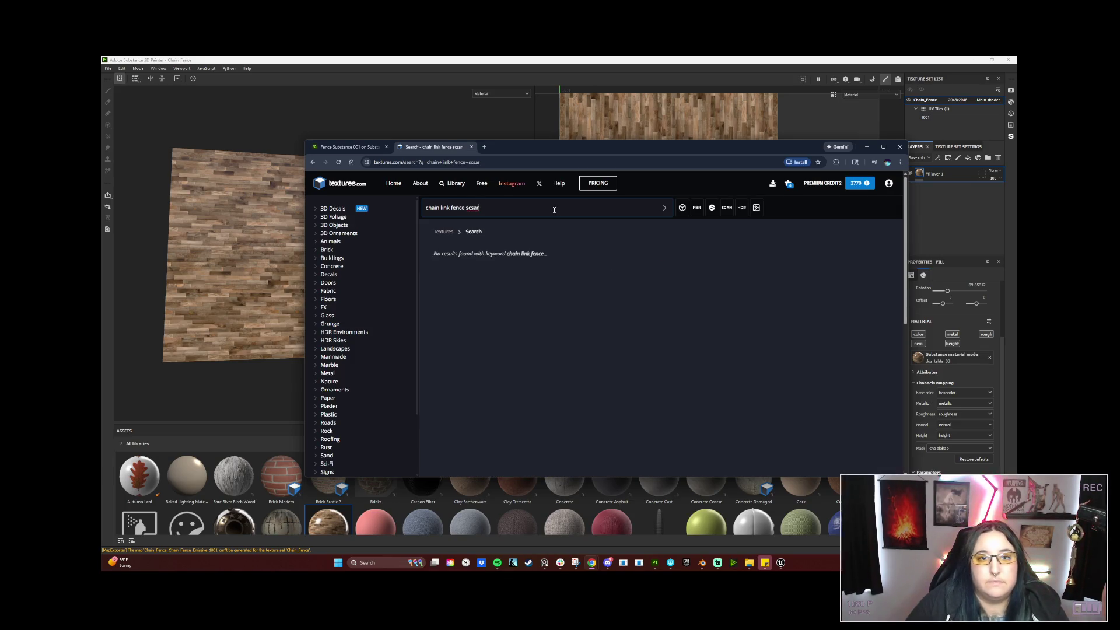
{"action": "key", "text": "Left"}
{"action": "key", "text": "Left"}
{"action": "key", "text": "Left"}
{"action": "key", "text": "BackSpace"}
{"action": "type", "text": "b"}
{"action": "key", "text": "Return"}
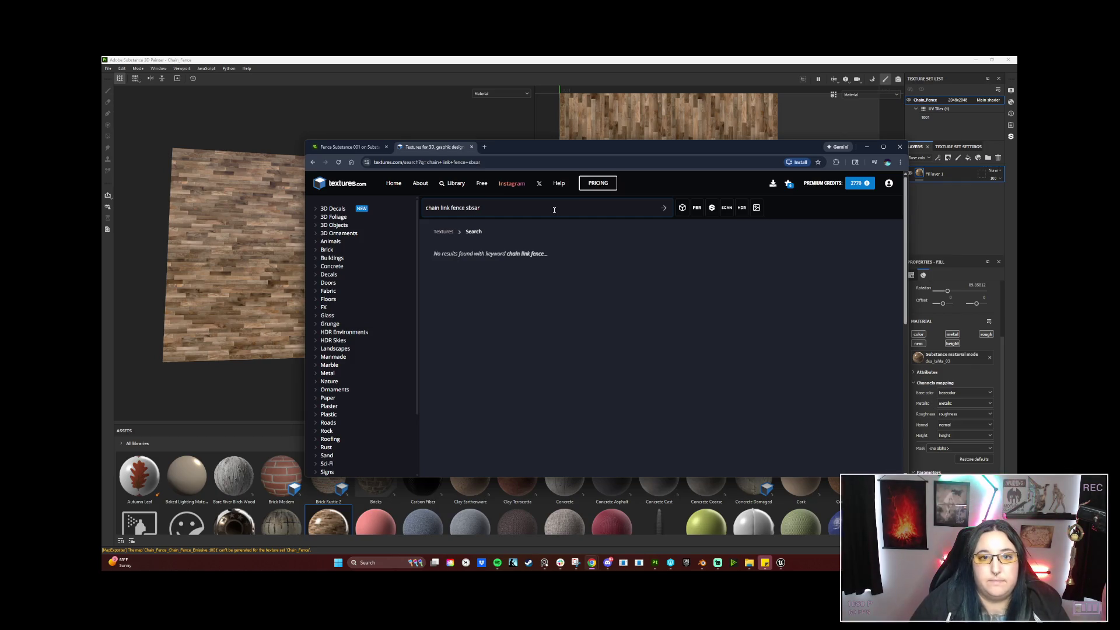
{"action": "key", "text": "shift+Home"}
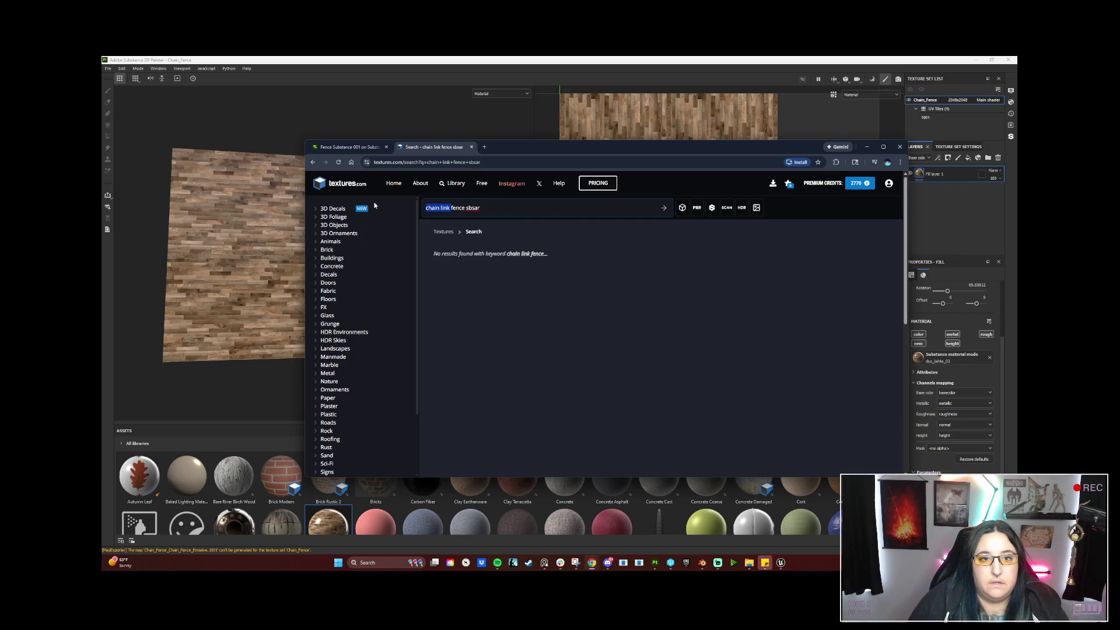
{"action": "key", "text": "BackSpace"}
{"action": "key", "text": "Return"}
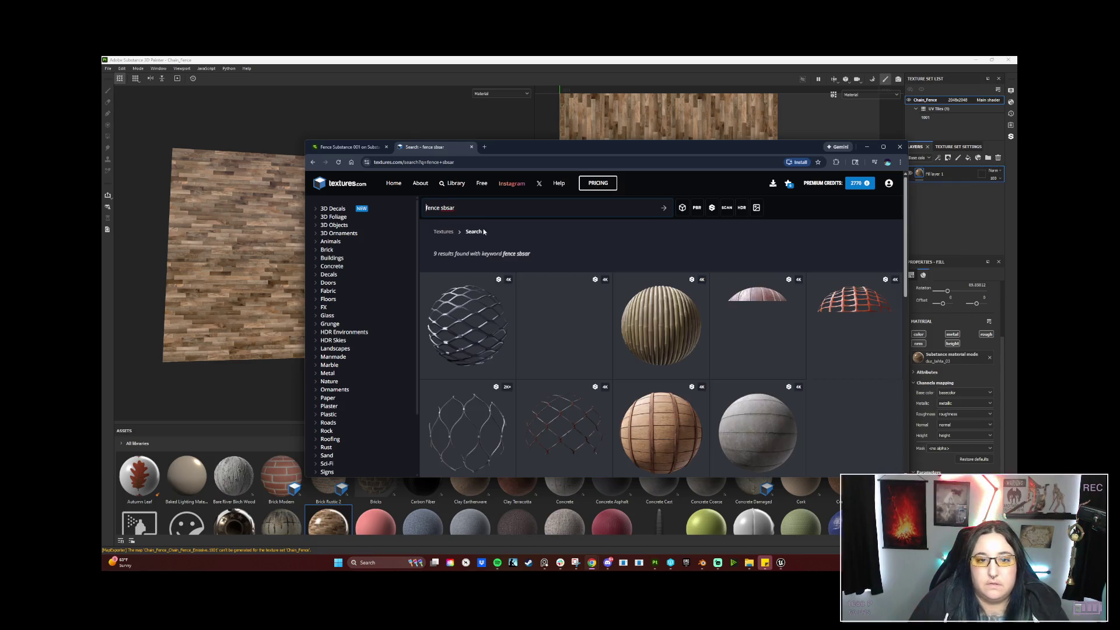
{"action": "scroll", "coordinate": [575, 350], "scroll_direction": "down", "scroll_amount": 2}
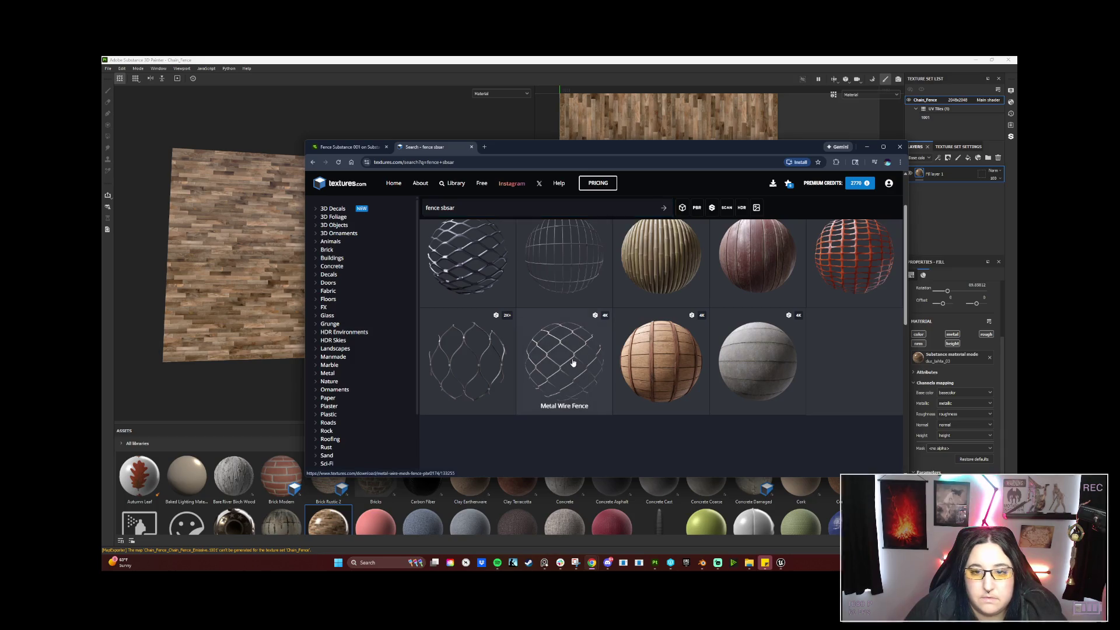
{"action": "left_click", "coordinate": [573, 361]}
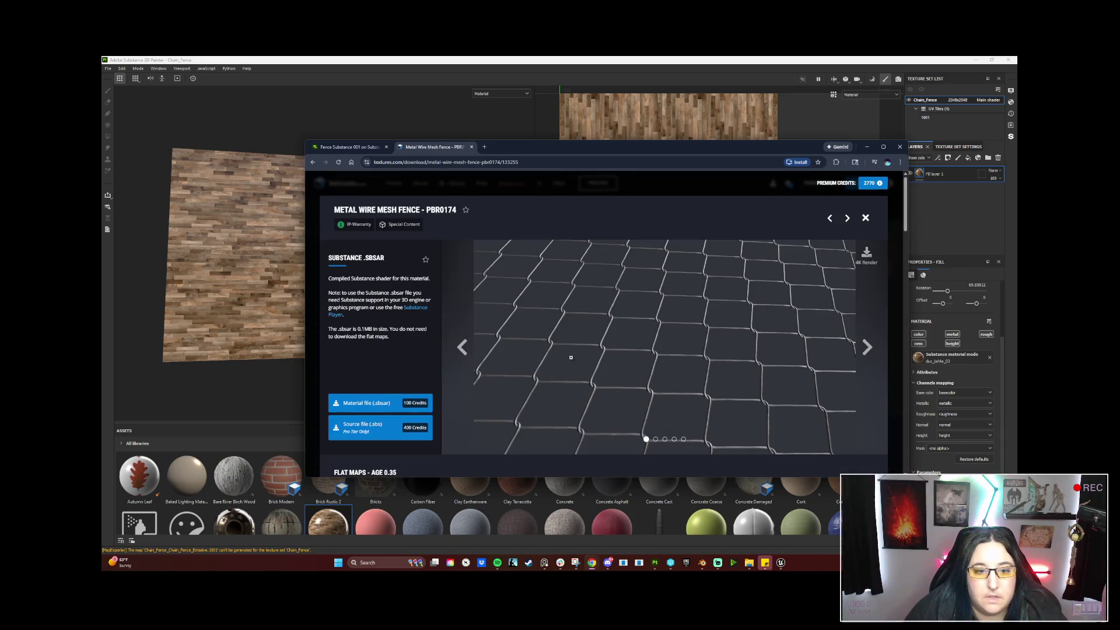
Buy and download the Metal Wire Mesh Fence .sbsar material file for 100 credits.
{"action": "left_click", "coordinate": [867, 348]}
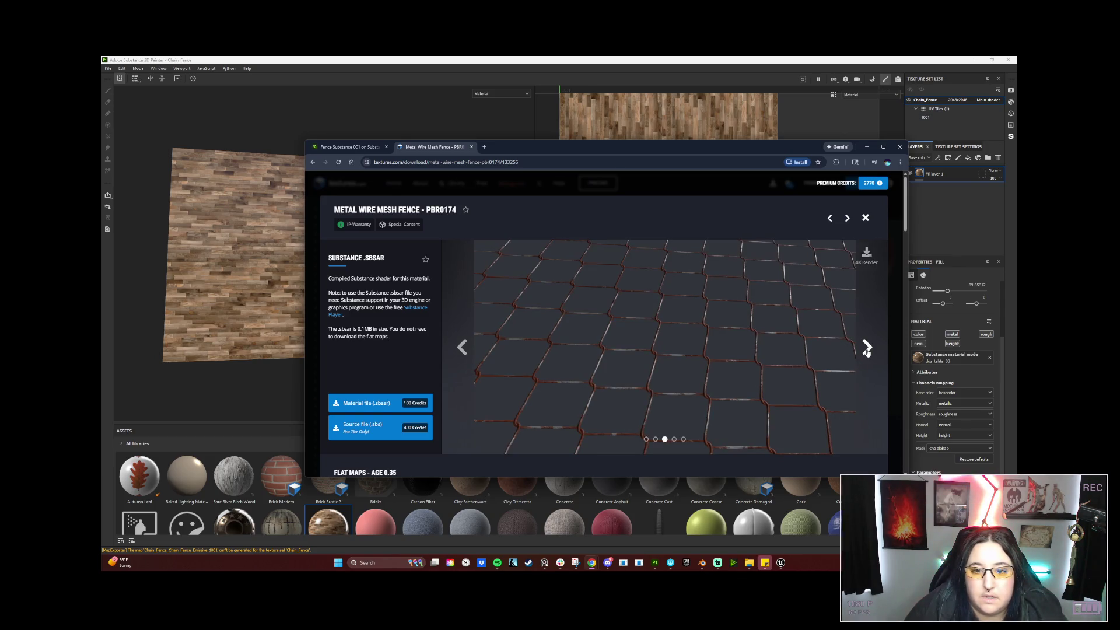
{"action": "left_click", "coordinate": [866, 347]}
{"action": "left_click", "coordinate": [866, 348]}
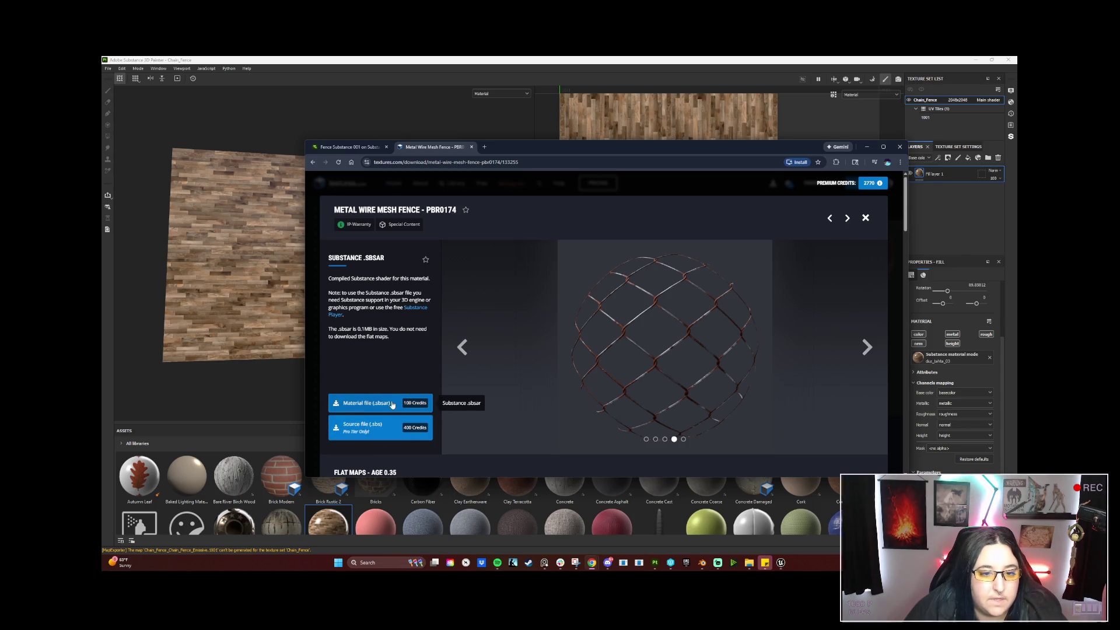
{"action": "left_click", "coordinate": [415, 401]}
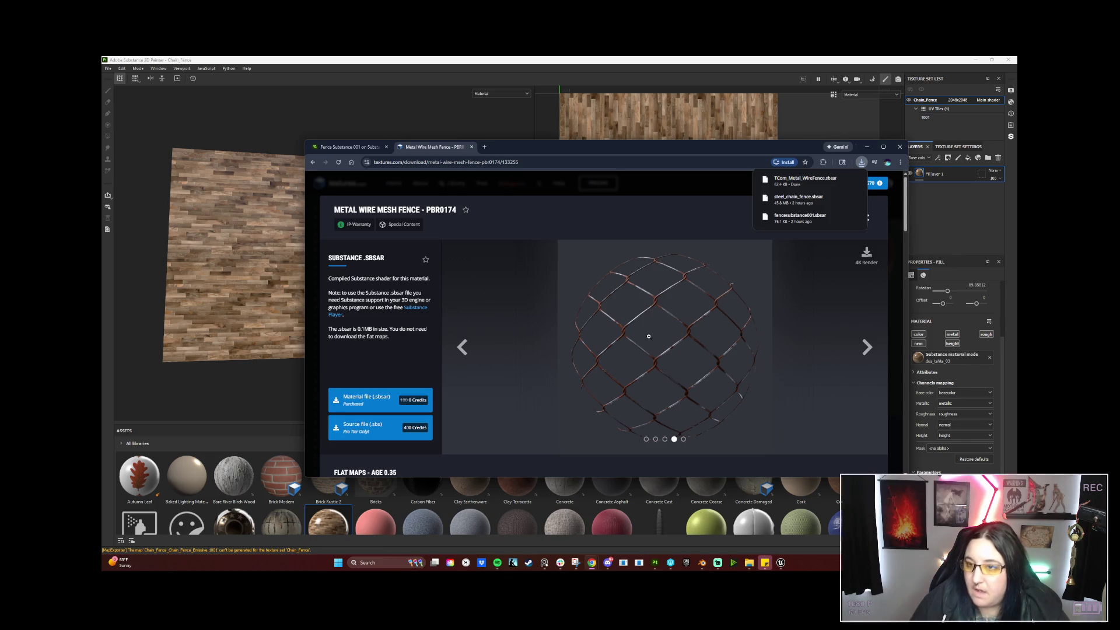
{"action": "mouse_move", "coordinate": [802, 181]}
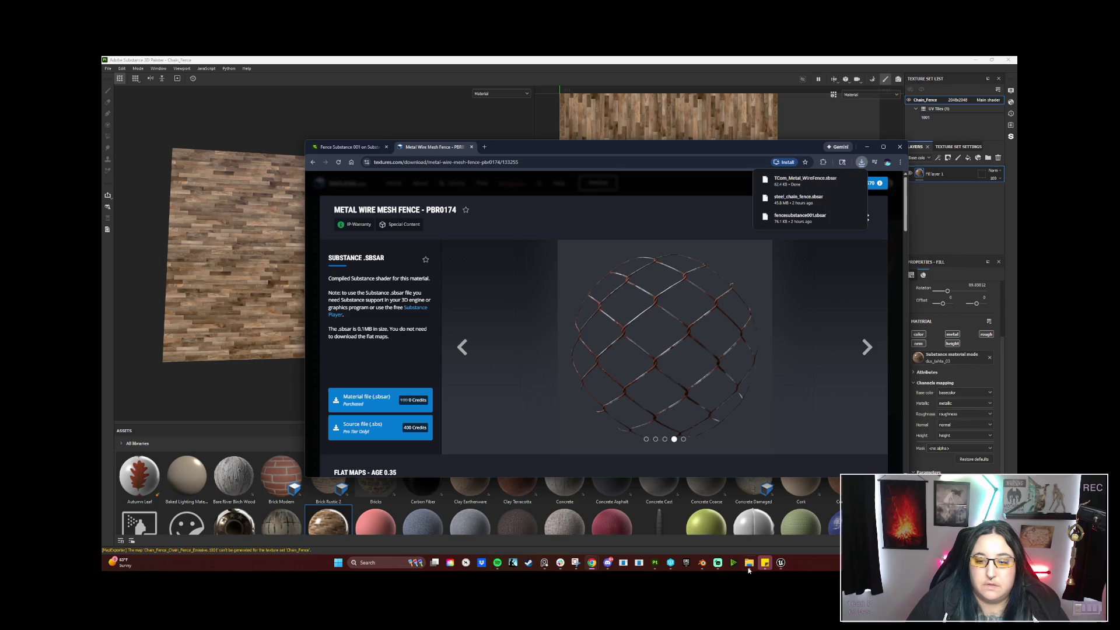
{"action": "left_click", "coordinate": [748, 562]}
{"action": "left_click", "coordinate": [748, 561]}
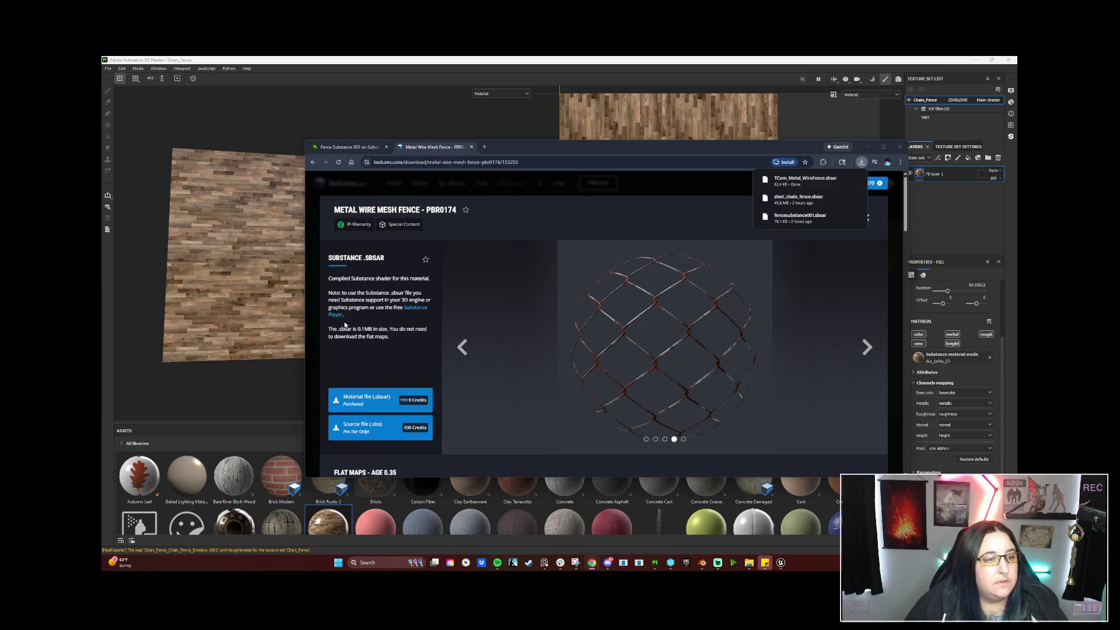
Move the browser aside and bring Substance Painter back to the front.
{"action": "left_click_drag", "start_coordinate": [547, 147], "coordinate": [452, 170]}
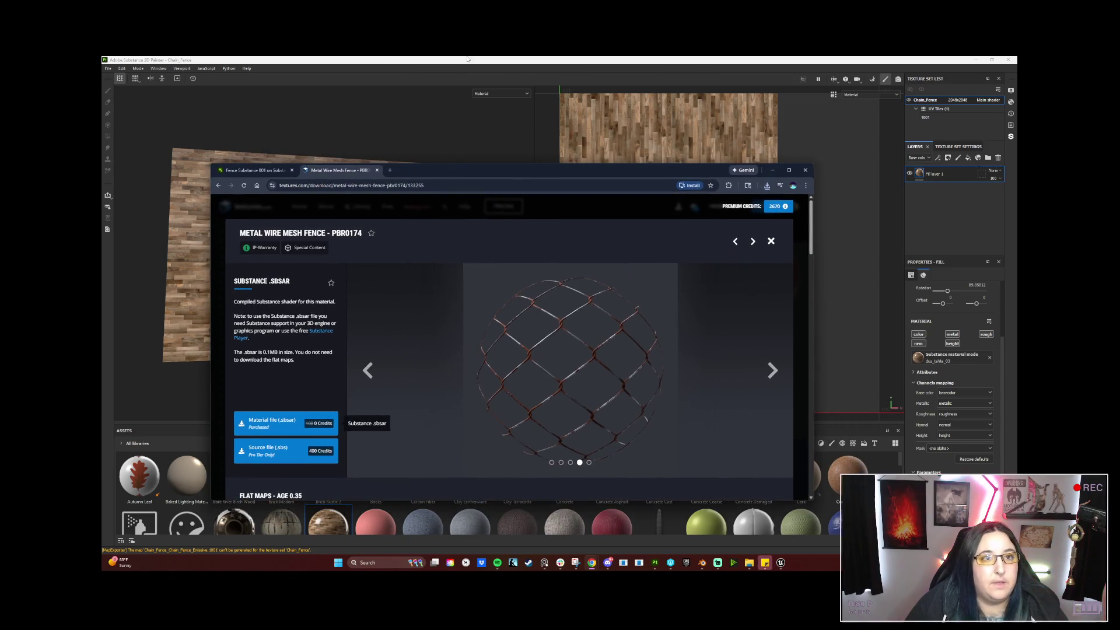
{"action": "left_click", "coordinate": [464, 63]}
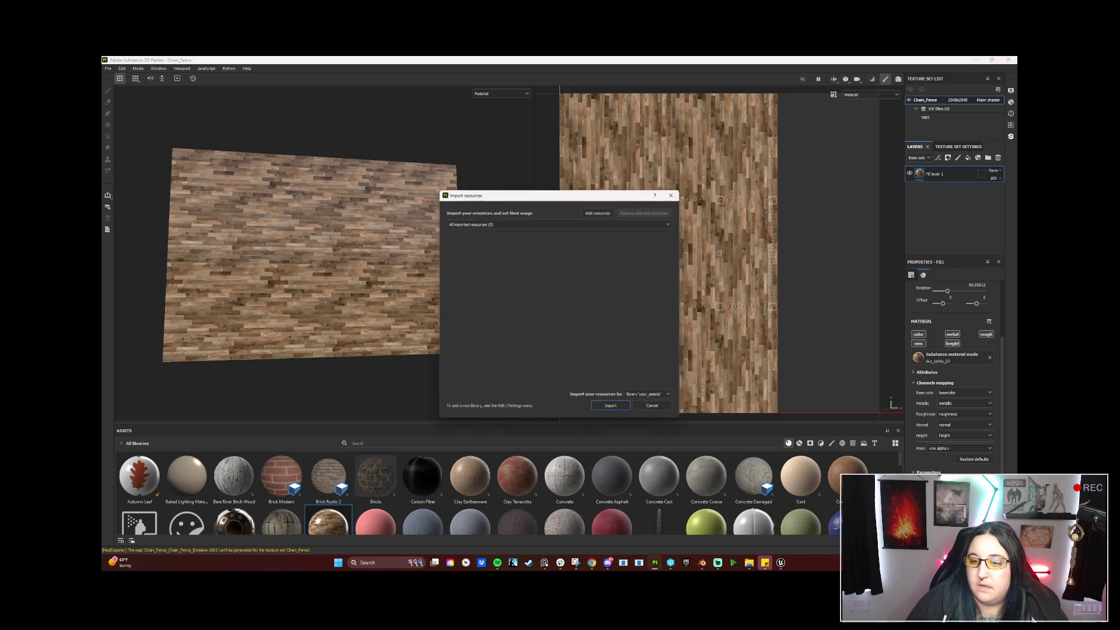
Add TCom_Metal_WireFence.sbsar from the 1TEXTURES.COM folder to the import list.
{"action": "left_click", "coordinate": [597, 217]}
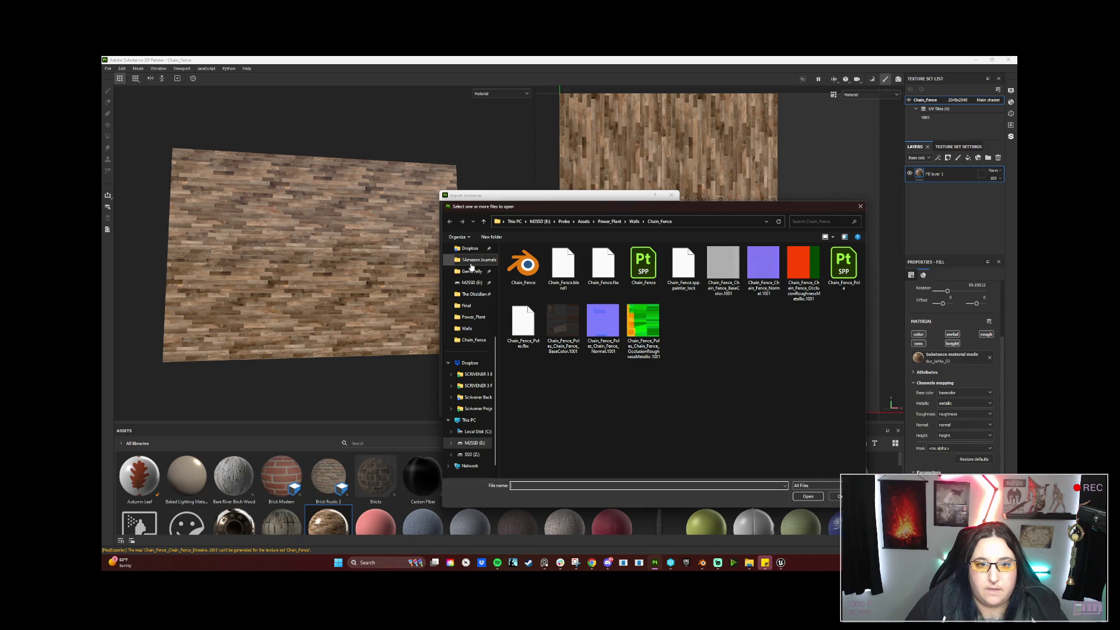
{"action": "scroll", "coordinate": [475, 348], "scroll_direction": "up", "scroll_amount": 5}
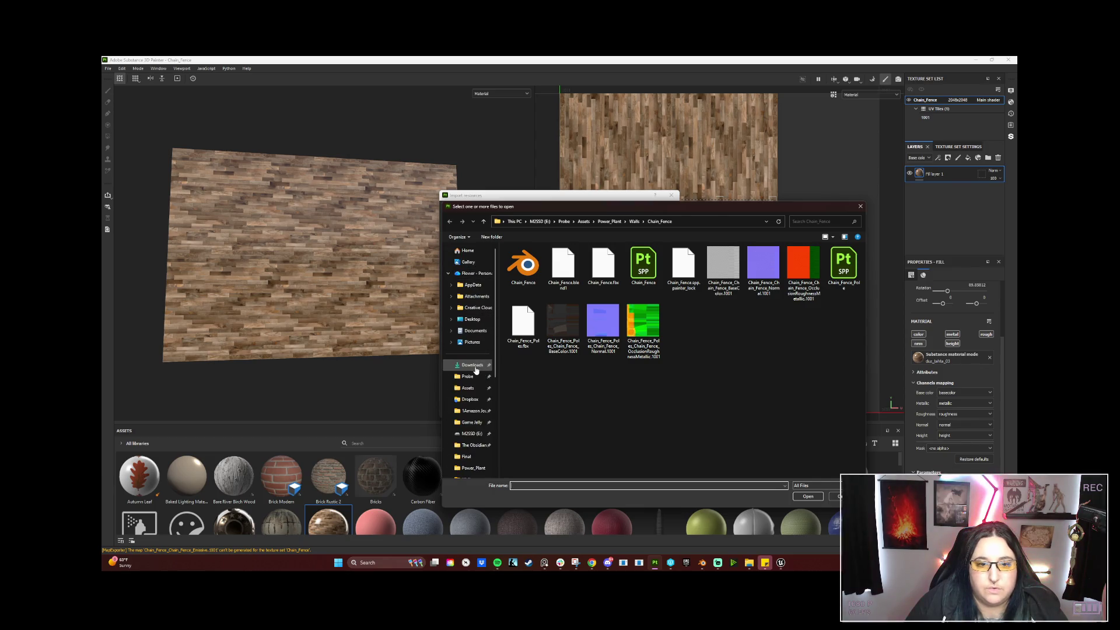
{"action": "scroll", "coordinate": [473, 376], "scroll_direction": "down", "scroll_amount": 3}
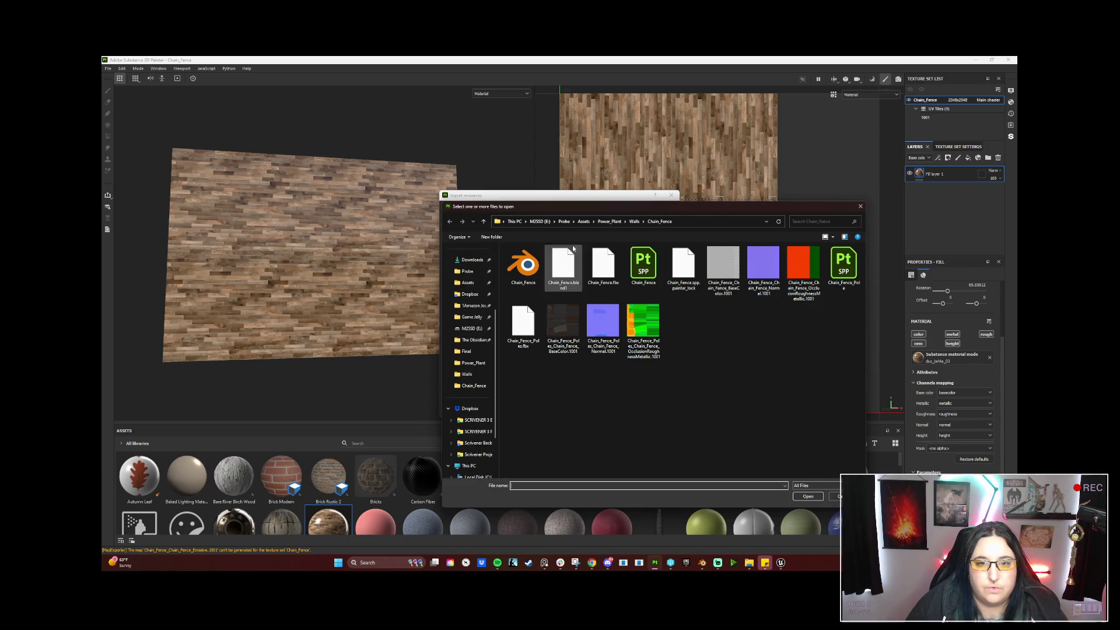
{"action": "left_click", "coordinate": [561, 220]}
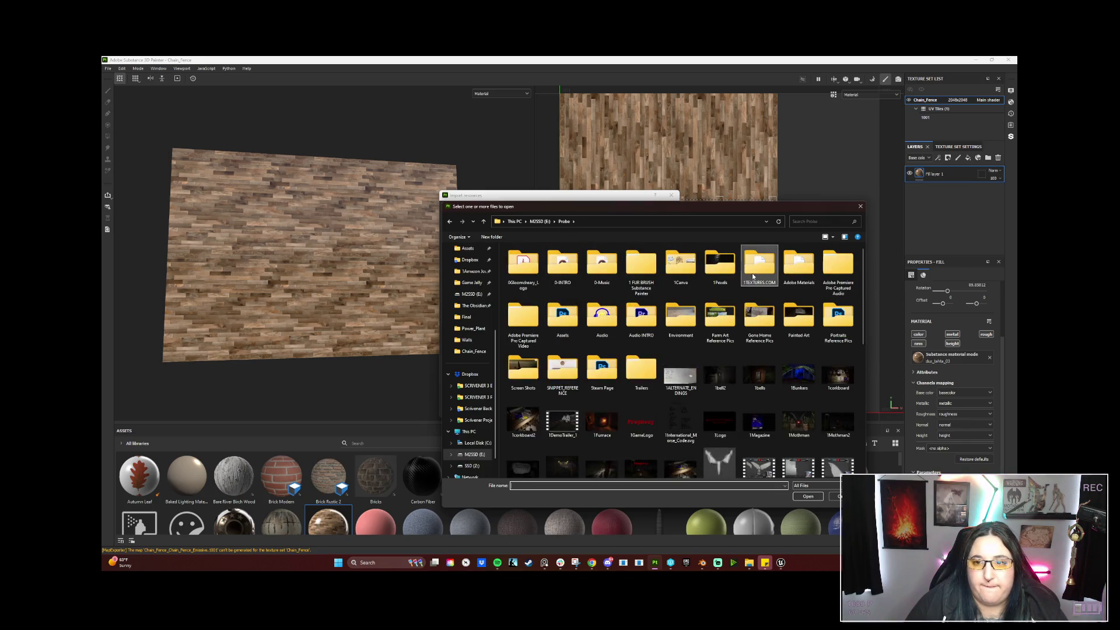
{"action": "double_click", "coordinate": [758, 264]}
{"action": "scroll", "coordinate": [782, 307], "scroll_direction": "down", "scroll_amount": 1}
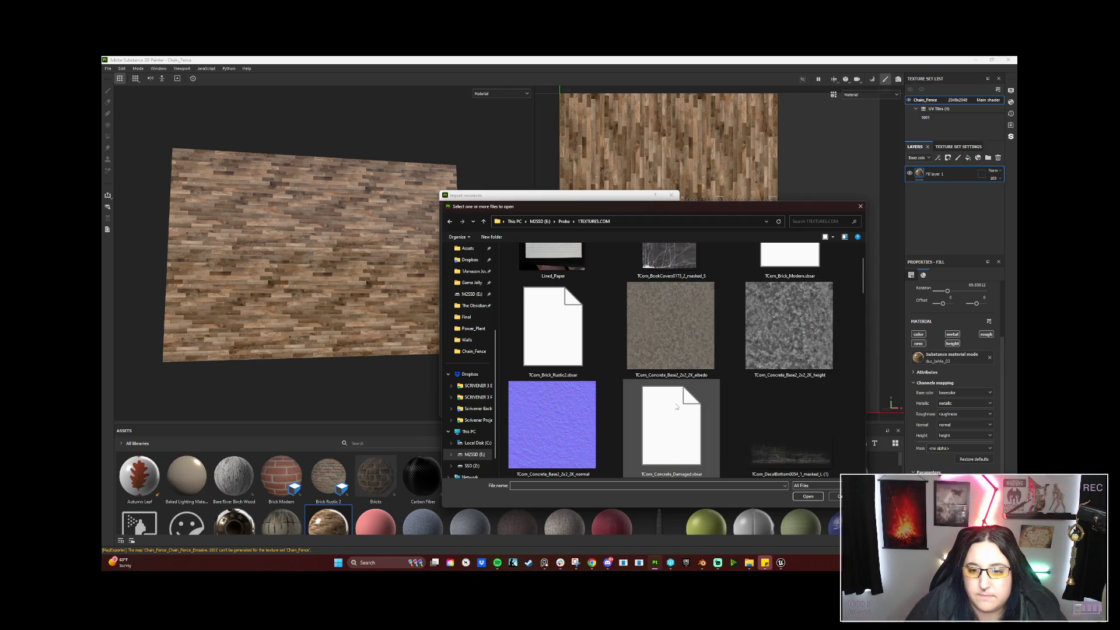
{"action": "scroll", "coordinate": [676, 406], "scroll_direction": "down", "scroll_amount": 1}
{"action": "scroll", "coordinate": [678, 393], "scroll_direction": "up", "scroll_amount": 1}
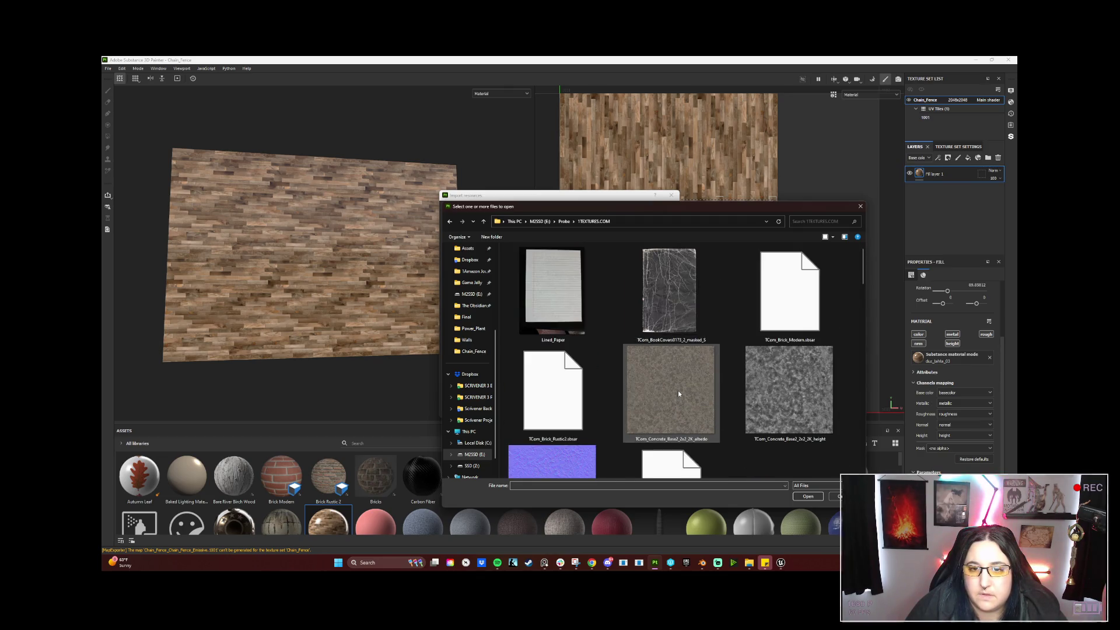
{"action": "left_click", "coordinate": [640, 388]}
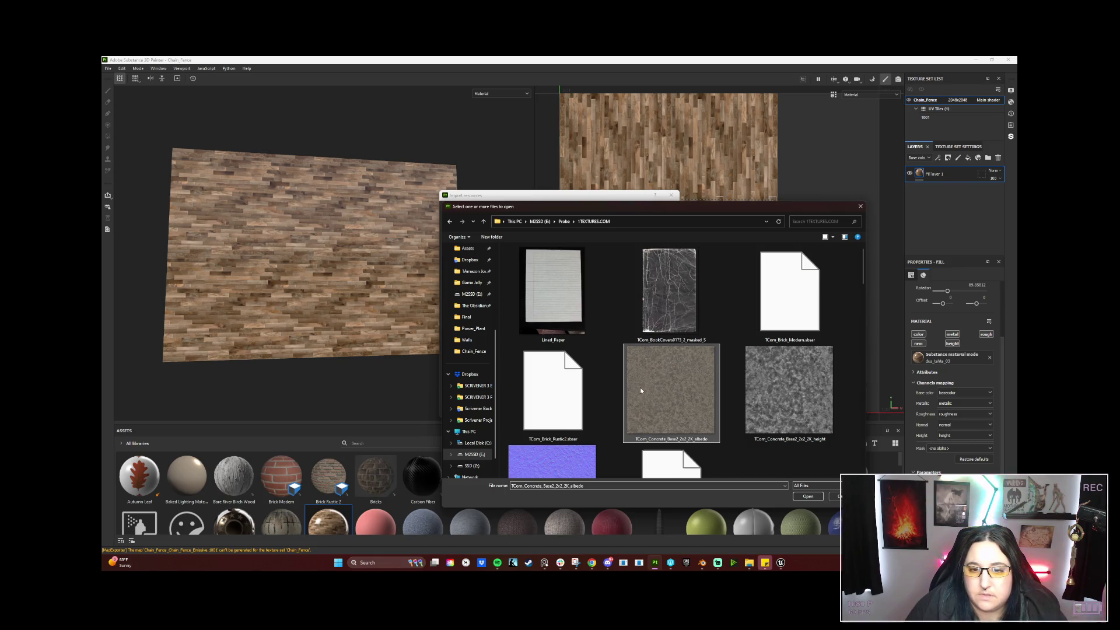
{"action": "scroll", "coordinate": [640, 388], "scroll_direction": "down", "scroll_amount": 1}
{"action": "scroll", "coordinate": [640, 388], "scroll_direction": "down", "scroll_amount": 1}
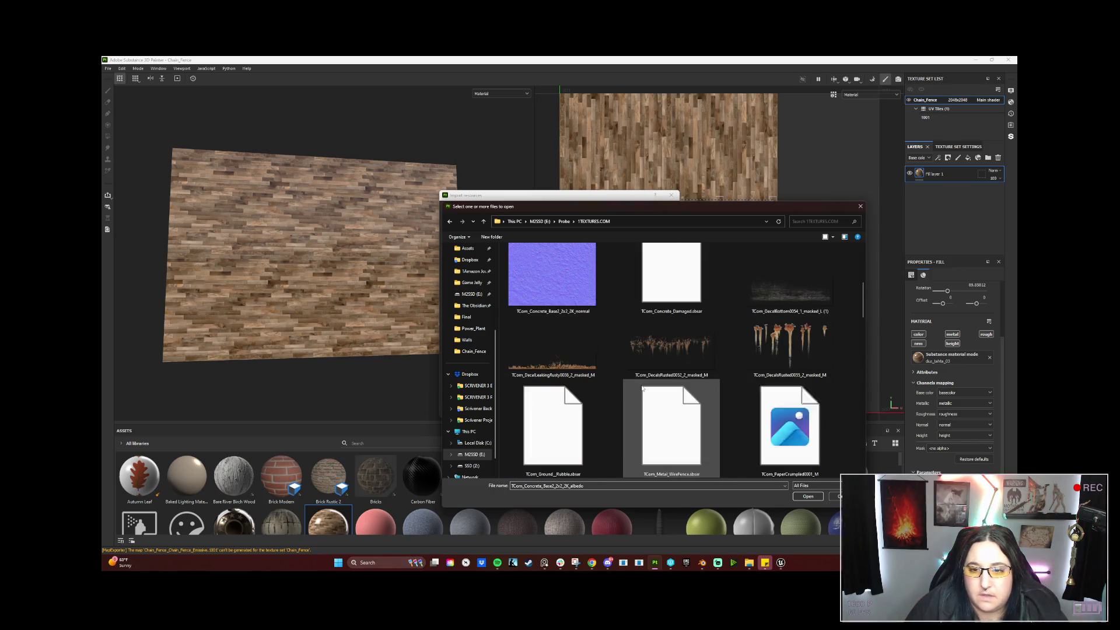
{"action": "scroll", "coordinate": [642, 387], "scroll_direction": "down", "scroll_amount": 1}
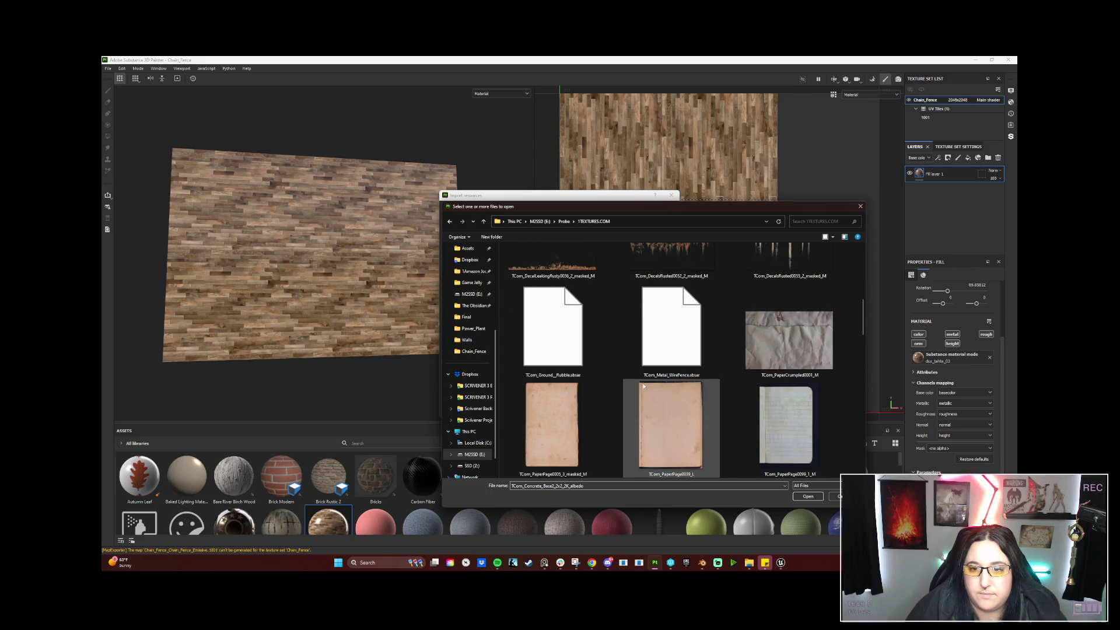
{"action": "left_click", "coordinate": [682, 336]}
{"action": "left_click", "coordinate": [808, 497]}
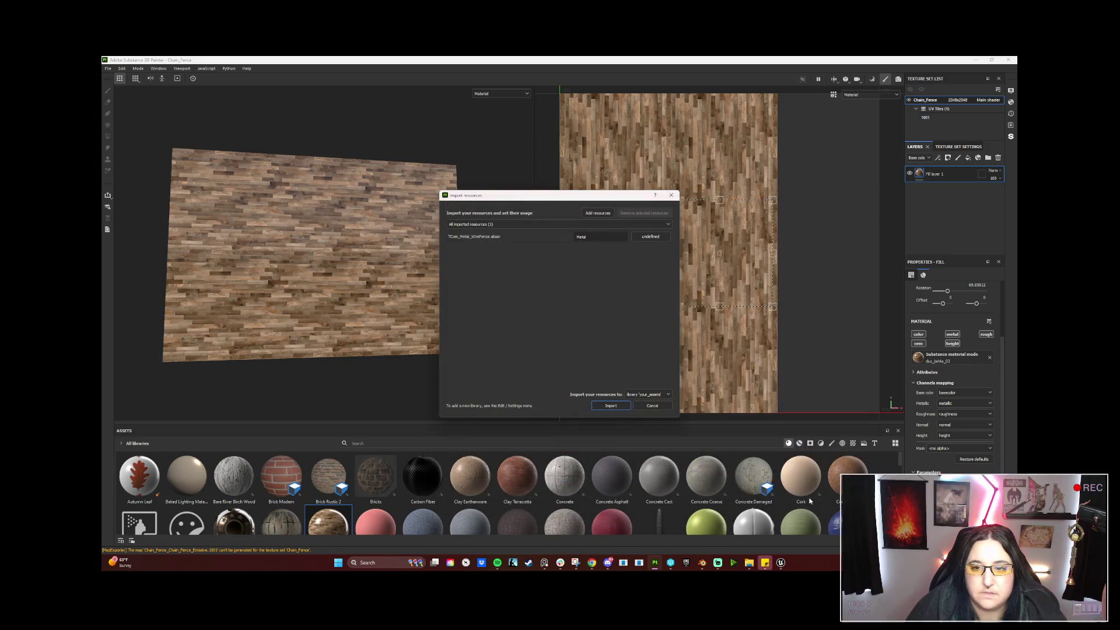
{"action": "left_click", "coordinate": [620, 407]}
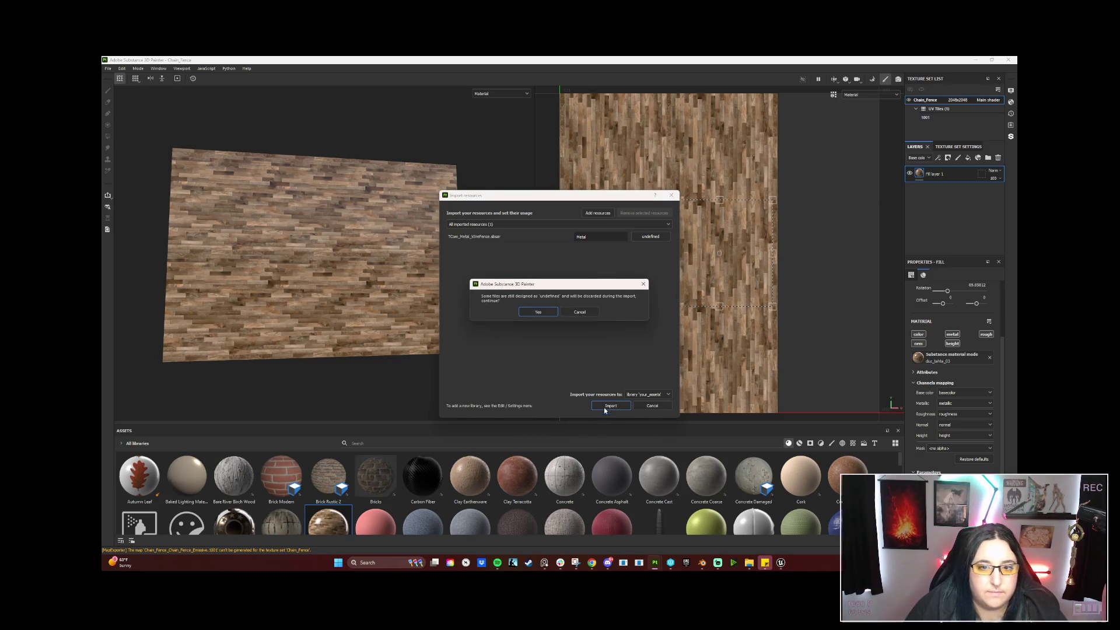
Import Metal Wire Fence as a basematerial resource and delete the wood fill layer.
{"action": "left_click", "coordinate": [579, 313]}
{"action": "left_click", "coordinate": [649, 236]}
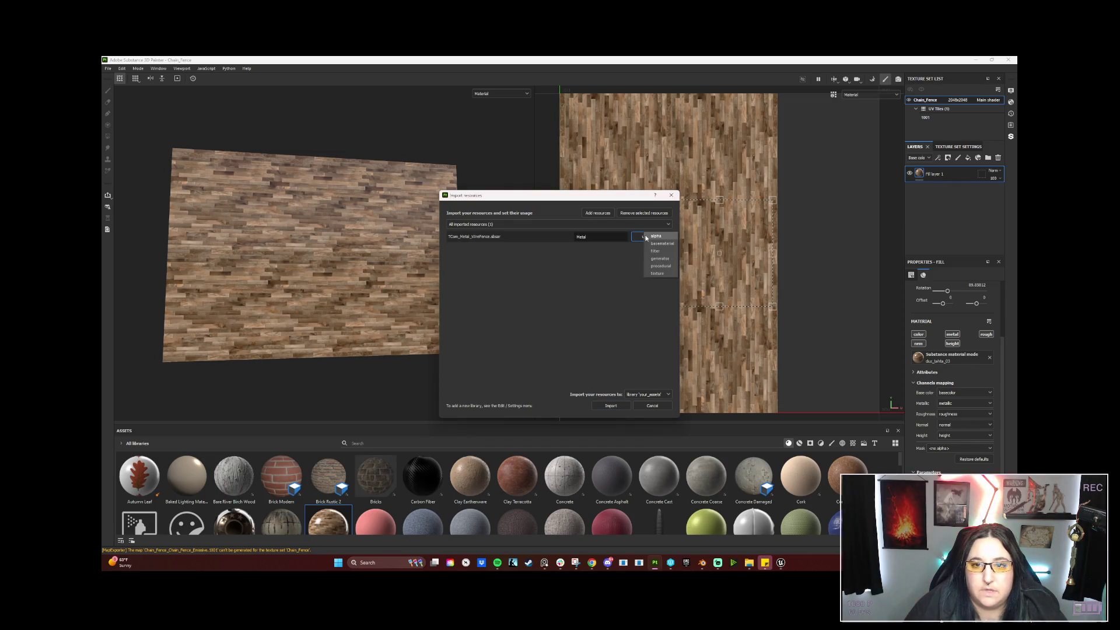
{"action": "left_click", "coordinate": [652, 247]}
{"action": "left_click", "coordinate": [612, 405]}
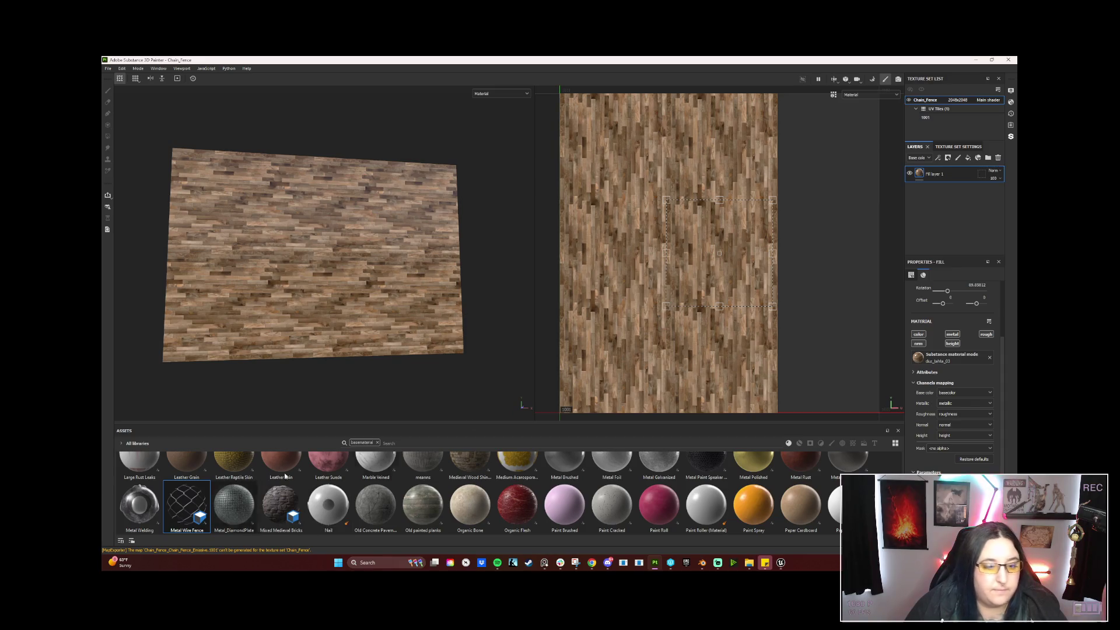
{"action": "left_click", "coordinate": [998, 159]}
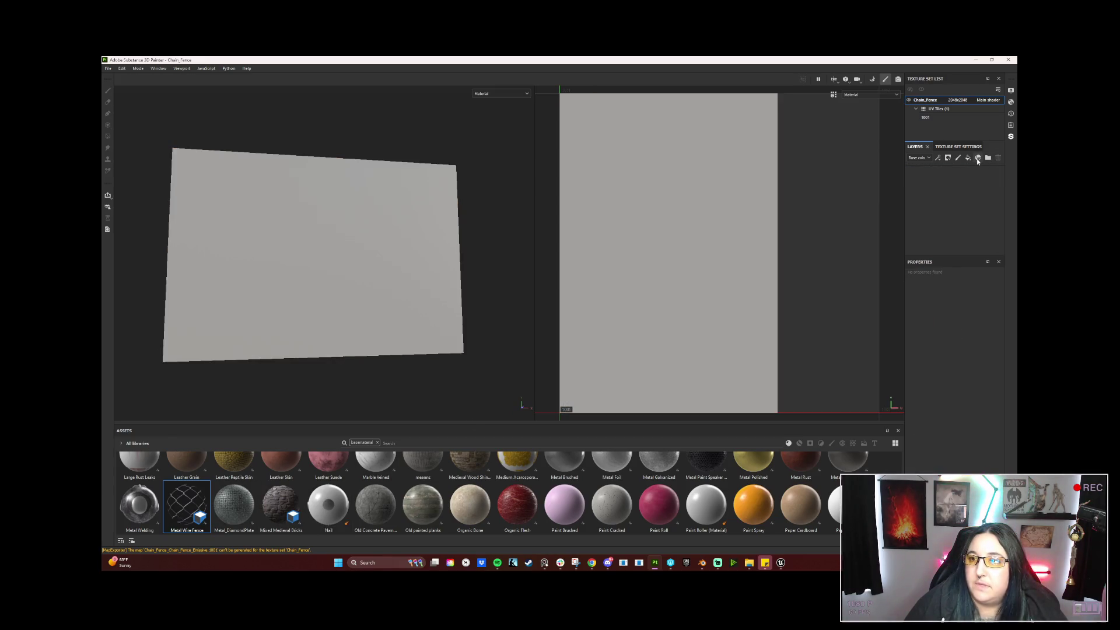
Add a new empty fill layer to the plane after dismissing the smart material popup.
{"action": "left_click", "coordinate": [977, 158]}
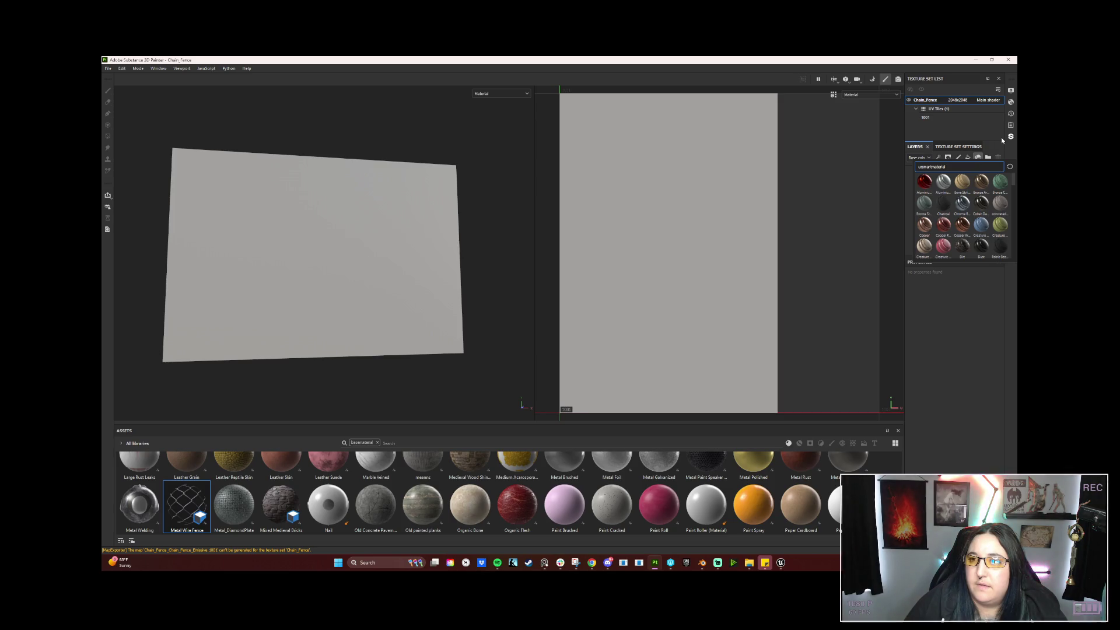
{"action": "left_click", "coordinate": [1004, 140]}
{"action": "left_click", "coordinate": [967, 157]}
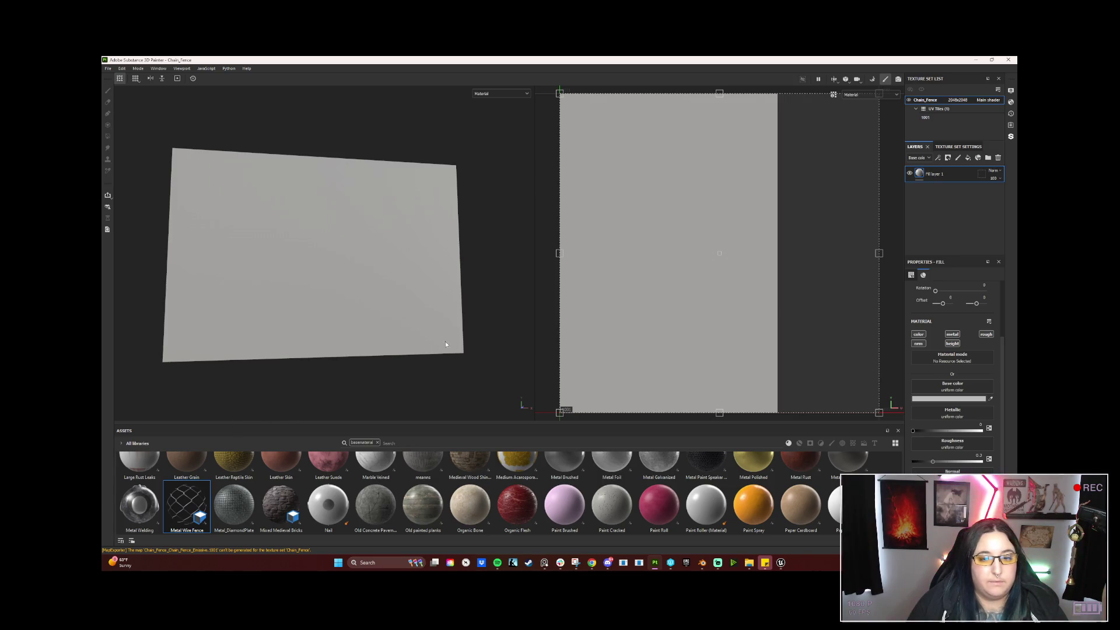
{"action": "key", "text": "alt+Tab"}
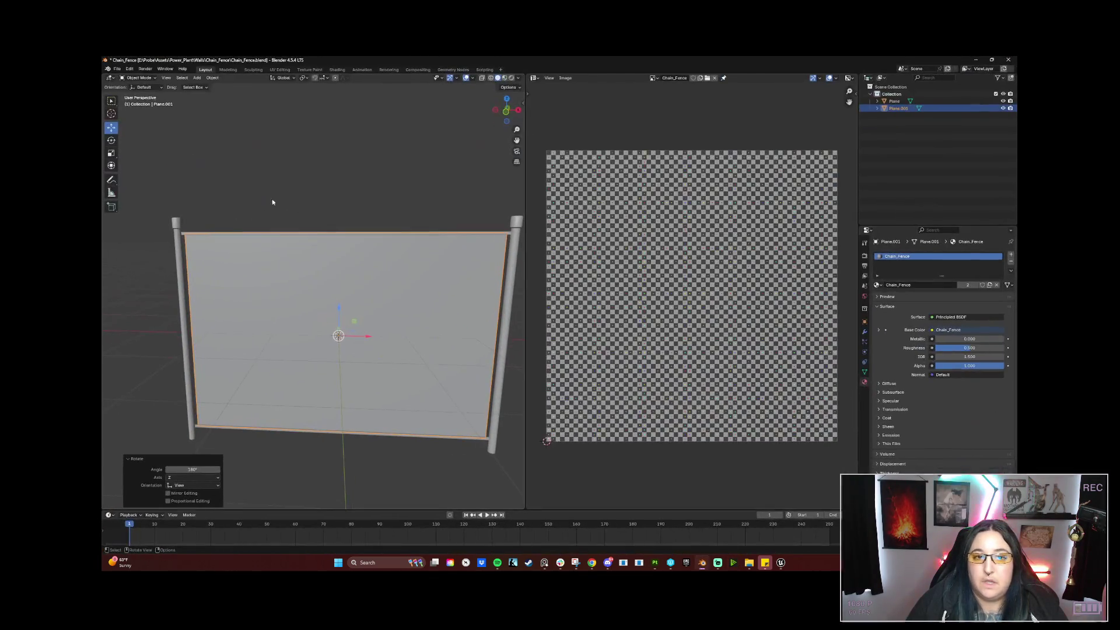
{"action": "mouse_move", "coordinate": [364, 377]}
{"action": "middle_mouse_down"}
{"action": "mouse_move", "coordinate": [378, 381]}
{"action": "mouse_move", "coordinate": [301, 376]}
{"action": "middle_mouse_up"}
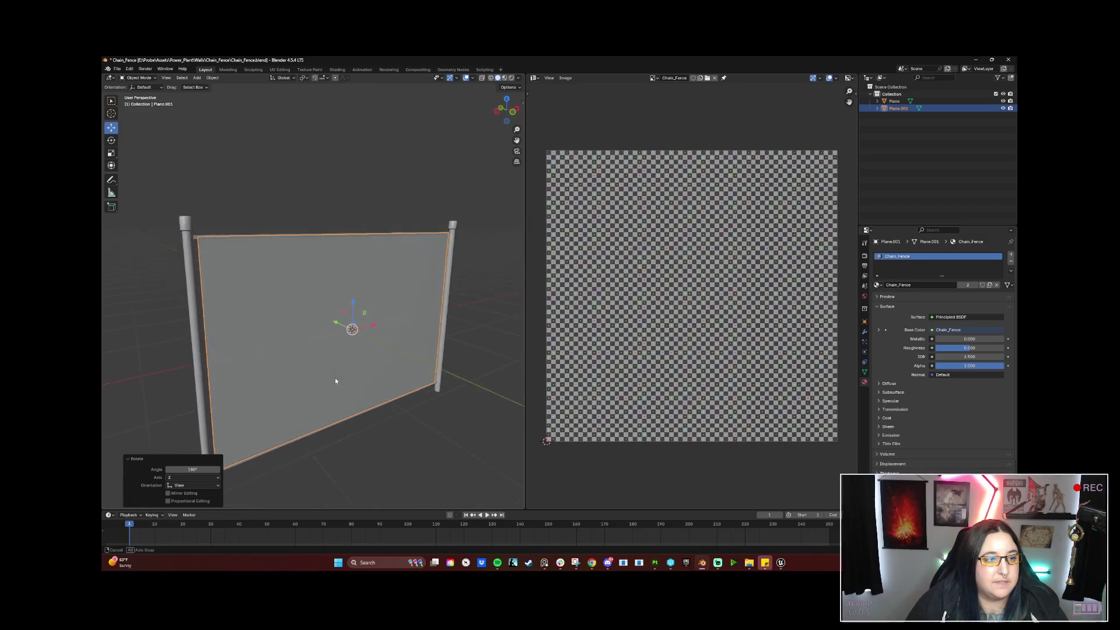
{"action": "middle_click_drag", "start_coordinate": [301, 376], "coordinate": [394, 349]}
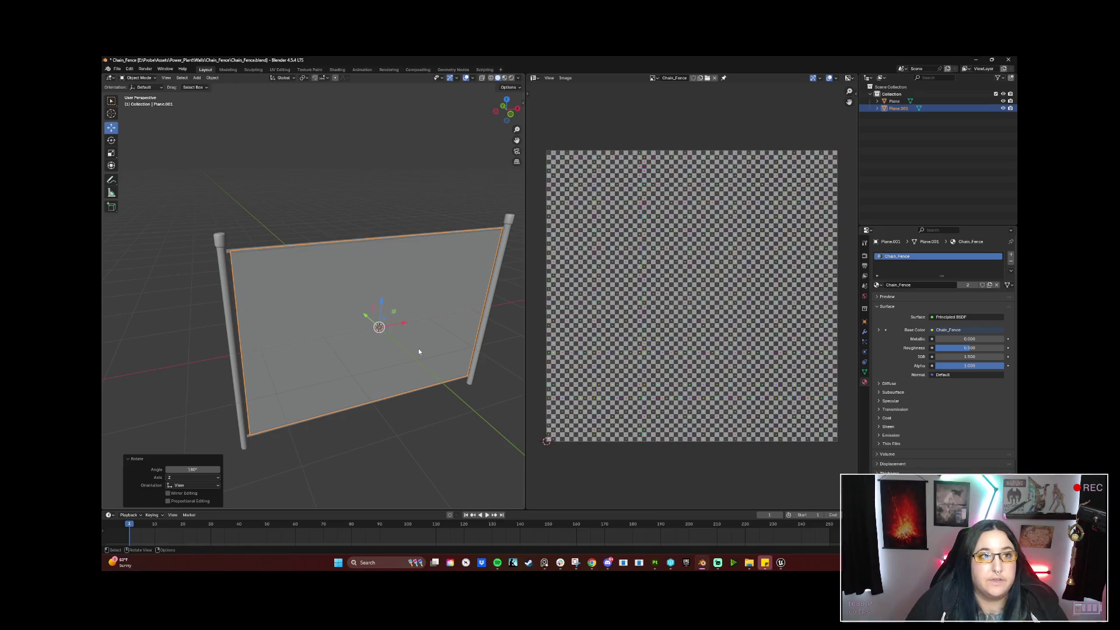
{"action": "middle_click_drag", "start_coordinate": [418, 348], "coordinate": [266, 154]}
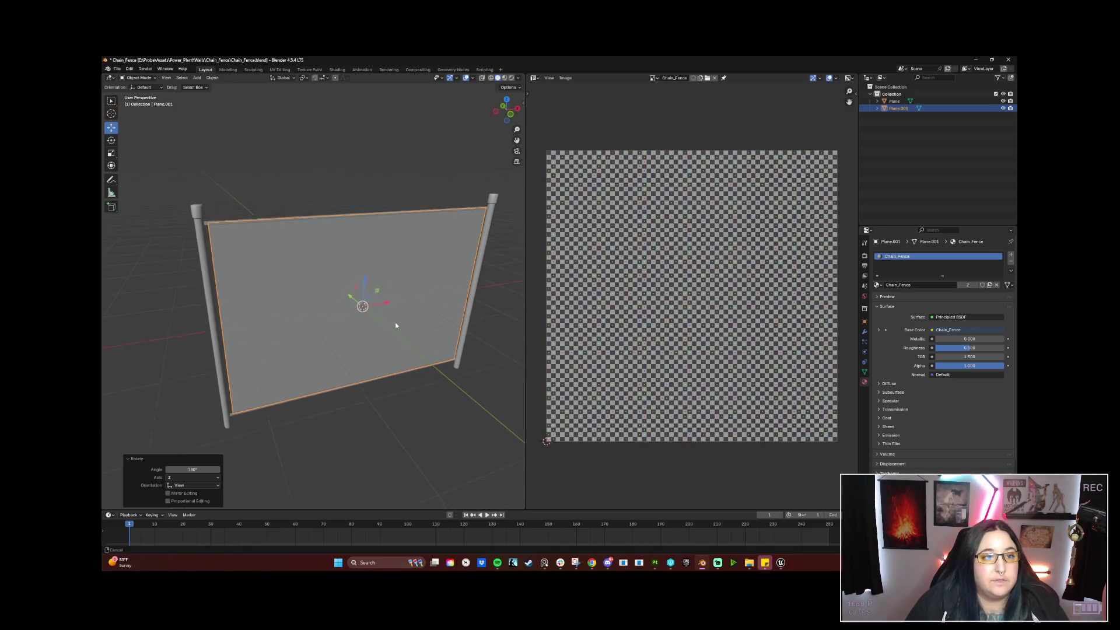
{"action": "left_click", "coordinate": [976, 60]}
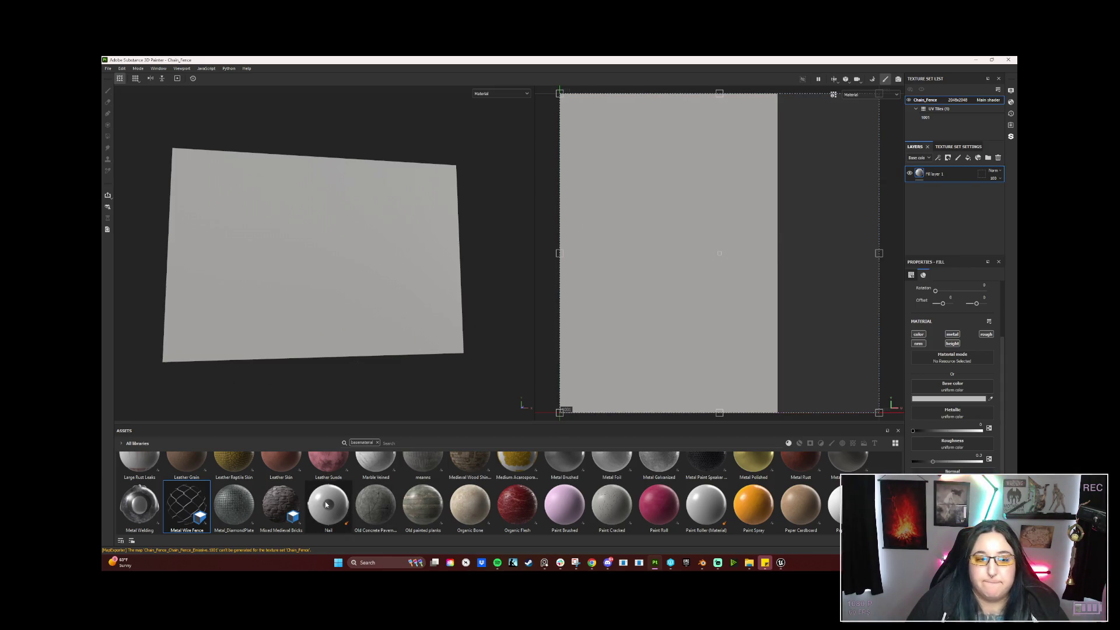
Assign Metal Wire Fence to the fill layer and rotate its chain-link pattern with the UV gizmo.
{"action": "left_click_drag", "start_coordinate": [191, 501], "coordinate": [707, 264]}
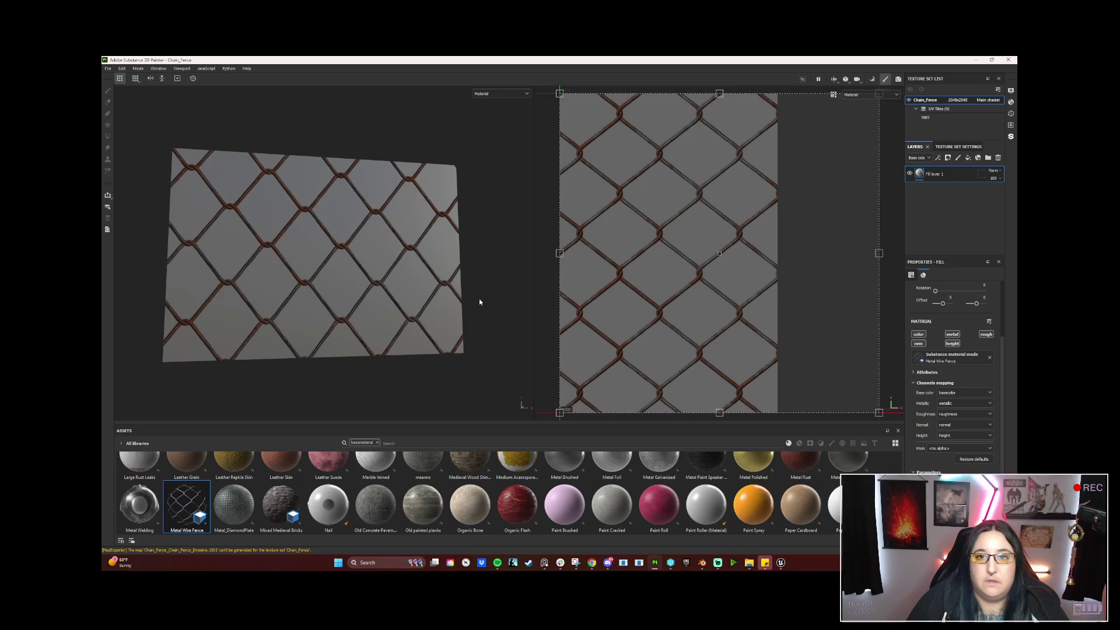
{"action": "left_click_drag", "start_coordinate": [478, 298], "coordinate": [468, 308], "text": "alt"}
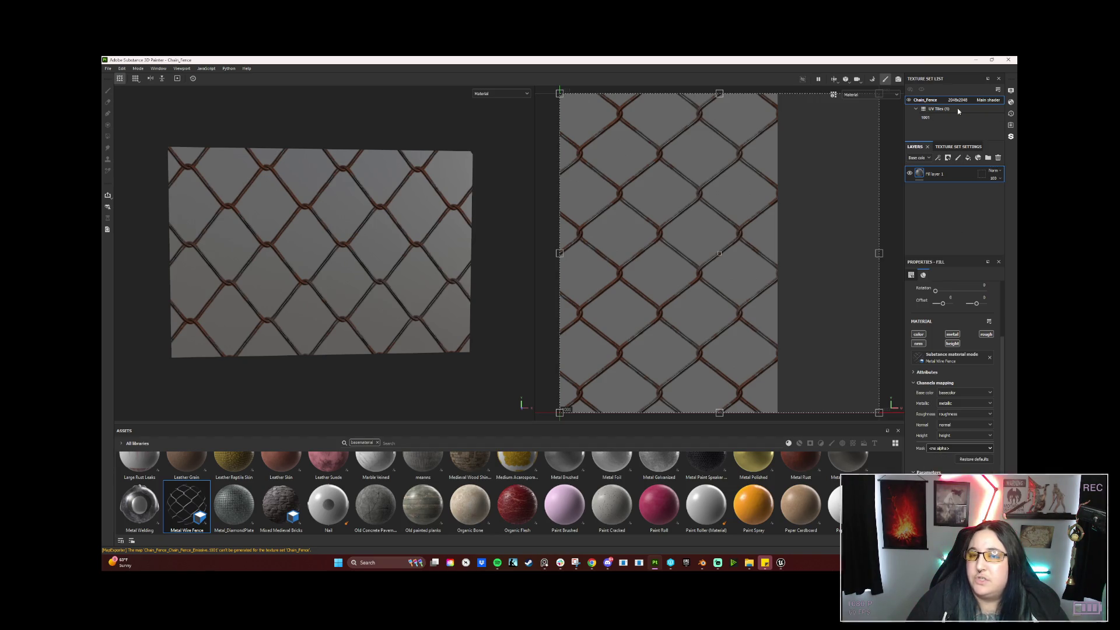
{"action": "mouse_move", "coordinate": [874, 413]}
{"action": "left_mouse_down"}
{"action": "mouse_move", "coordinate": [849, 171]}
{"action": "mouse_move", "coordinate": [827, 143]}
{"action": "left_mouse_up"}
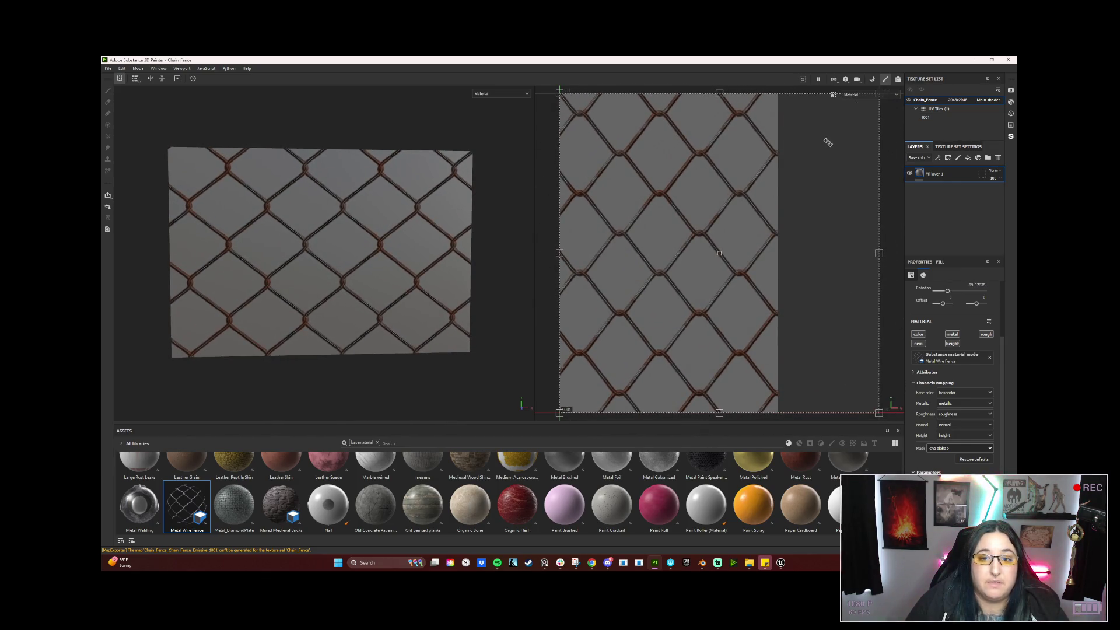
{"action": "scroll", "coordinate": [828, 142], "scroll_direction": "down", "scroll_amount": 1}
{"action": "scroll", "coordinate": [828, 143], "scroll_direction": "down", "scroll_amount": 1}
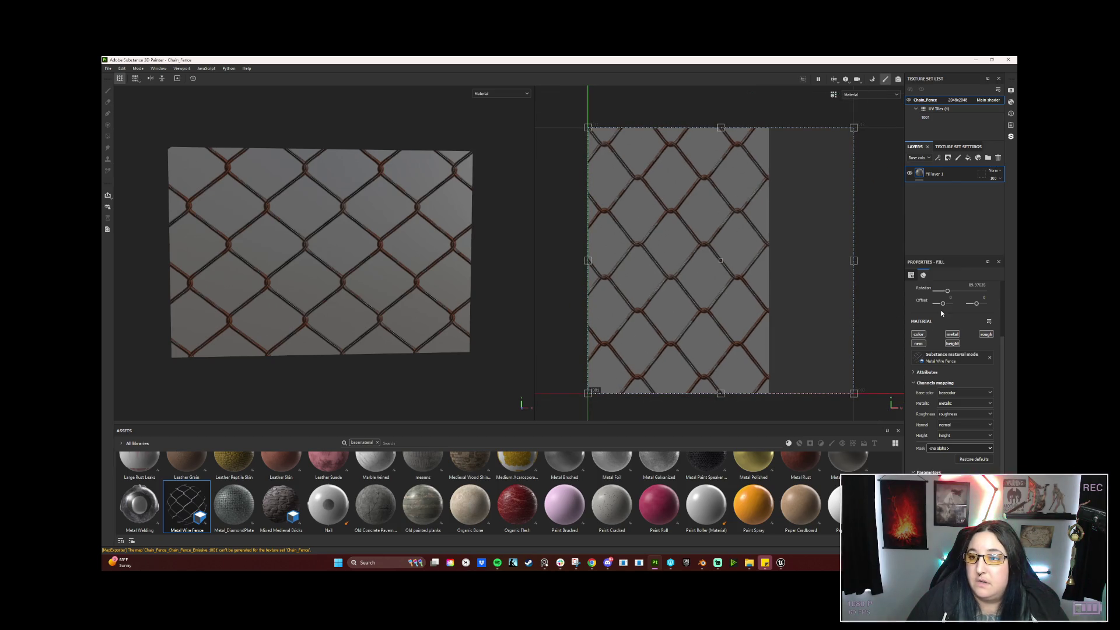
{"action": "scroll", "coordinate": [945, 332], "scroll_direction": "up", "scroll_amount": 3}
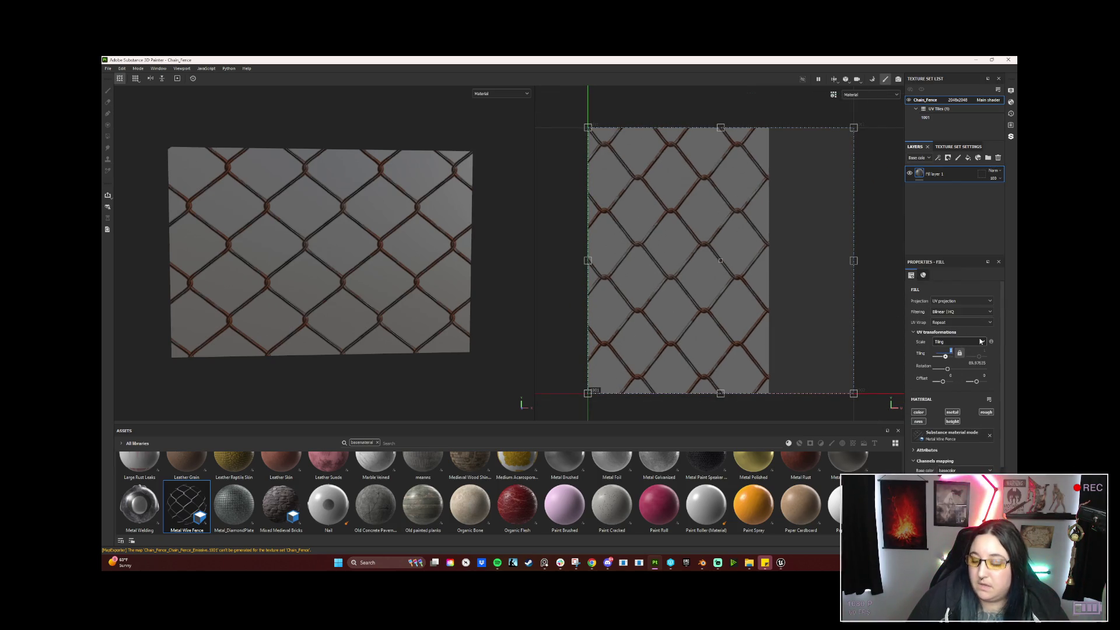
Raise the fill's UV Tiling to 4 and beyond for a dense diamond chain-link mesh.
{"action": "left_click", "coordinate": [952, 354]}
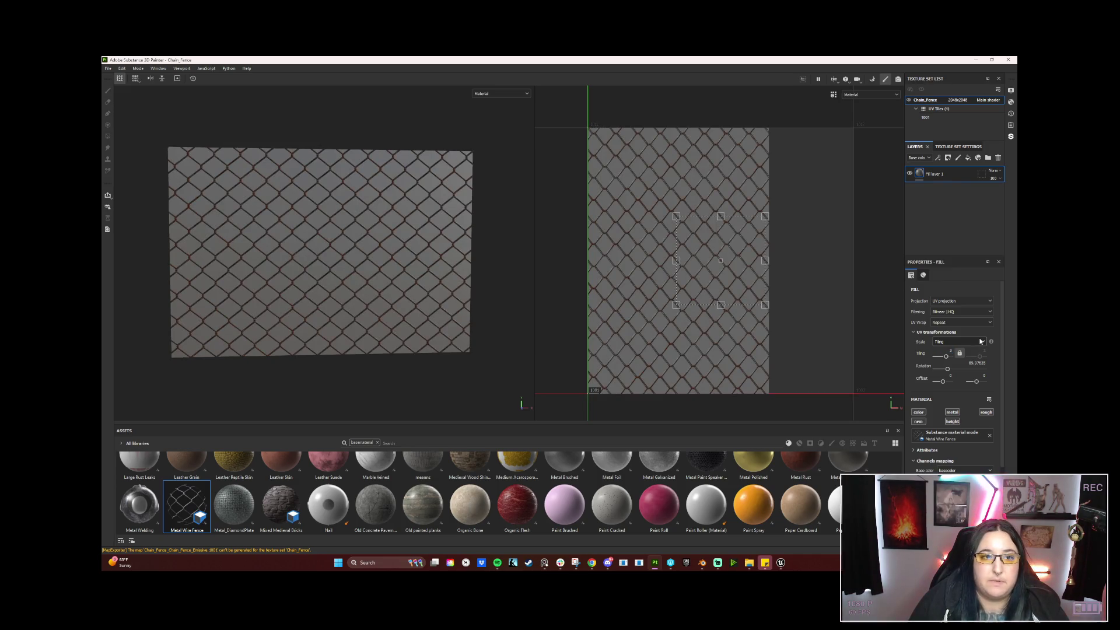
{"action": "left_click", "coordinate": [951, 350]}
{"action": "type", "text": "4"}
{"action": "key", "text": "Return"}
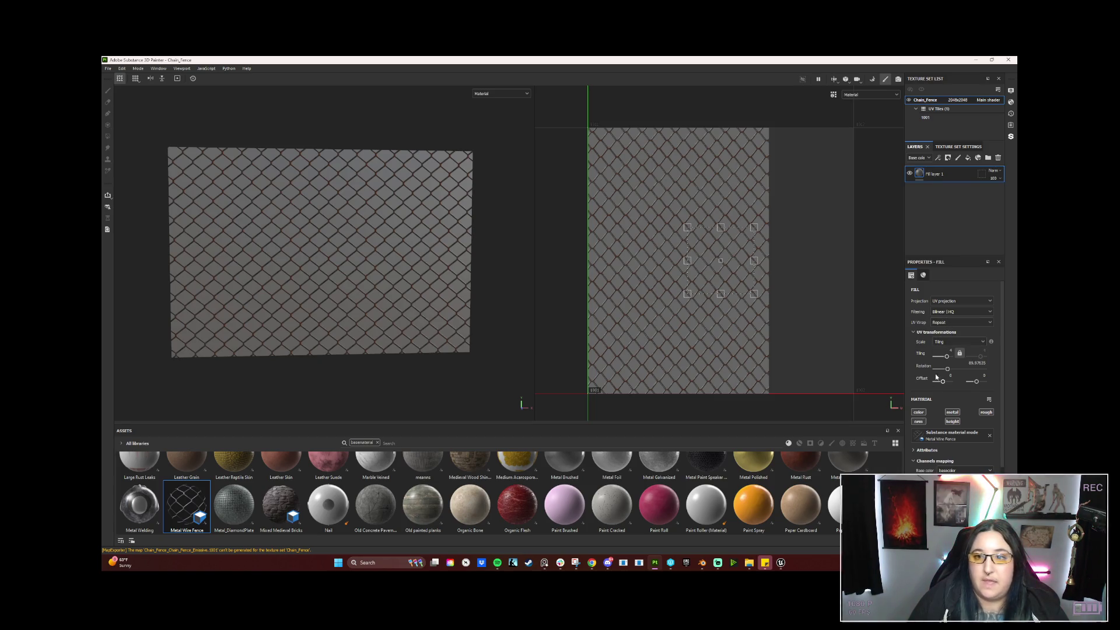
{"action": "left_click", "coordinate": [963, 345]}
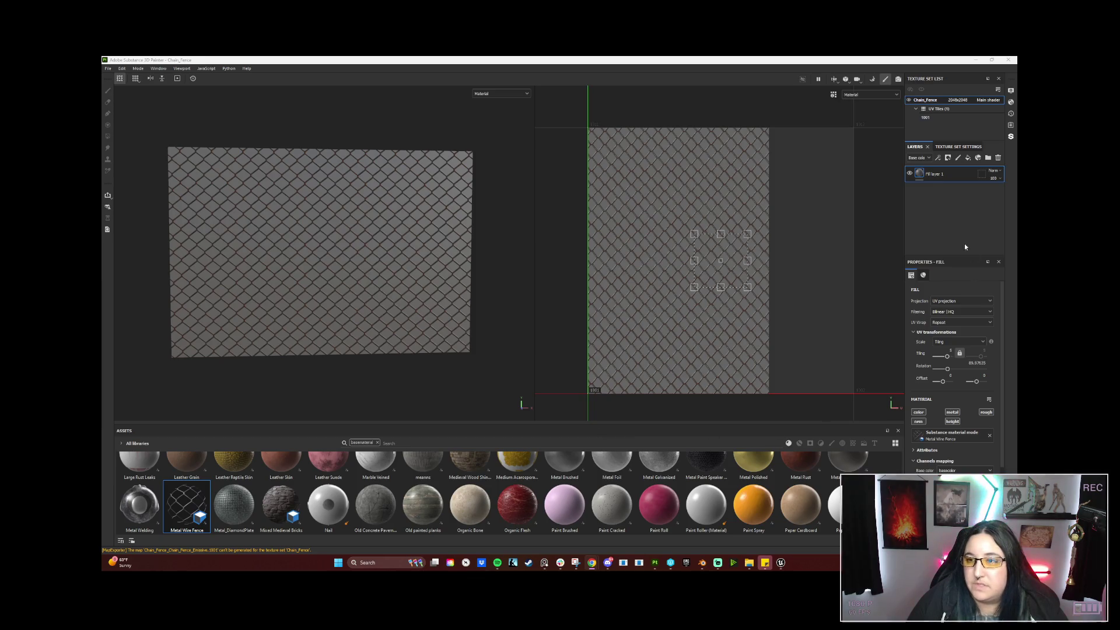
{"action": "left_click_drag", "start_coordinate": [403, 348], "coordinate": [470, 327], "text": "alt"}
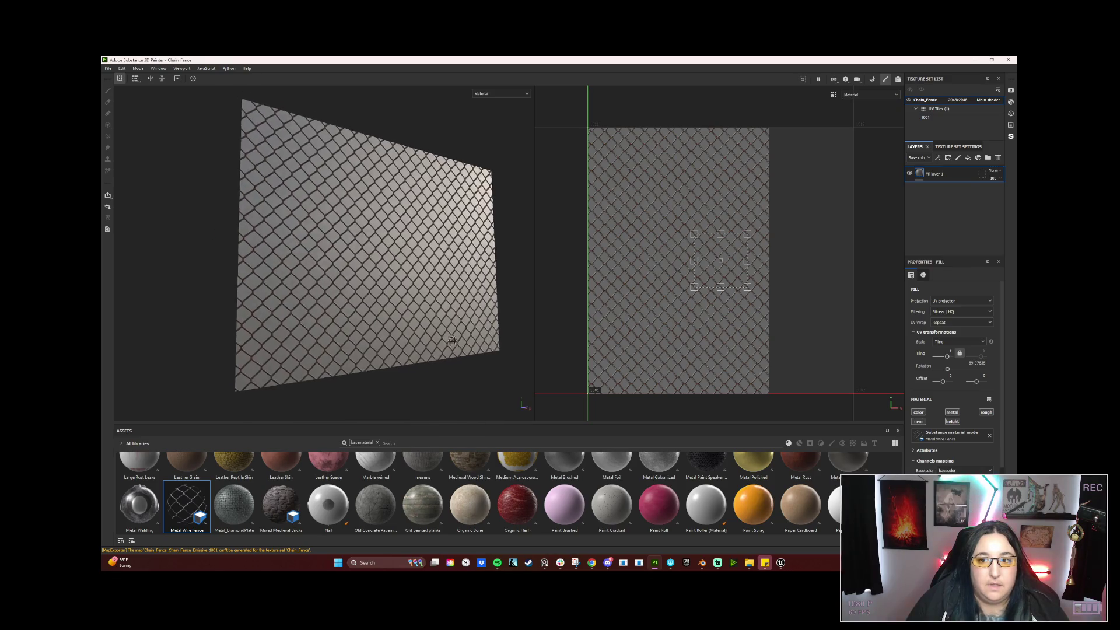
{"action": "left_click_drag", "start_coordinate": [470, 328], "coordinate": [507, 333], "text": "alt"}
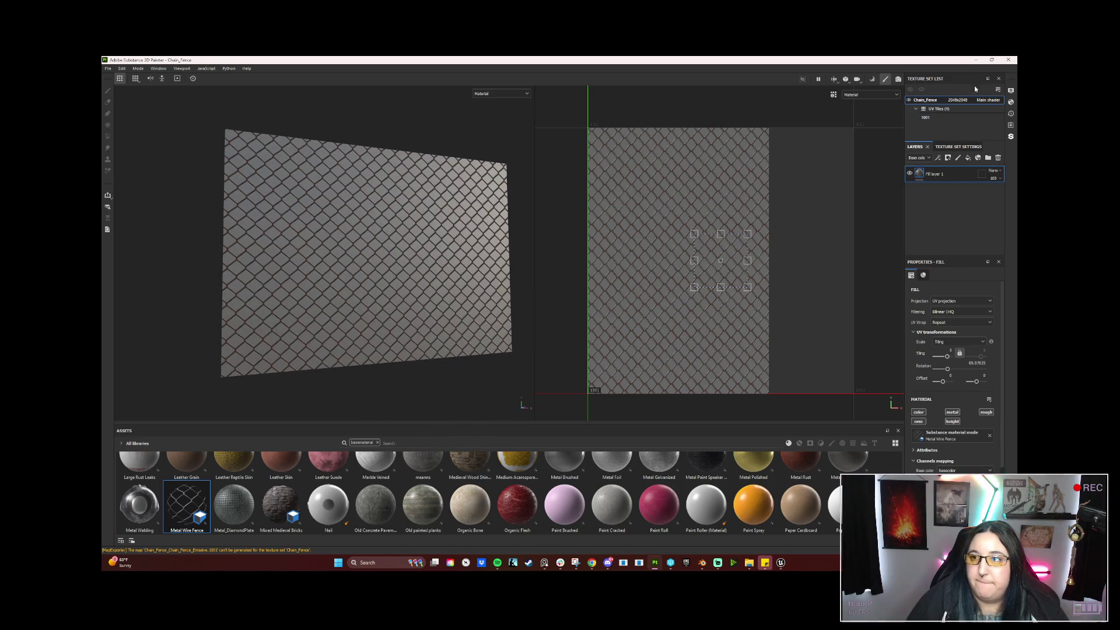
Switch the shader to pbr-metal-rough-with-alpha-blending.
{"action": "left_click", "coordinate": [1010, 104]}
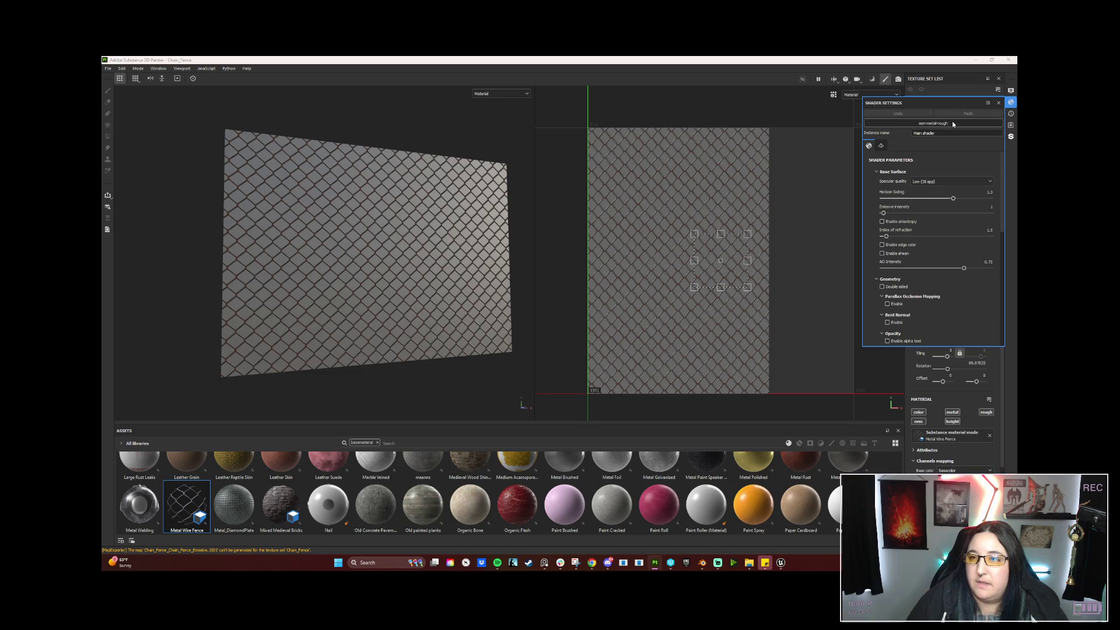
{"action": "left_click", "coordinate": [933, 124]}
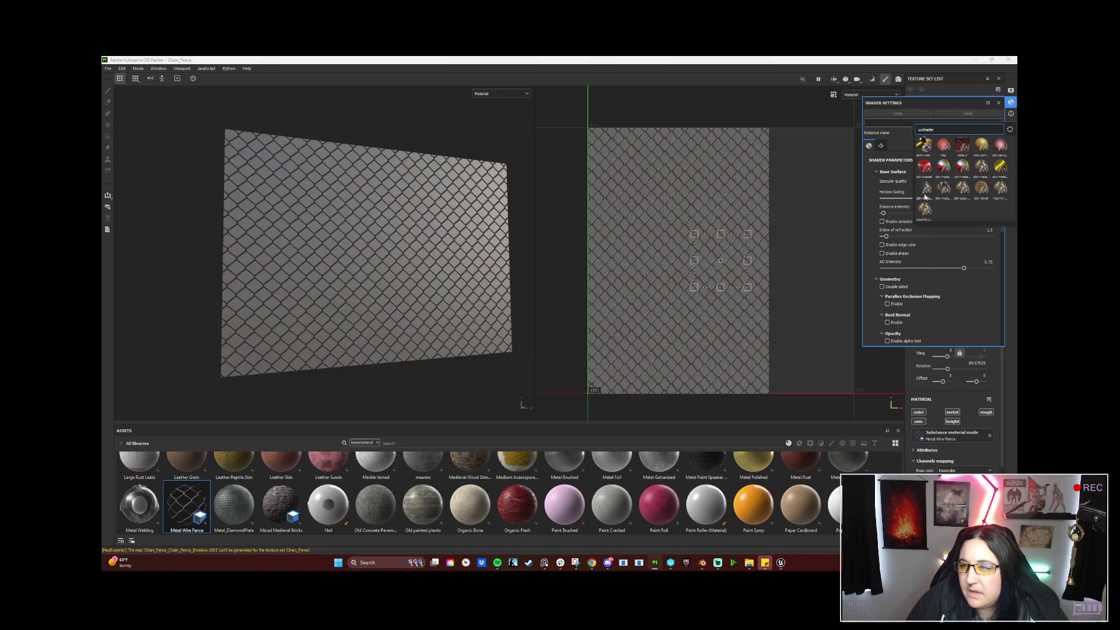
{"action": "mouse_move", "coordinate": [927, 189]}
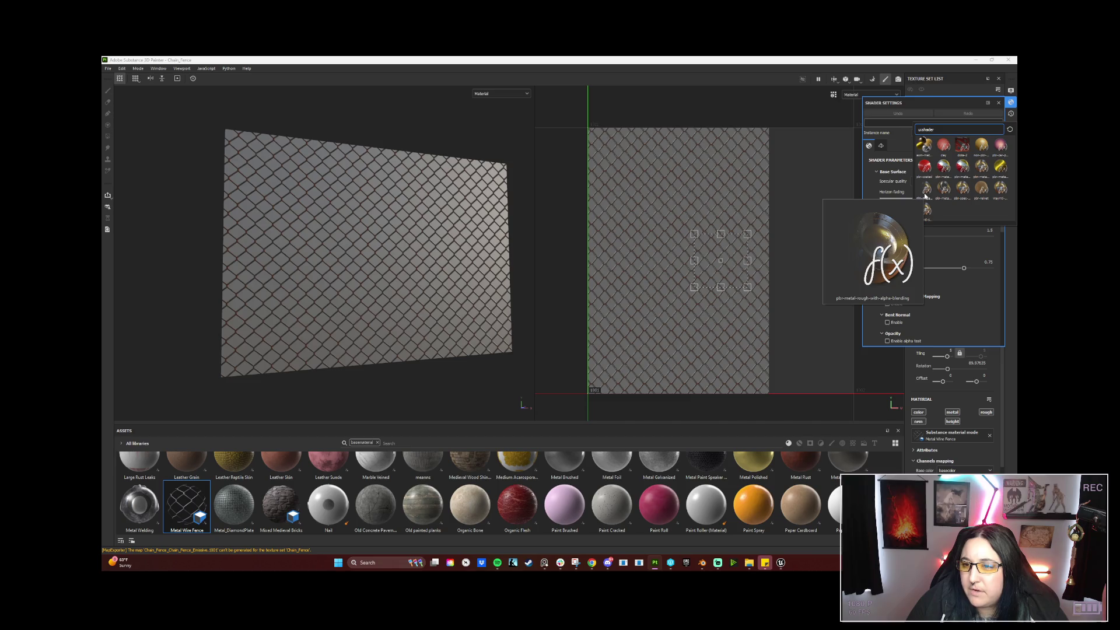
{"action": "left_click", "coordinate": [925, 196]}
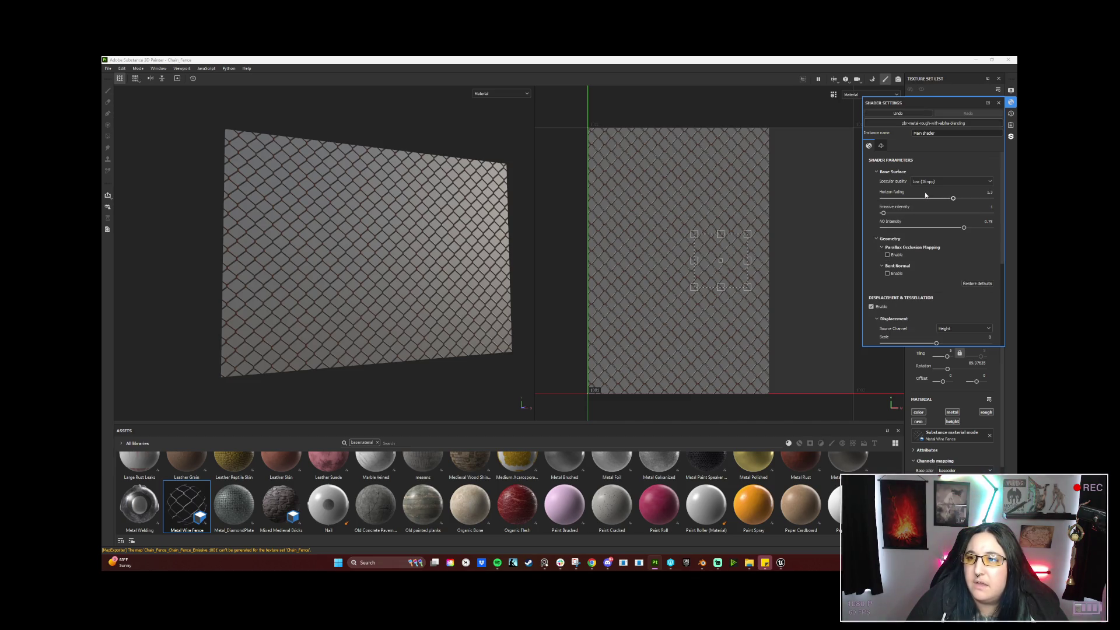
{"action": "left_click", "coordinate": [998, 104]}
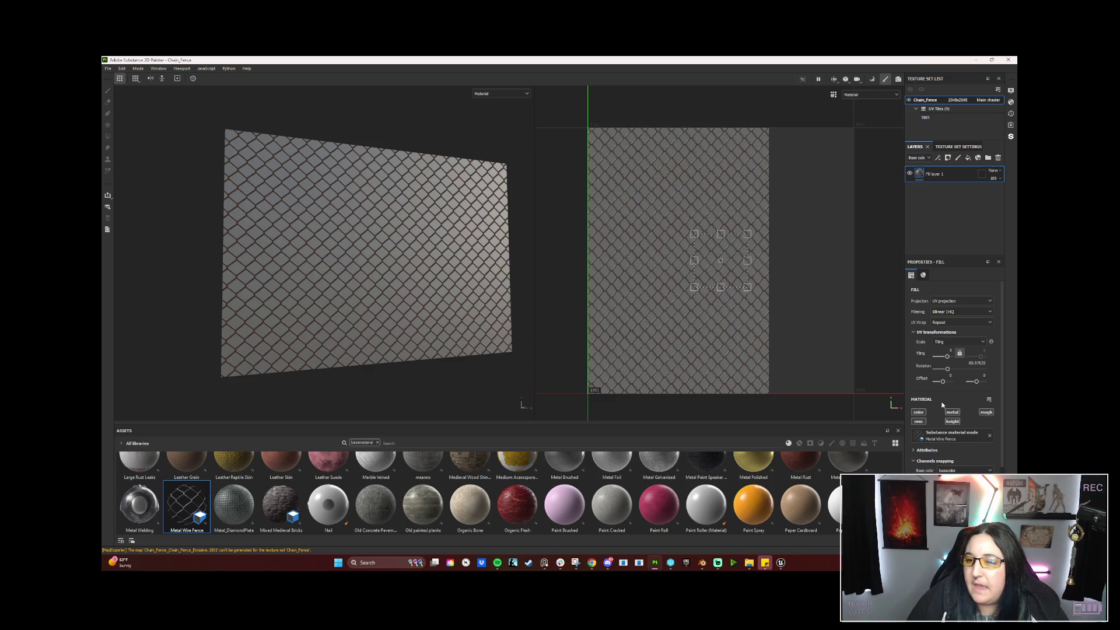
{"action": "scroll", "coordinate": [951, 363], "scroll_direction": "down", "scroll_amount": 1}
{"action": "scroll", "coordinate": [951, 363], "scroll_direction": "down", "scroll_amount": 1}
{"action": "scroll", "coordinate": [952, 362], "scroll_direction": "down", "scroll_amount": 1}
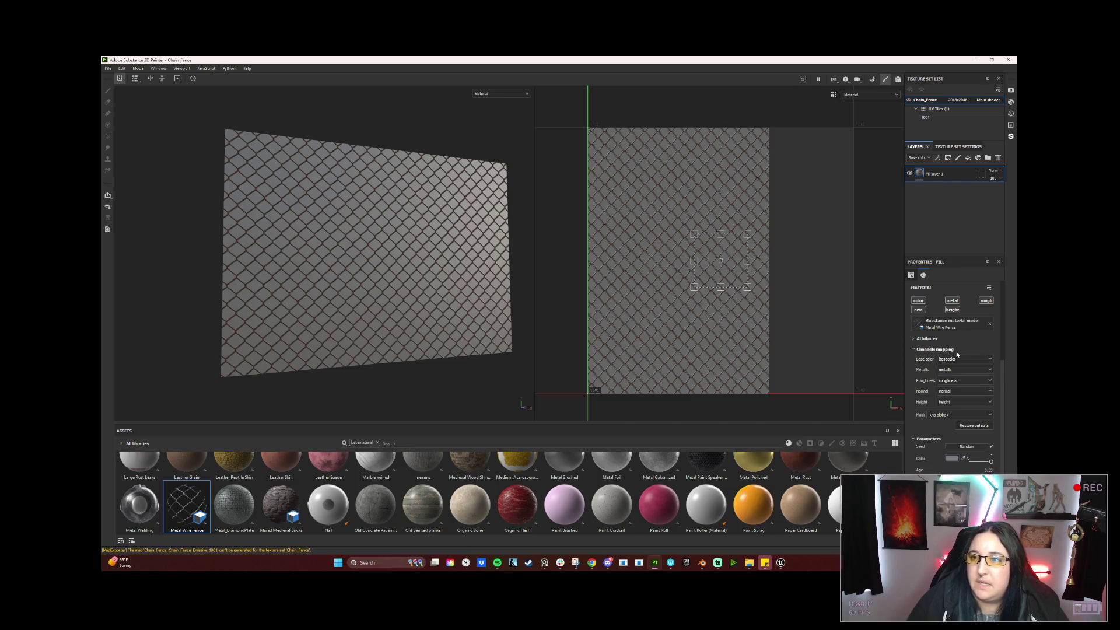
Map the fence material's Mask channel to opacity and check the transparency.
{"action": "left_click", "coordinate": [958, 414]}
{"action": "left_click", "coordinate": [935, 466]}
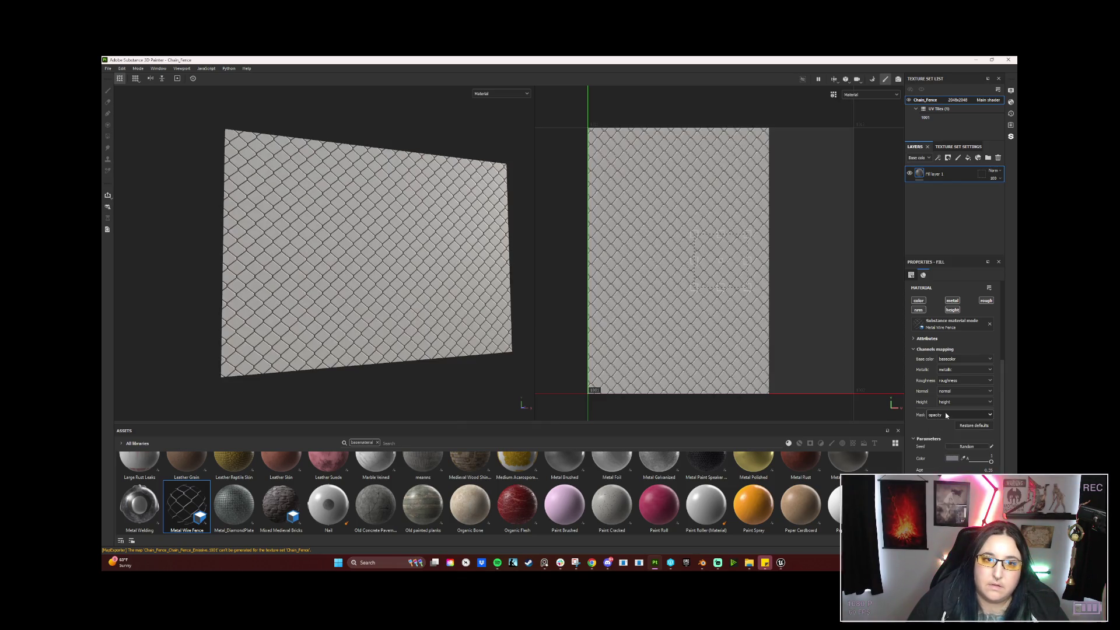
{"action": "mouse_move", "coordinate": [415, 285]}
{"action": "left_mouse_down", "text": "alt"}
{"action": "mouse_move", "coordinate": [347, 283]}
{"action": "mouse_move", "coordinate": [441, 288]}
{"action": "mouse_move", "coordinate": [345, 283]}
{"action": "mouse_move", "coordinate": [430, 327]}
{"action": "mouse_move", "coordinate": [390, 322]}
{"action": "left_mouse_up", "text": "alt"}
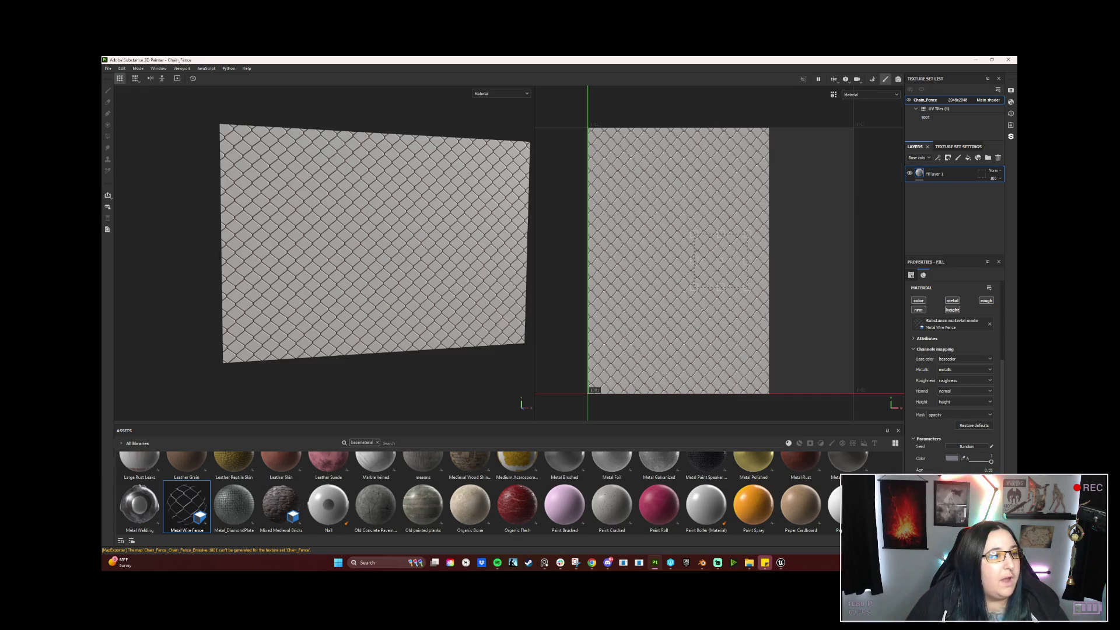
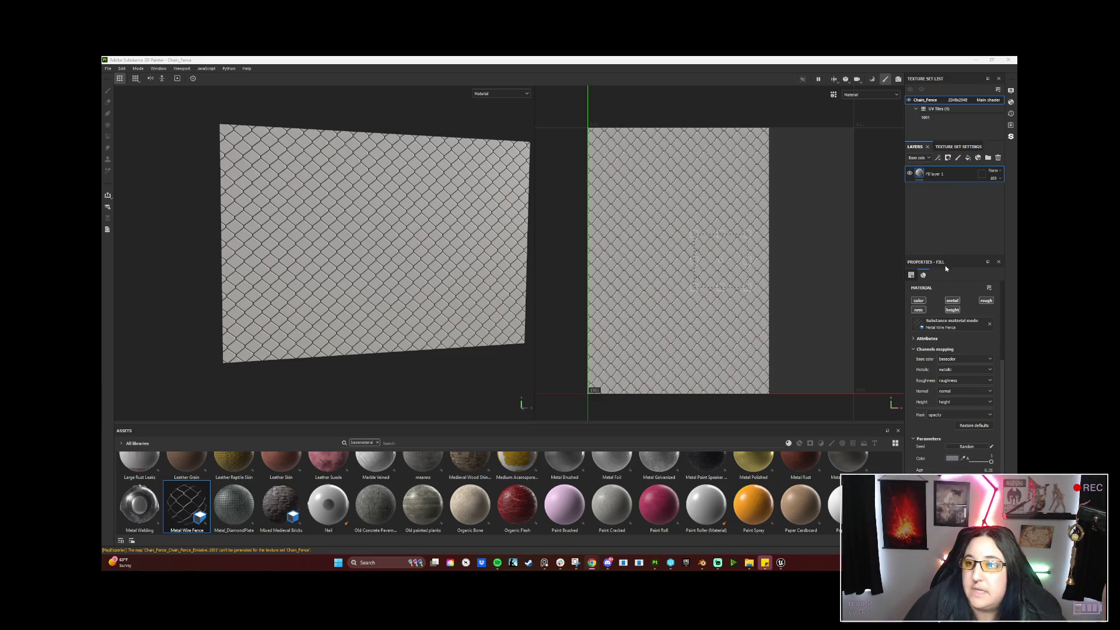
Assign the baked opacity mask to the Opacity mesh map slot of the Chain_Fence texture set.
{"action": "left_click", "coordinate": [956, 148]}
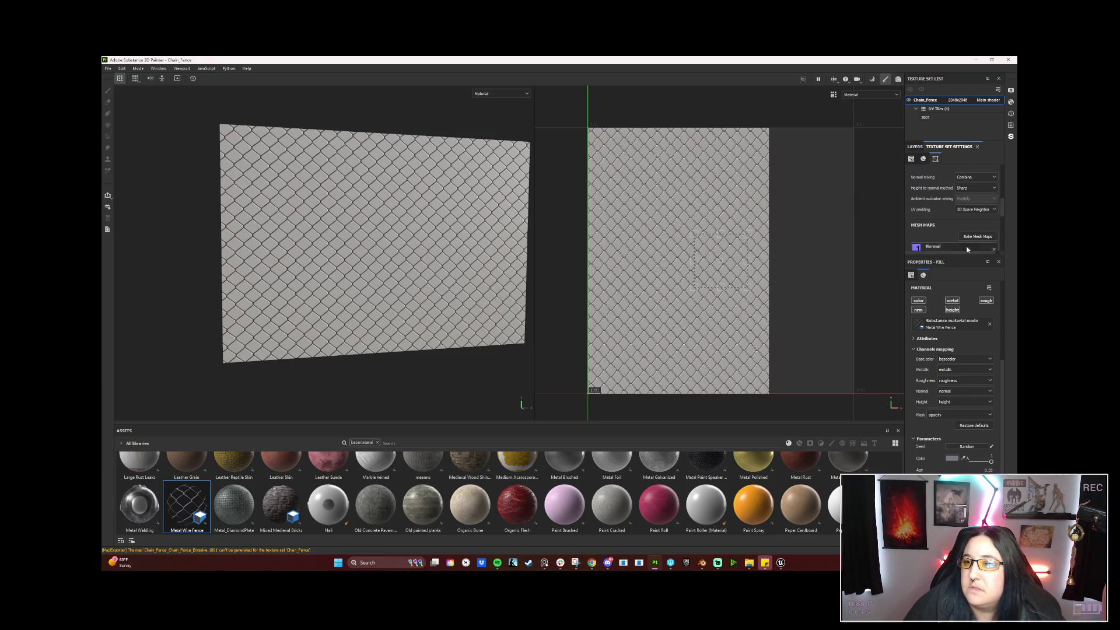
{"action": "left_click_drag", "start_coordinate": [966, 257], "coordinate": [969, 414]}
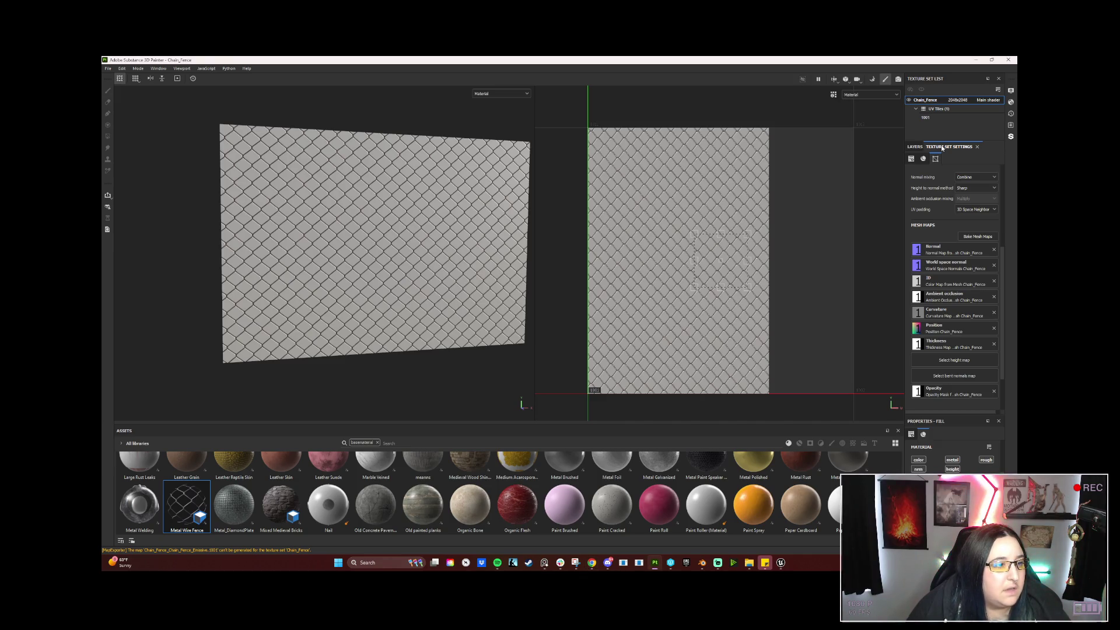
{"action": "scroll", "coordinate": [943, 277], "scroll_direction": "down", "scroll_amount": 3}
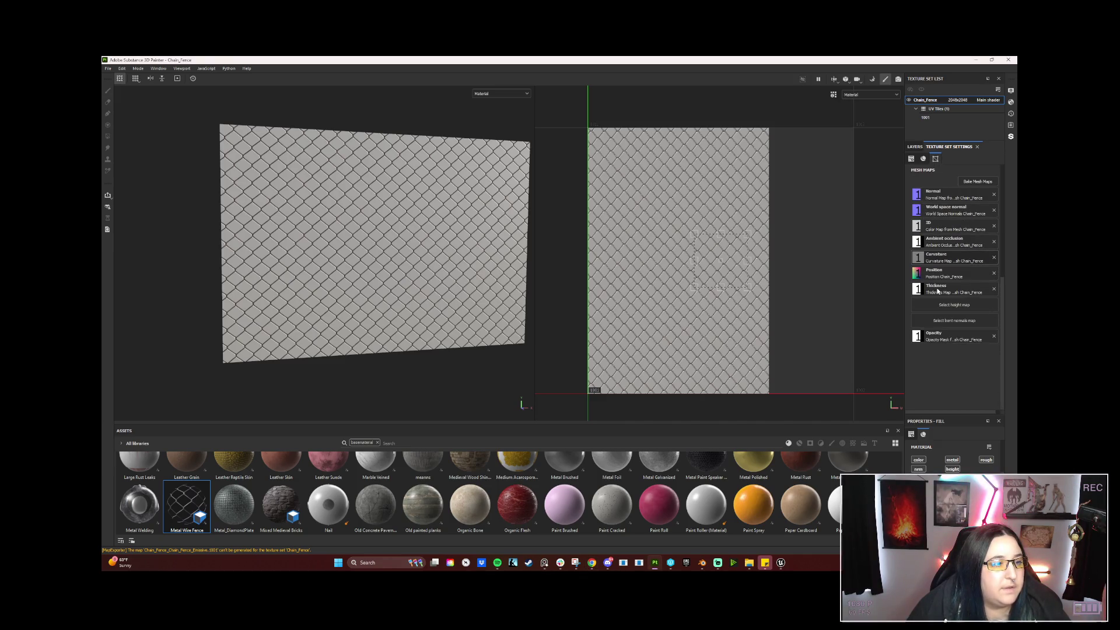
{"action": "scroll", "coordinate": [938, 290], "scroll_direction": "up", "scroll_amount": 1}
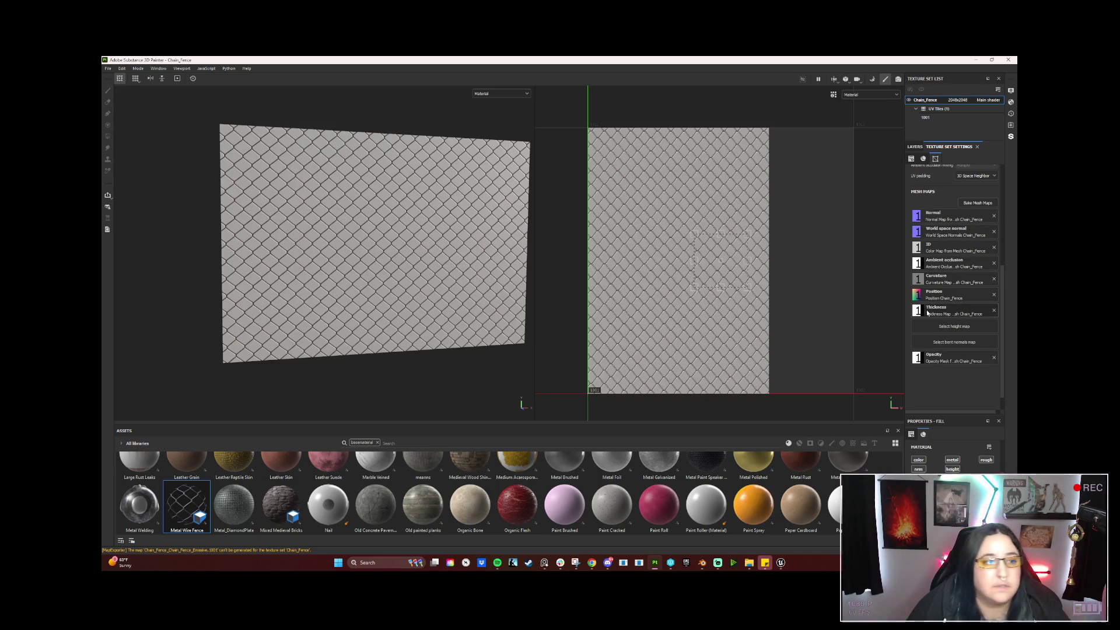
{"action": "scroll", "coordinate": [929, 315], "scroll_direction": "up", "scroll_amount": 1}
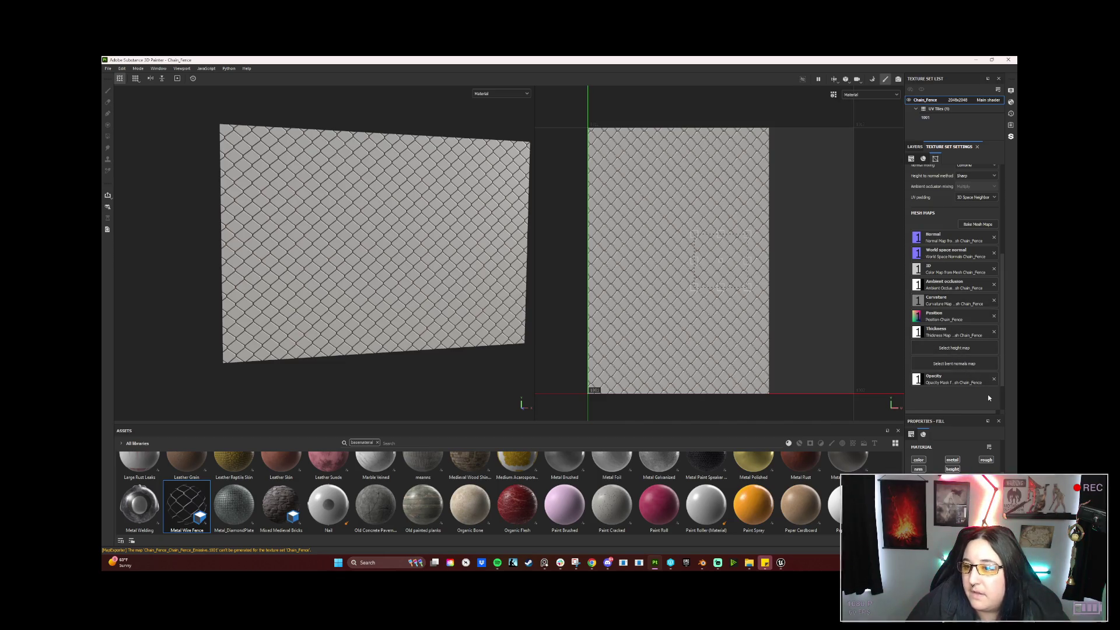
{"action": "left_click", "coordinate": [947, 381]}
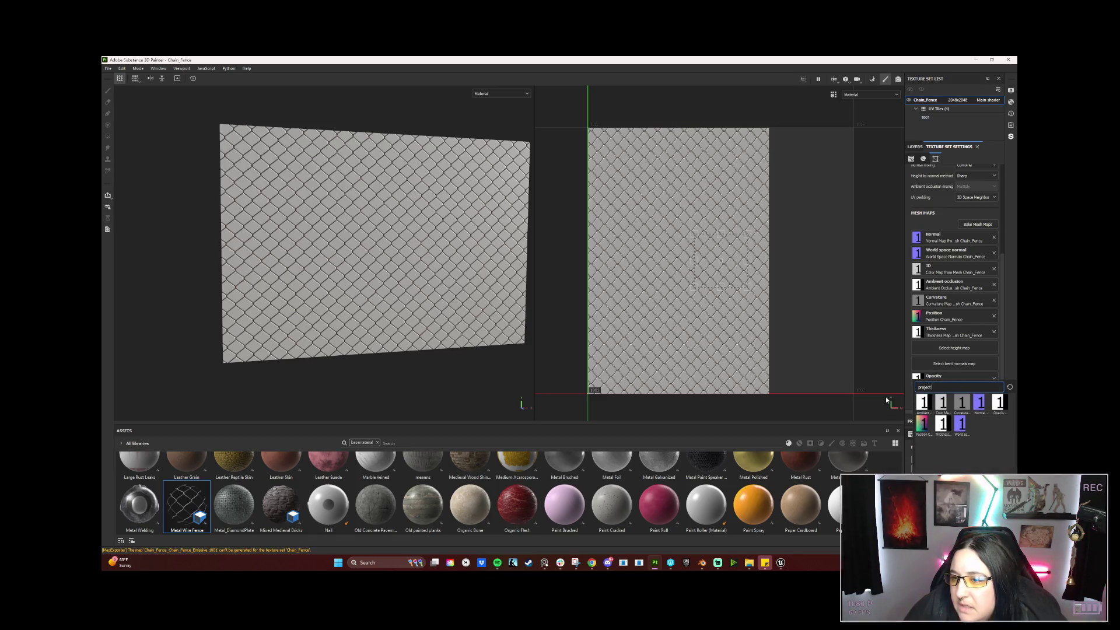
{"action": "left_click", "coordinate": [997, 401]}
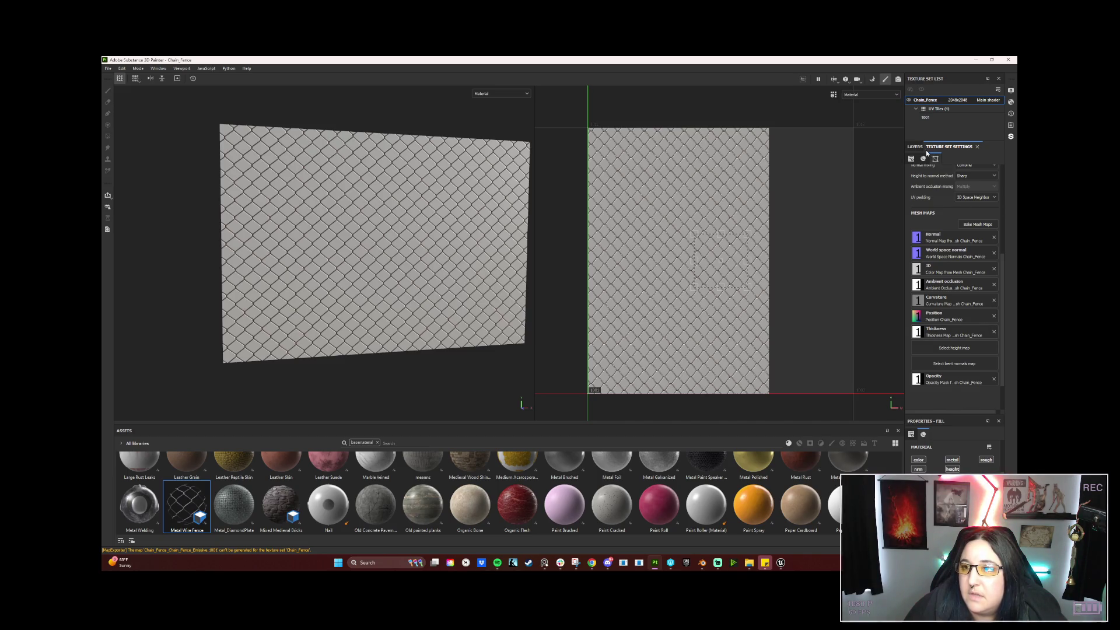
Return to the layer stack and begin renaming Fill layer 1.
{"action": "left_click", "coordinate": [916, 146]}
{"action": "double_click", "coordinate": [927, 175]}
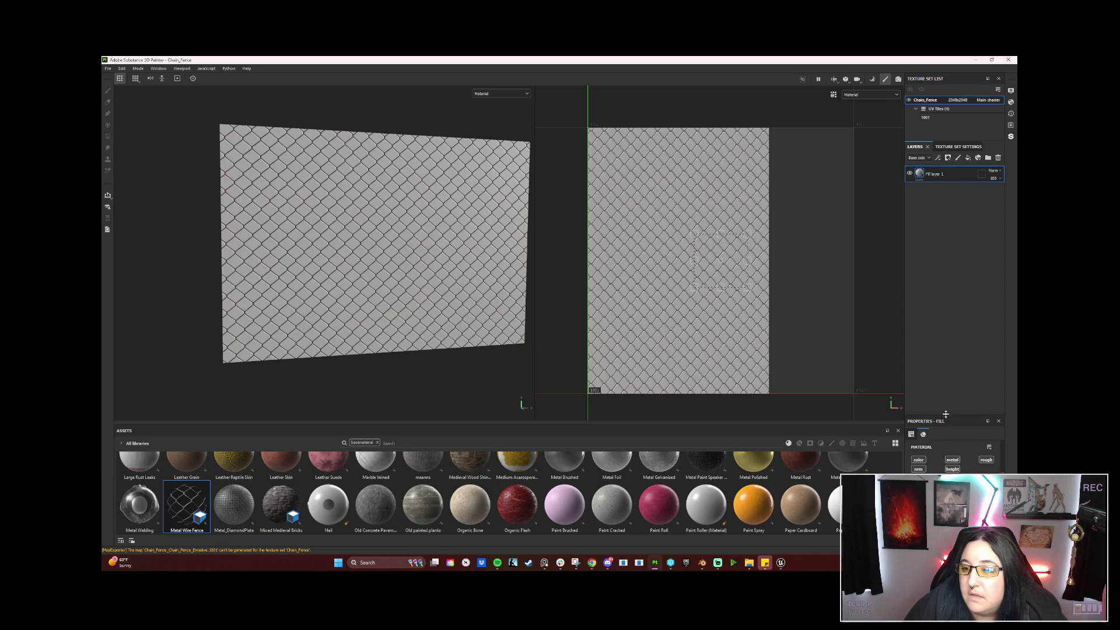
Enlarge the fill layer properties and orbit to view the fence plane at an angle.
{"action": "left_click_drag", "start_coordinate": [949, 398], "coordinate": [947, 233]}
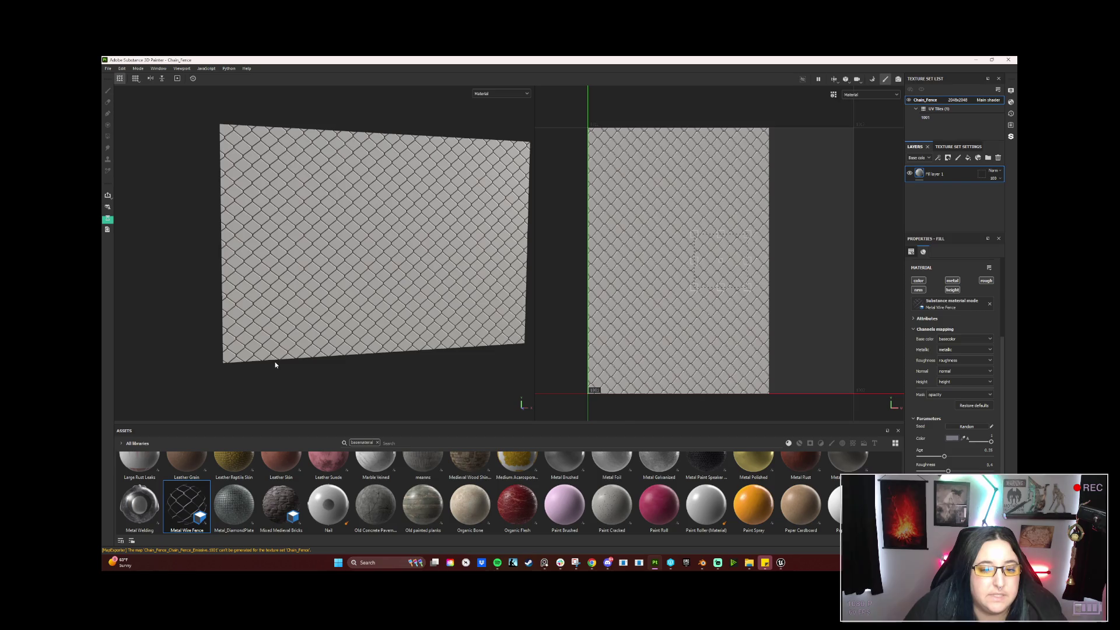
{"action": "mouse_move", "coordinate": [181, 345]}
{"action": "left_mouse_down", "text": "alt"}
{"action": "mouse_move", "coordinate": [257, 356]}
{"action": "mouse_move", "coordinate": [233, 323]}
{"action": "left_mouse_up", "text": "alt"}
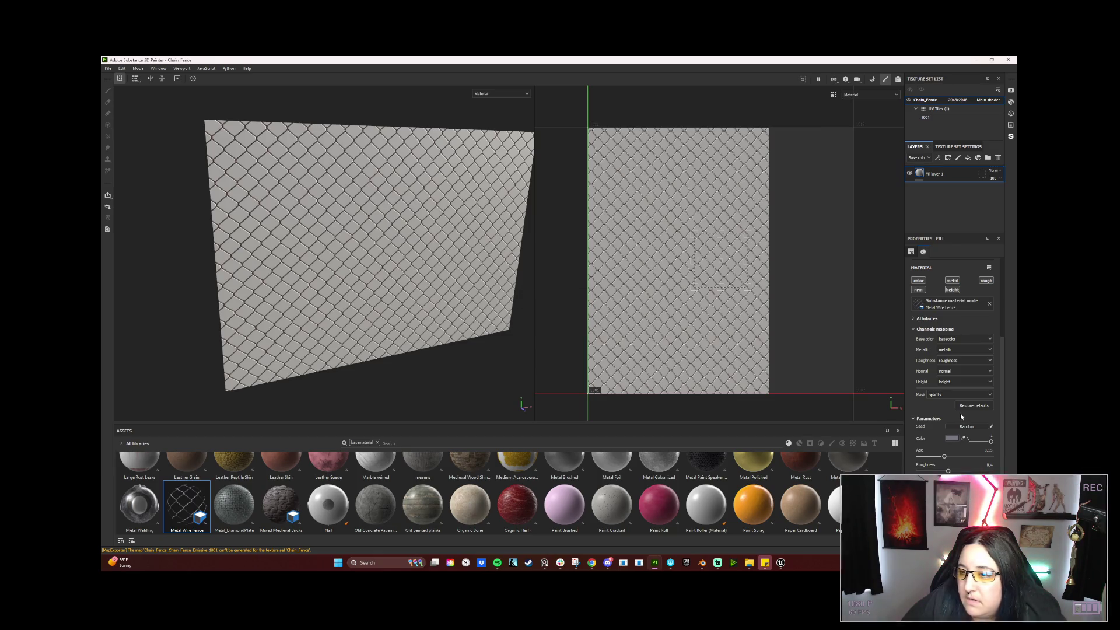
{"action": "scroll", "coordinate": [960, 413], "scroll_direction": "up", "scroll_amount": 2}
{"action": "scroll", "coordinate": [960, 413], "scroll_direction": "up", "scroll_amount": 2}
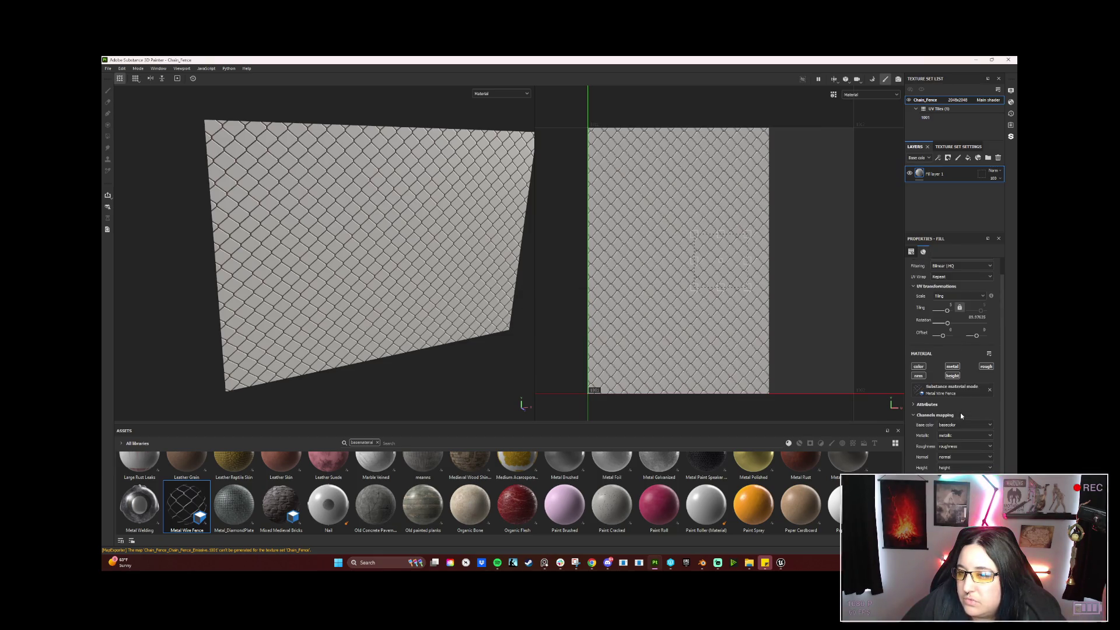
{"action": "scroll", "coordinate": [960, 413], "scroll_direction": "down", "scroll_amount": 4}
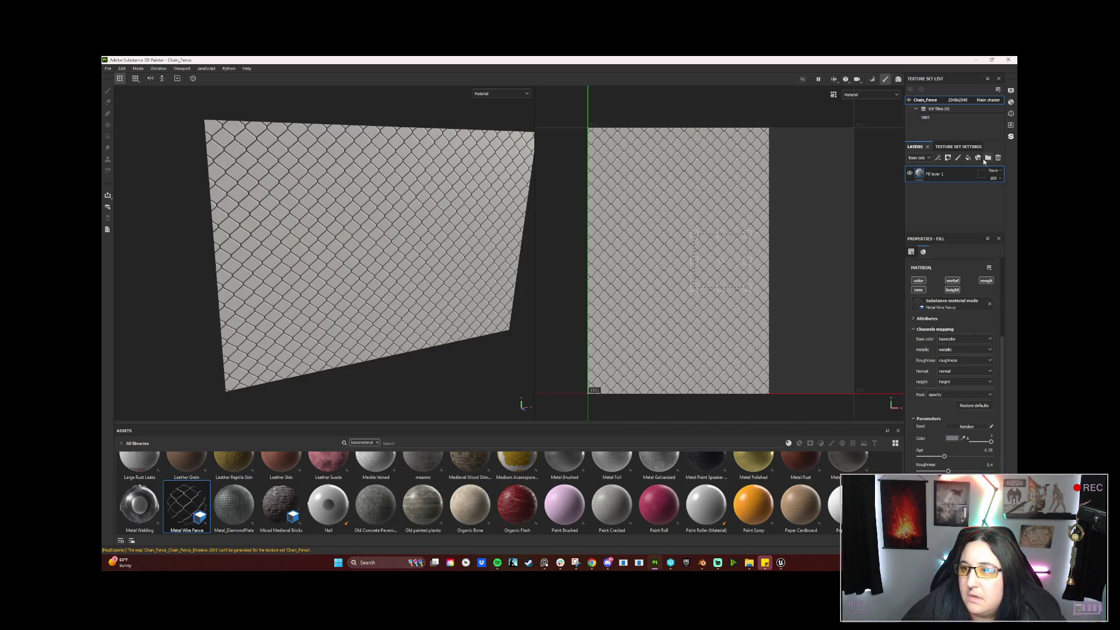
Export the Chain_Fence textures and bring the Unreal material editor forward.
{"action": "left_click", "coordinate": [107, 68]}
{"action": "left_click", "coordinate": [134, 173]}
{"action": "mouse_move", "coordinate": [781, 563]}
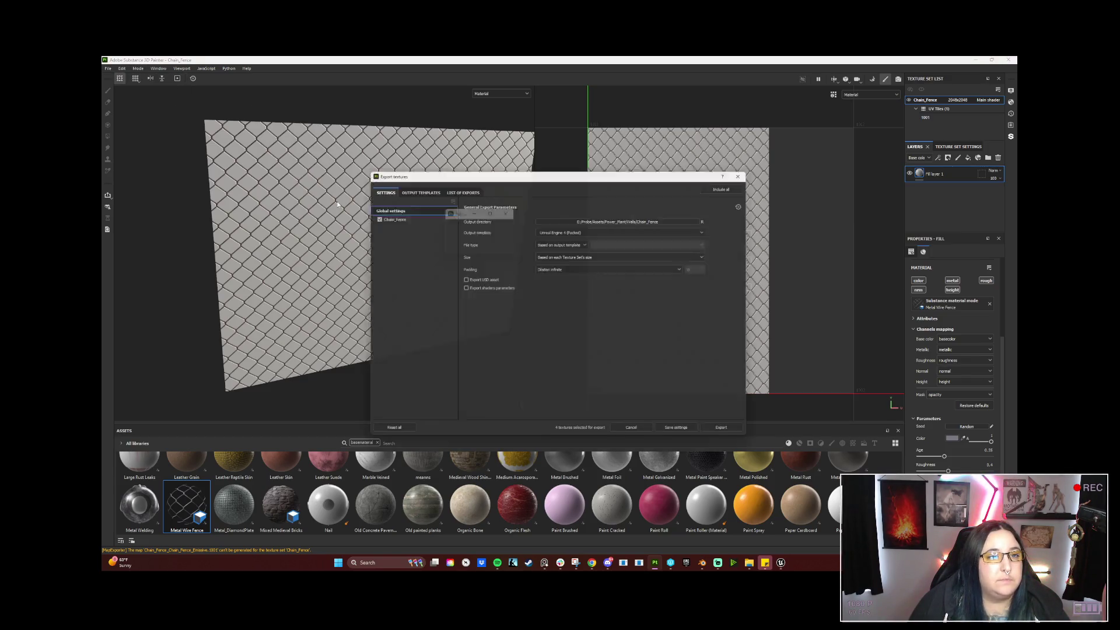
{"action": "left_click", "coordinate": [731, 434]}
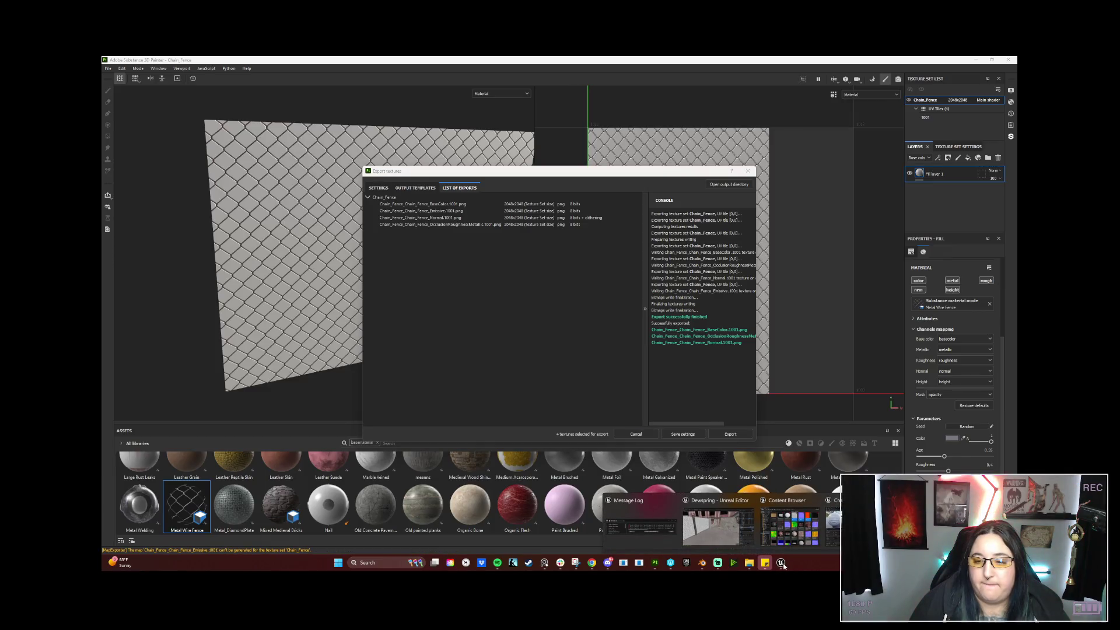
{"action": "left_click", "coordinate": [792, 520]}
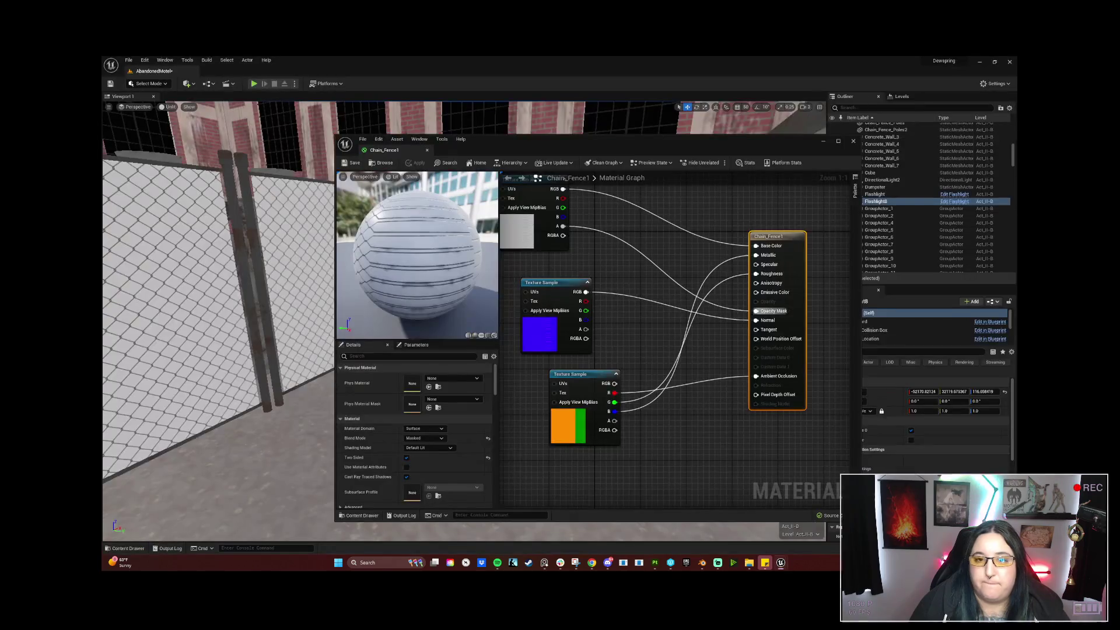
Delete all three Texture Sample nodes from the Chain_Fence1 material graph.
{"action": "left_click", "coordinate": [594, 375]}
{"action": "key", "text": "Delete"}
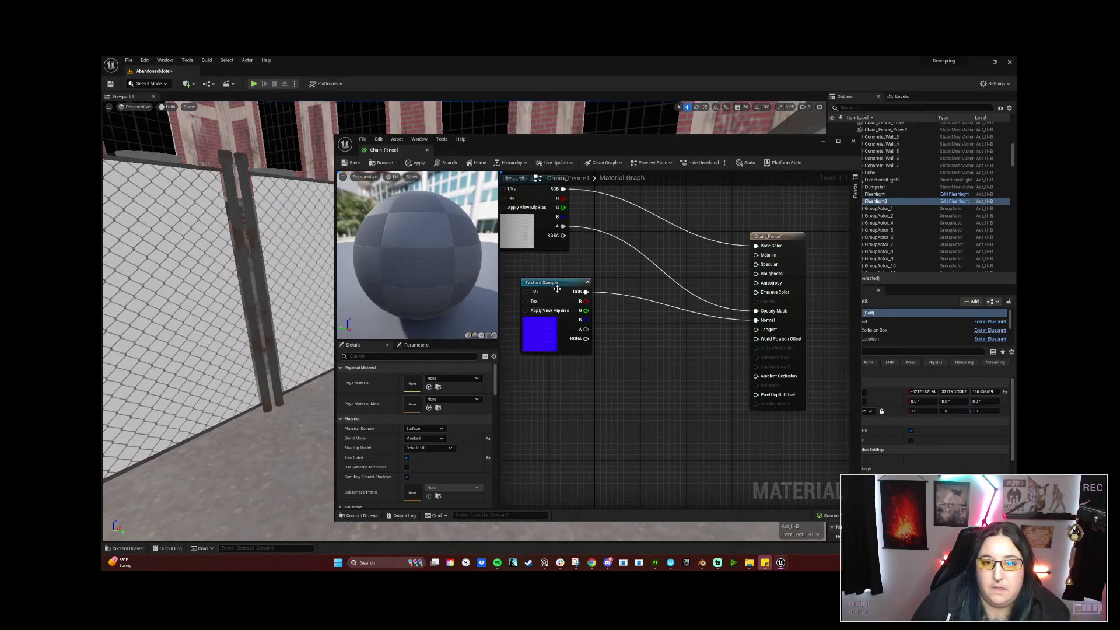
{"action": "left_click", "coordinate": [567, 283]}
{"action": "key", "text": "Delete"}
{"action": "left_click", "coordinate": [542, 193]}
{"action": "key", "text": "Delete"}
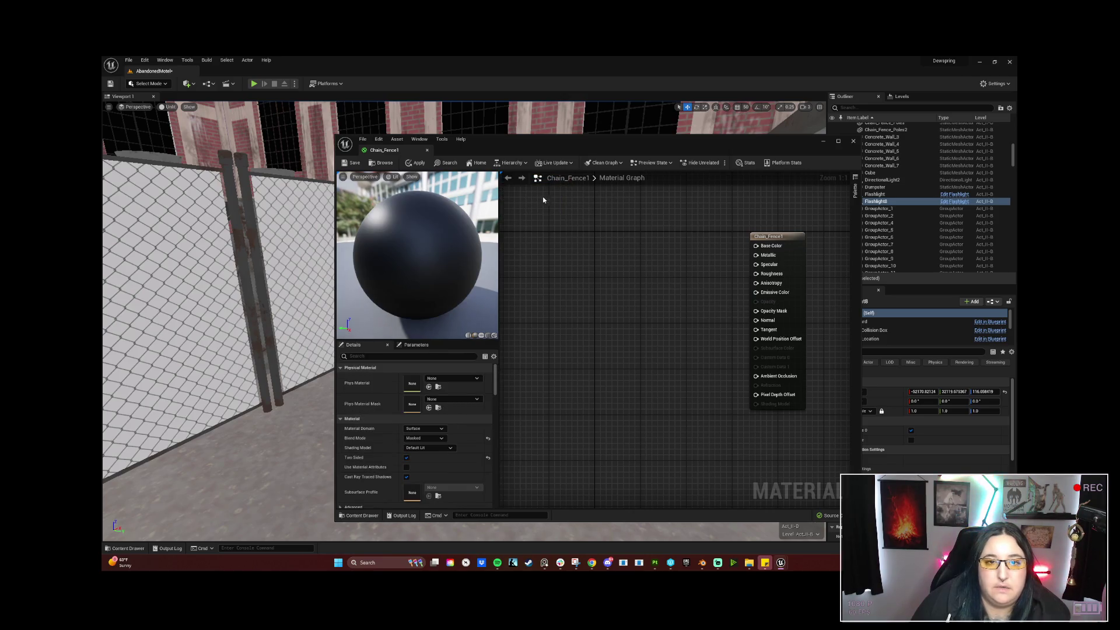
{"action": "key", "text": "ctrl+a"}
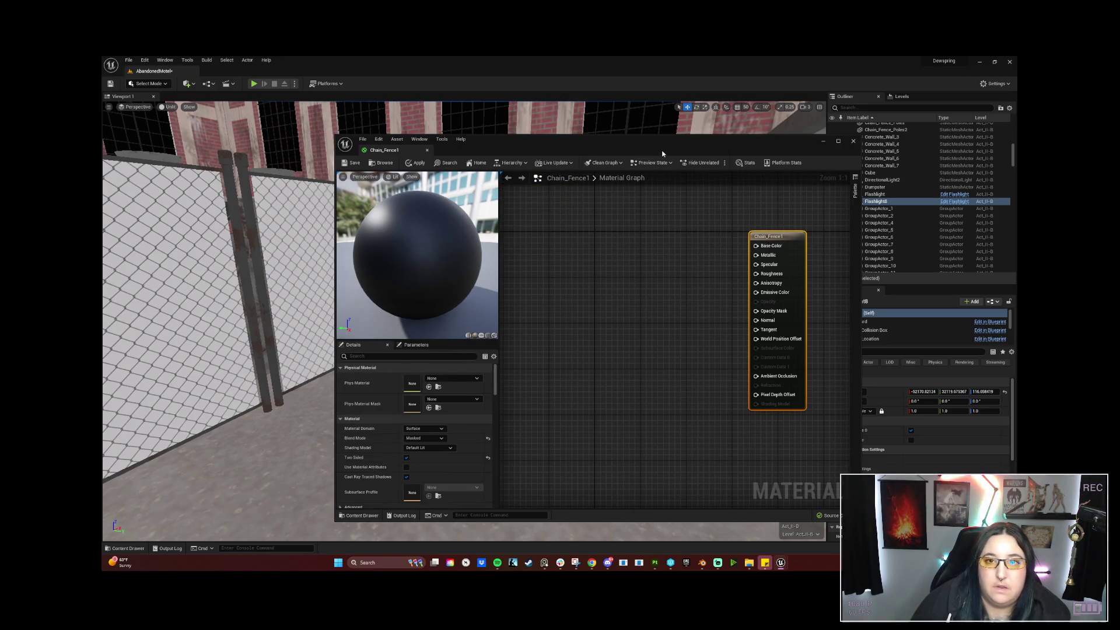
Reimport the exported Chain_Fence texture and drop the BaseColor texture into the graph.
{"action": "mouse_move", "coordinate": [672, 147]}
{"action": "left_mouse_down"}
{"action": "mouse_move", "coordinate": [688, 157]}
{"action": "mouse_move", "coordinate": [882, 147]}
{"action": "left_mouse_up"}
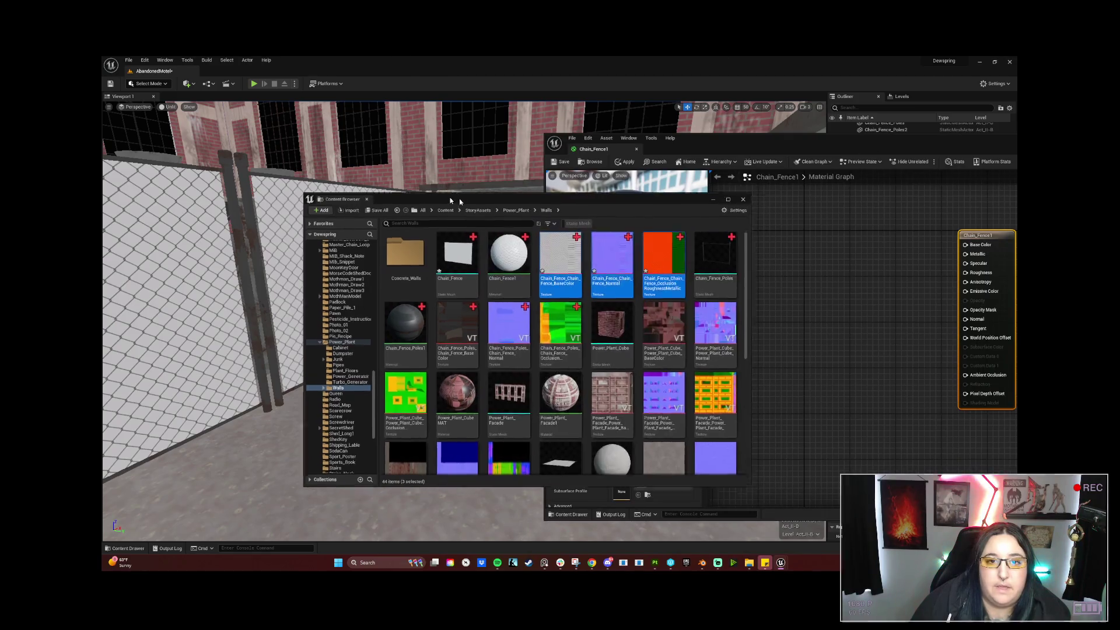
{"action": "left_click_drag", "start_coordinate": [521, 201], "coordinate": [321, 190]}
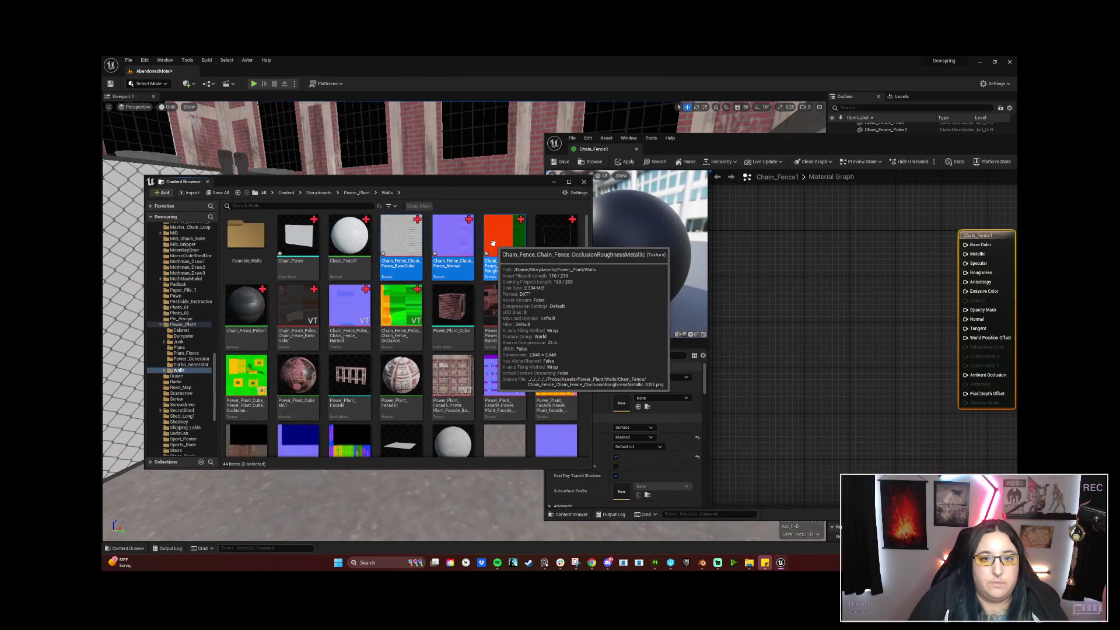
{"action": "right_click", "coordinate": [506, 254]}
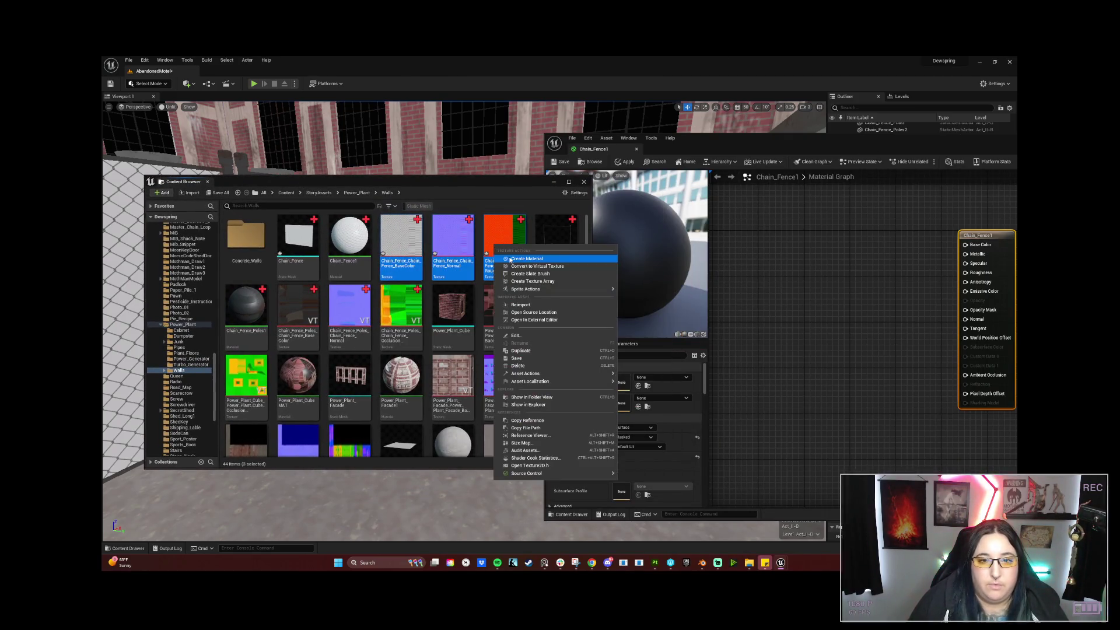
{"action": "left_click", "coordinate": [523, 303]}
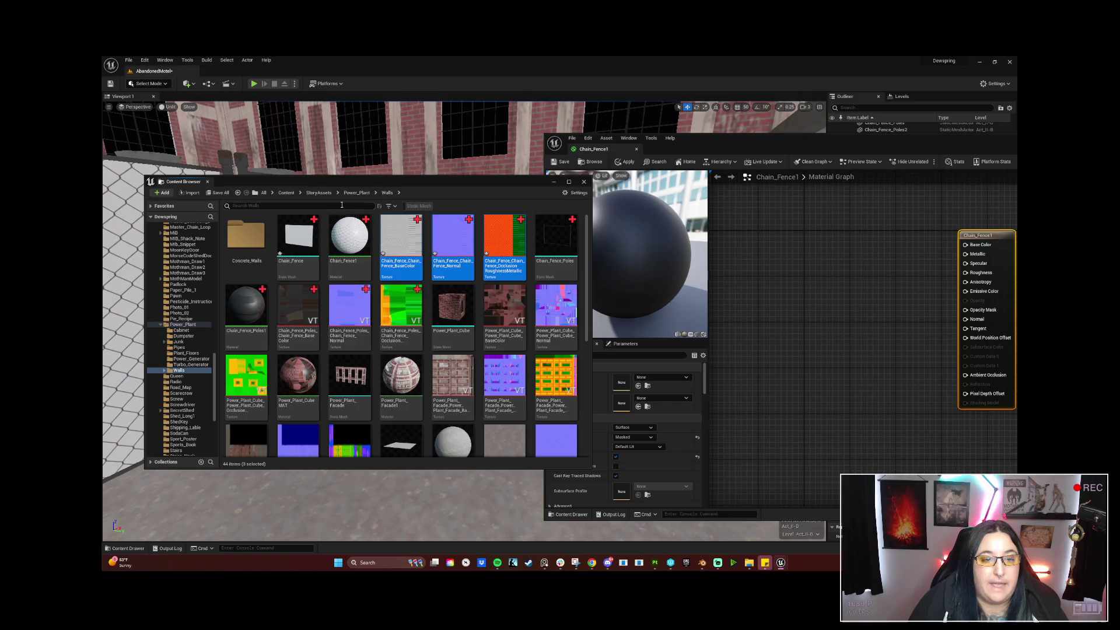
{"action": "mouse_move", "coordinate": [401, 241]}
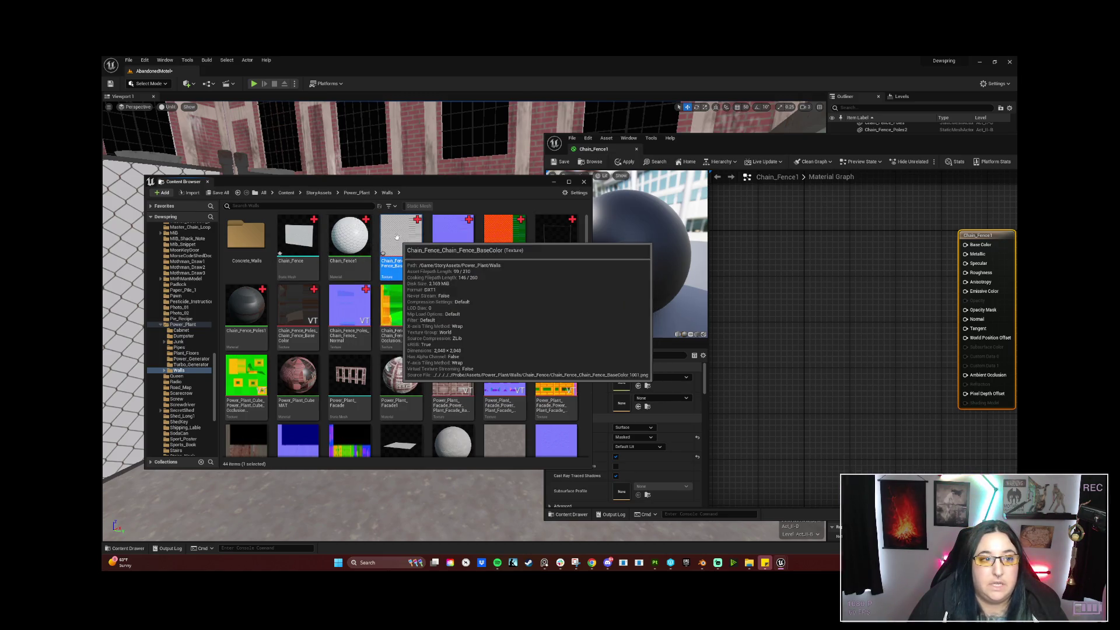
{"action": "mouse_move", "coordinate": [378, 238]}
{"action": "left_mouse_down"}
{"action": "mouse_move", "coordinate": [705, 268]}
{"action": "mouse_move", "coordinate": [740, 254]}
{"action": "mouse_move", "coordinate": [750, 212]}
{"action": "left_mouse_up"}
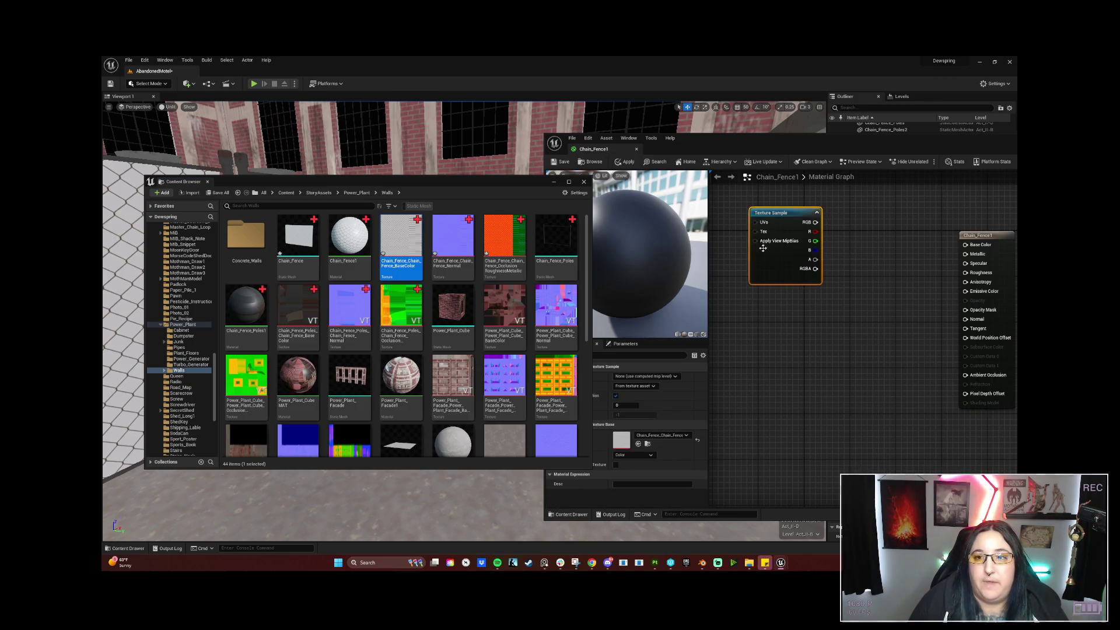
Add the Chain_Fence Normal and OcclusionRoughnessMetallic textures and arrange the nodes.
{"action": "mouse_move", "coordinate": [452, 241]}
{"action": "left_mouse_down"}
{"action": "mouse_move", "coordinate": [737, 342]}
{"action": "mouse_move", "coordinate": [752, 315]}
{"action": "left_mouse_up"}
{"action": "left_click_drag", "start_coordinate": [505, 241], "coordinate": [770, 429]}
{"action": "left_click_drag", "start_coordinate": [788, 378], "coordinate": [770, 360]}
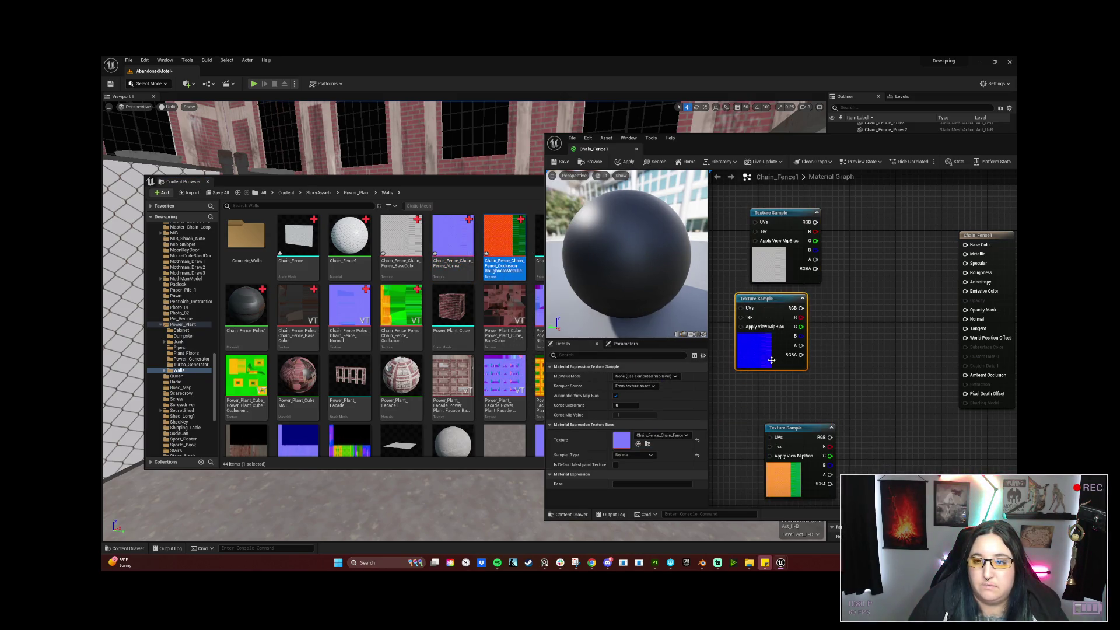
{"action": "left_click_drag", "start_coordinate": [787, 429], "coordinate": [733, 397]}
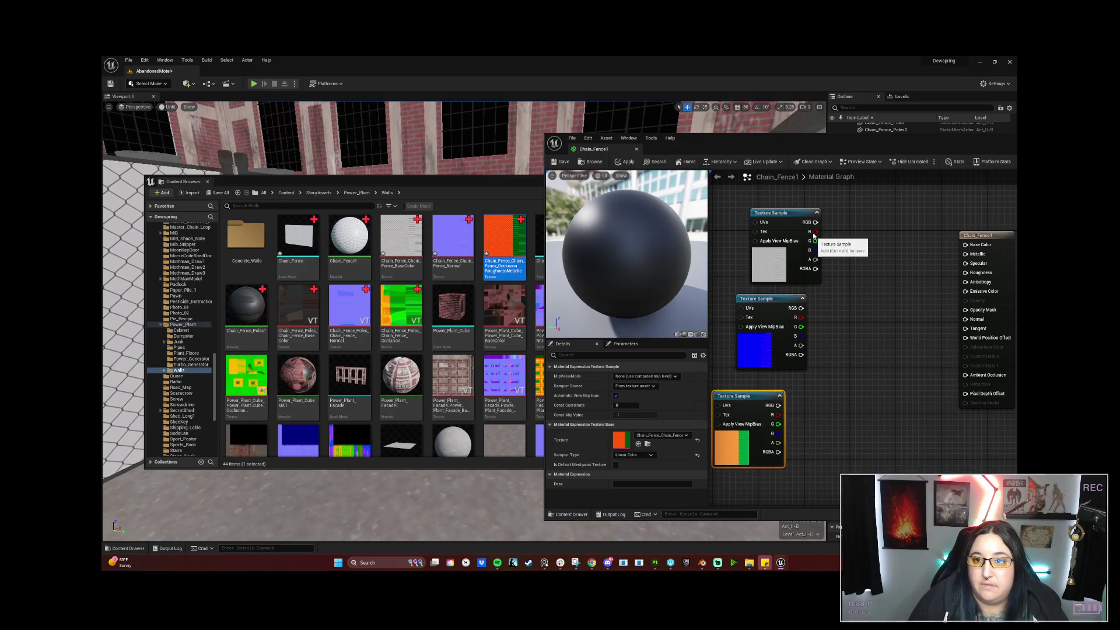
Wire Base Color, AO/Roughness/Metallic from R/G/B, and base alpha into Opacity Mask.
{"action": "mouse_move", "coordinate": [815, 222]}
{"action": "left_mouse_down"}
{"action": "mouse_move", "coordinate": [958, 245]}
{"action": "mouse_move", "coordinate": [811, 325]}
{"action": "mouse_move", "coordinate": [991, 328]}
{"action": "mouse_move", "coordinate": [977, 323]}
{"action": "left_mouse_up"}
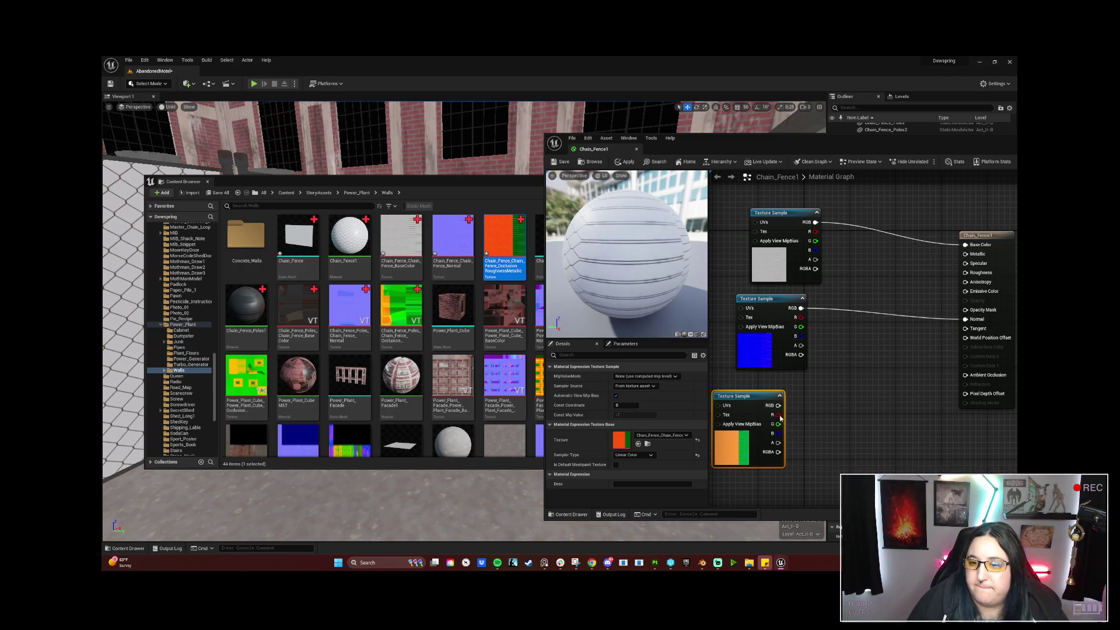
{"action": "left_click_drag", "start_coordinate": [779, 417], "coordinate": [966, 375]}
{"action": "left_click_drag", "start_coordinate": [776, 424], "coordinate": [980, 278]}
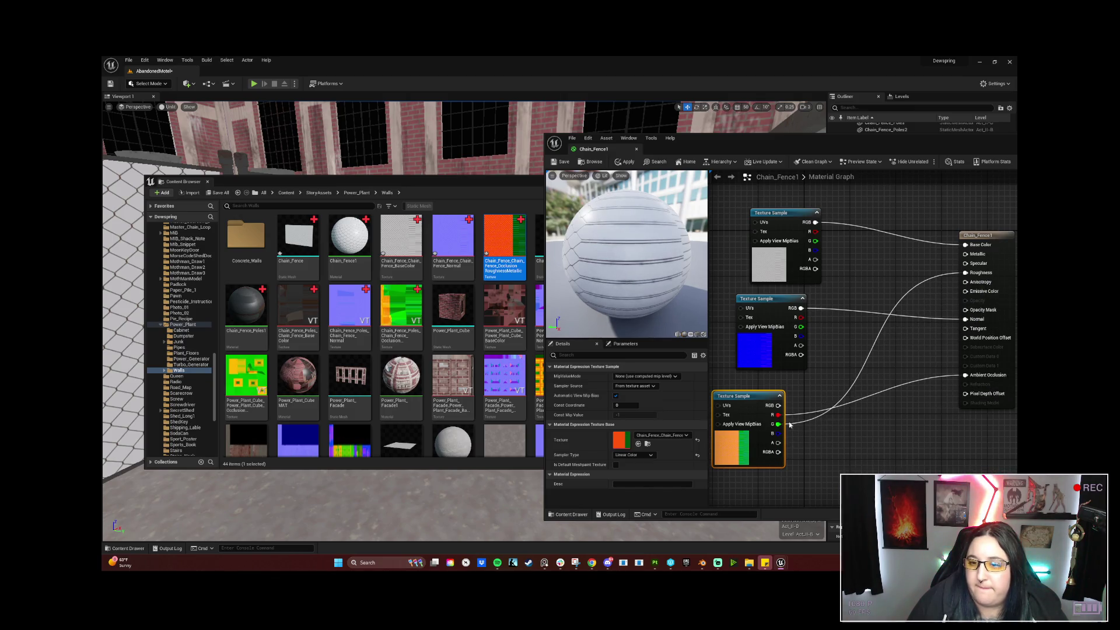
{"action": "left_click_drag", "start_coordinate": [778, 434], "coordinate": [963, 255]}
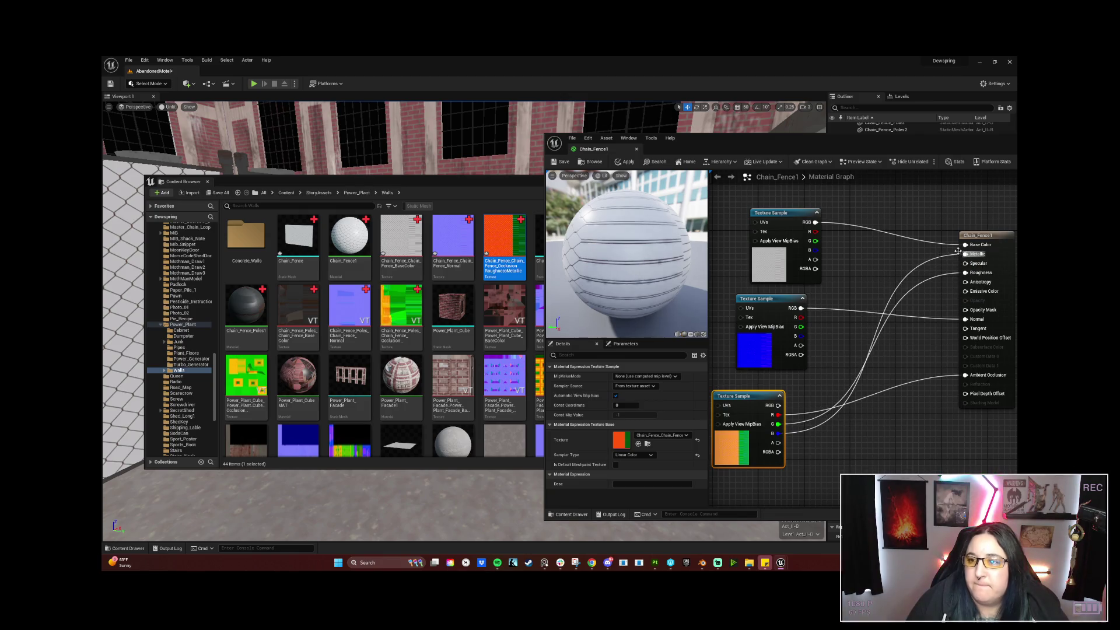
{"action": "left_click_drag", "start_coordinate": [814, 250], "coordinate": [965, 320]}
{"action": "key", "text": "Escape"}
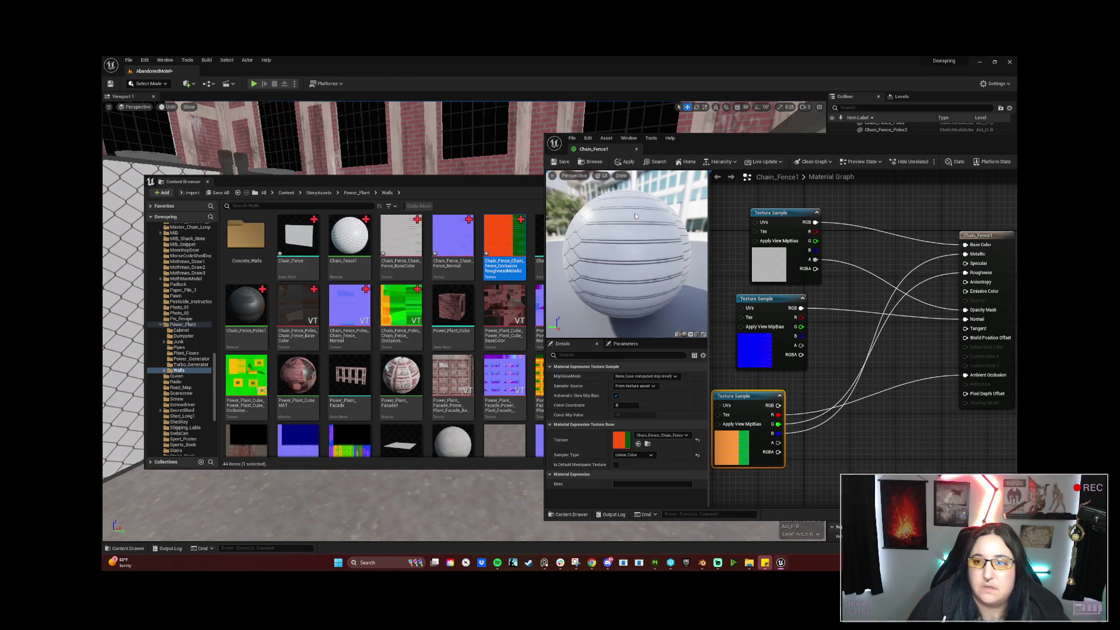
Save the material and move the output node nearer the texture samples.
{"action": "left_click", "coordinate": [564, 163]}
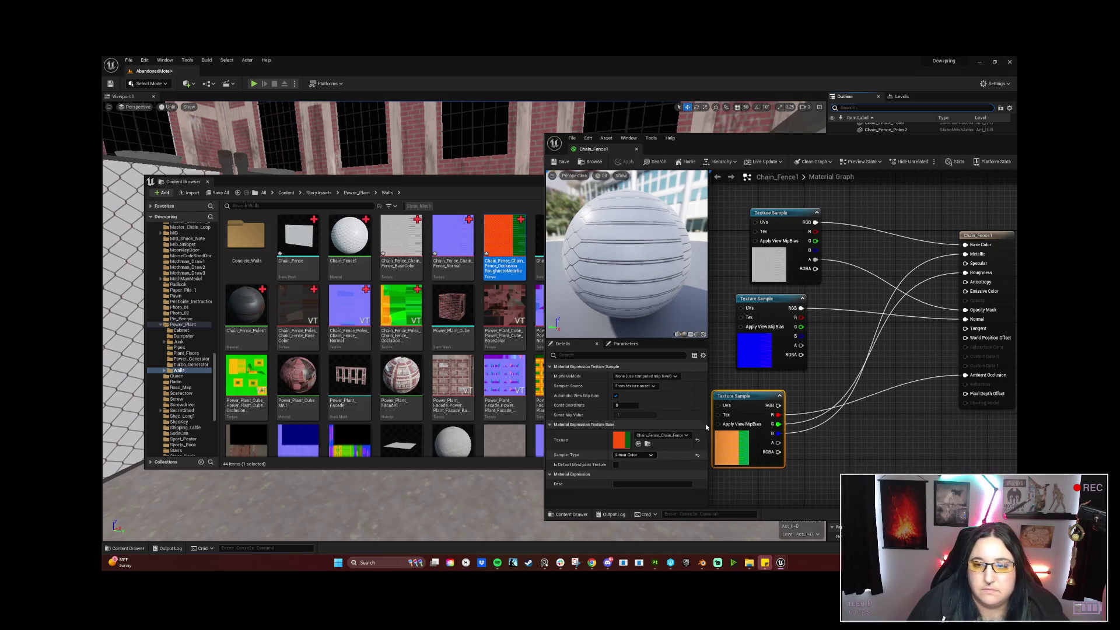
{"action": "left_click_drag", "start_coordinate": [995, 235], "coordinate": [961, 246]}
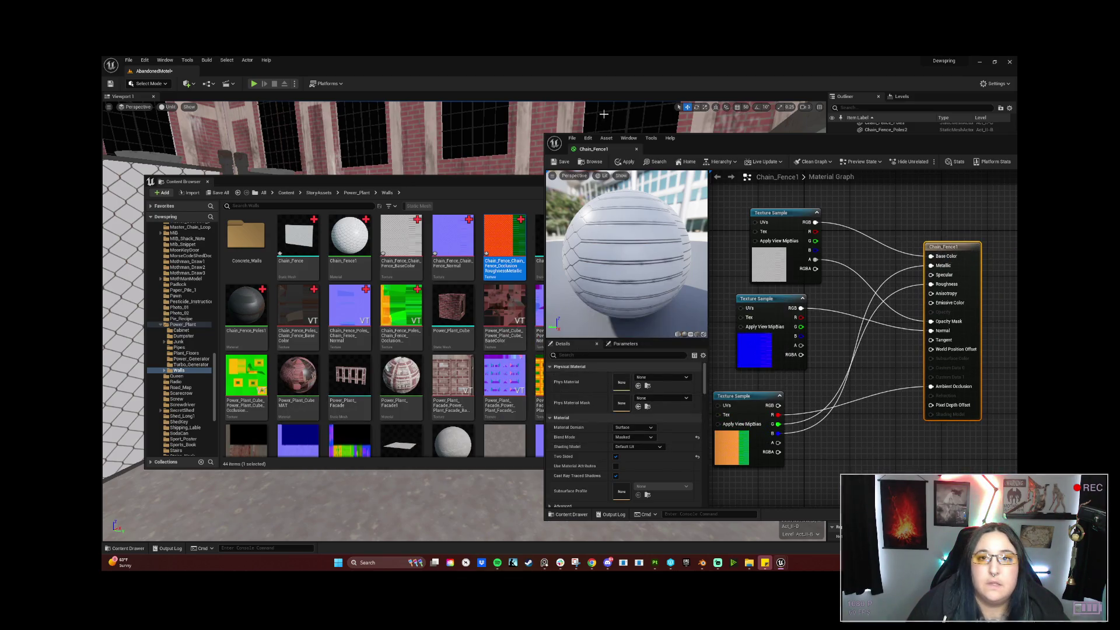
Save Chain_Fence1 and set its Blend Mode to Translucent.
{"action": "left_click", "coordinate": [563, 163]}
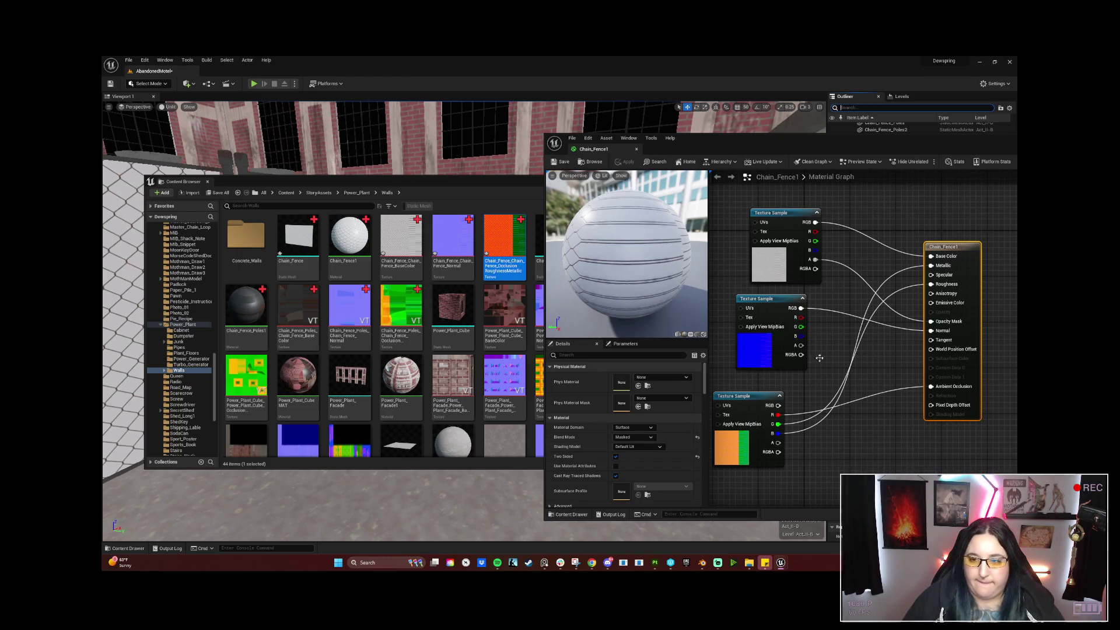
{"action": "left_click", "coordinate": [636, 436]}
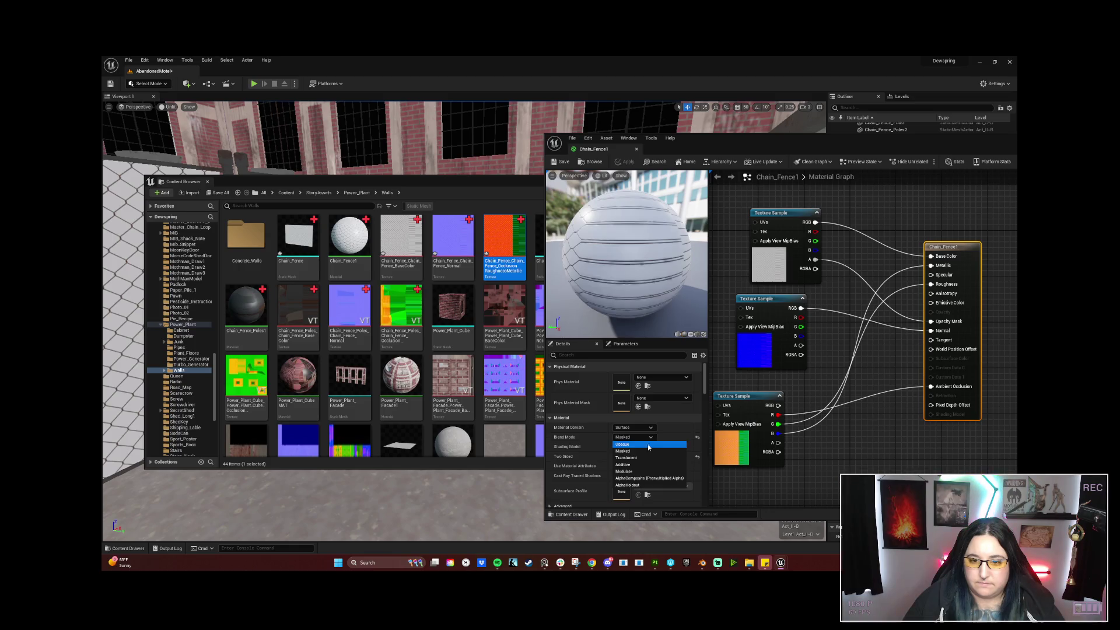
{"action": "left_click", "coordinate": [644, 457]}
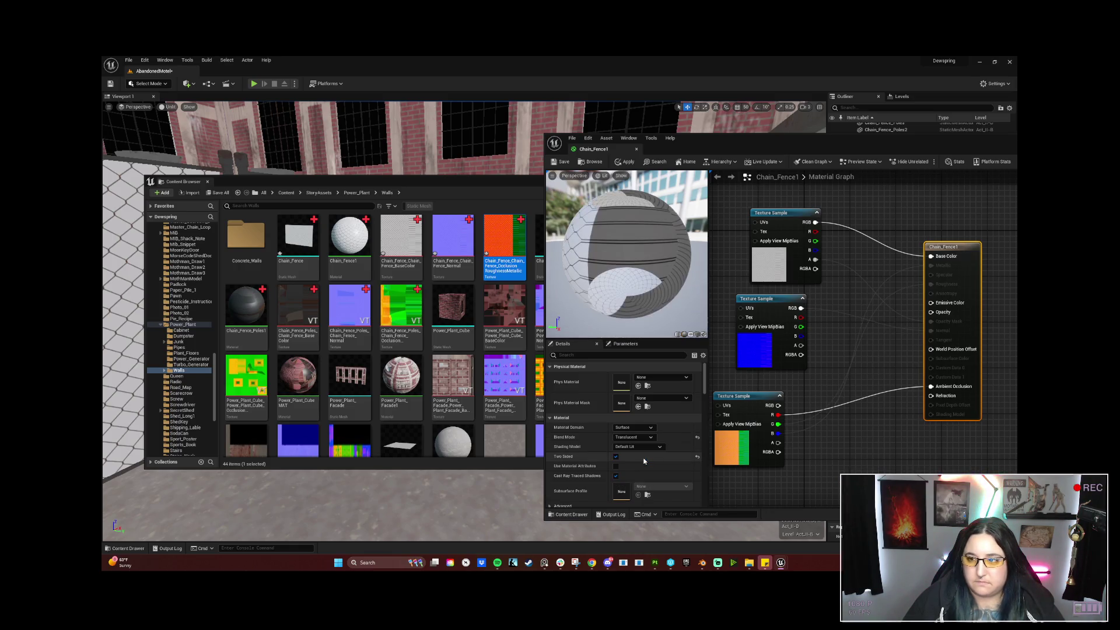
Connect the top texture's alpha to the Opacity input and bring up the asset browser.
{"action": "left_click_drag", "start_coordinate": [816, 261], "coordinate": [930, 312]}
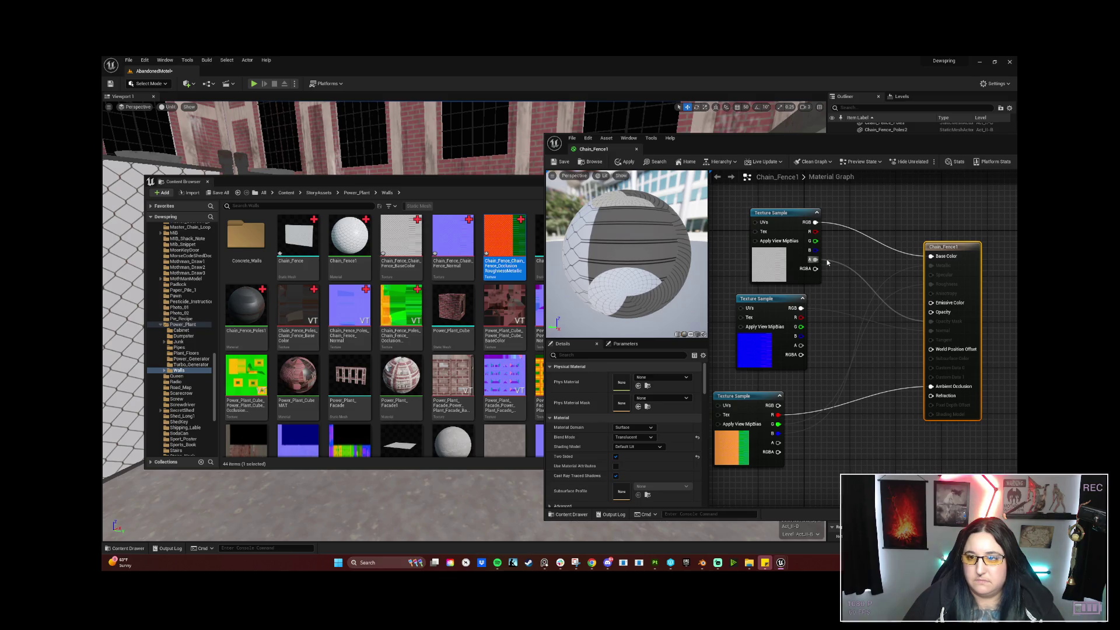
{"action": "left_click_drag", "start_coordinate": [813, 261], "coordinate": [815, 262]}
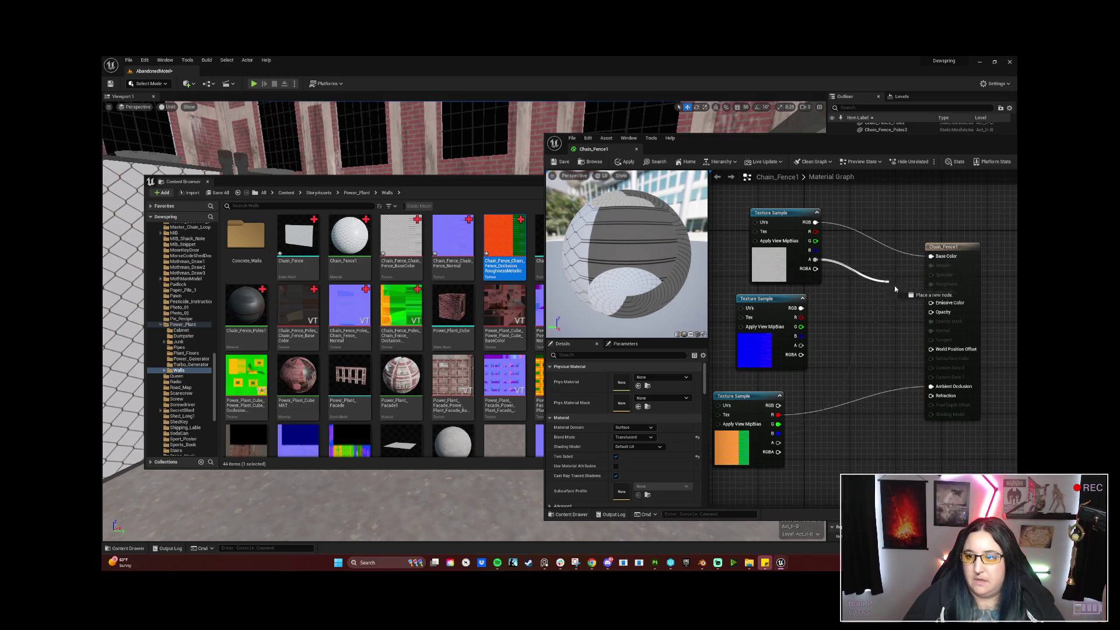
{"action": "left_click_drag", "start_coordinate": [896, 288], "coordinate": [925, 314]}
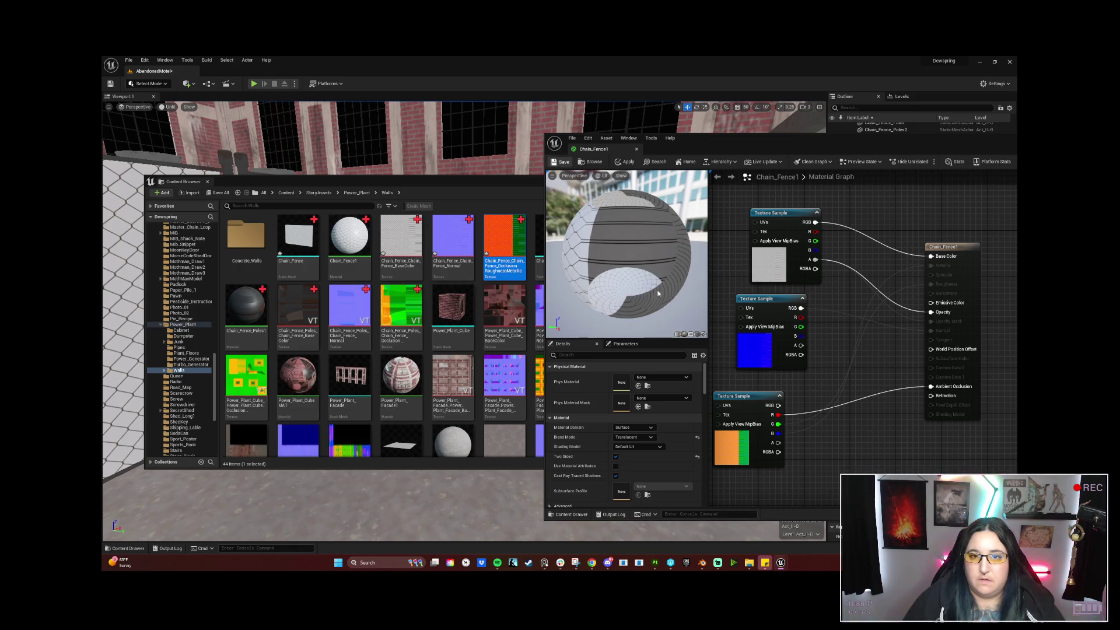
{"action": "left_click", "coordinate": [428, 179]}
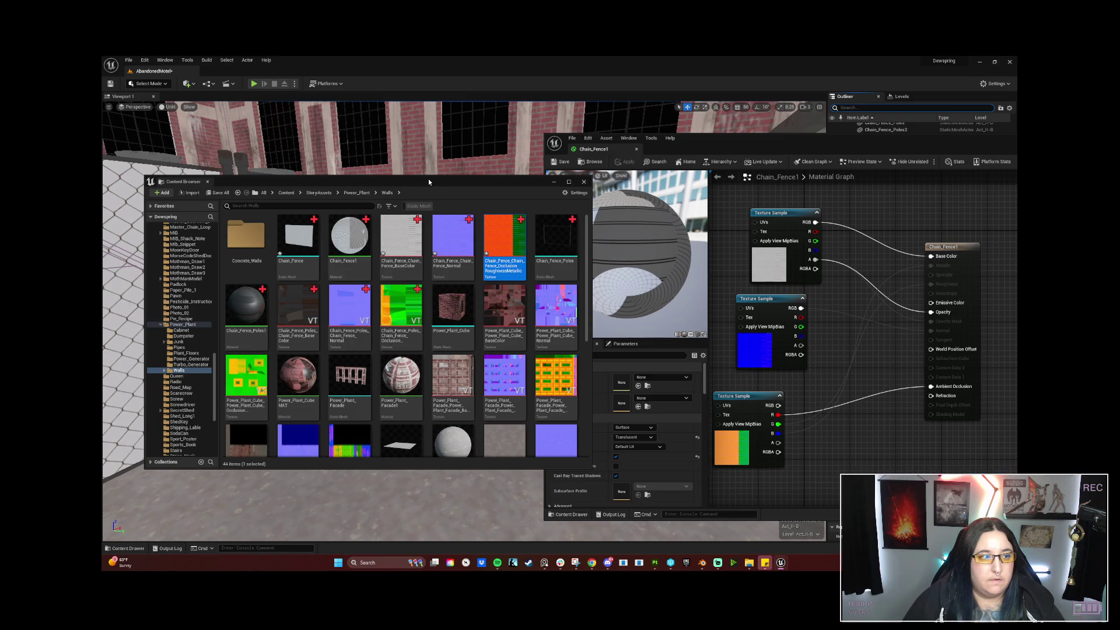
Hide the asset browser and fly along the translucent fence toward the machinery, enlarging the material editor.
{"action": "left_click", "coordinate": [554, 180]}
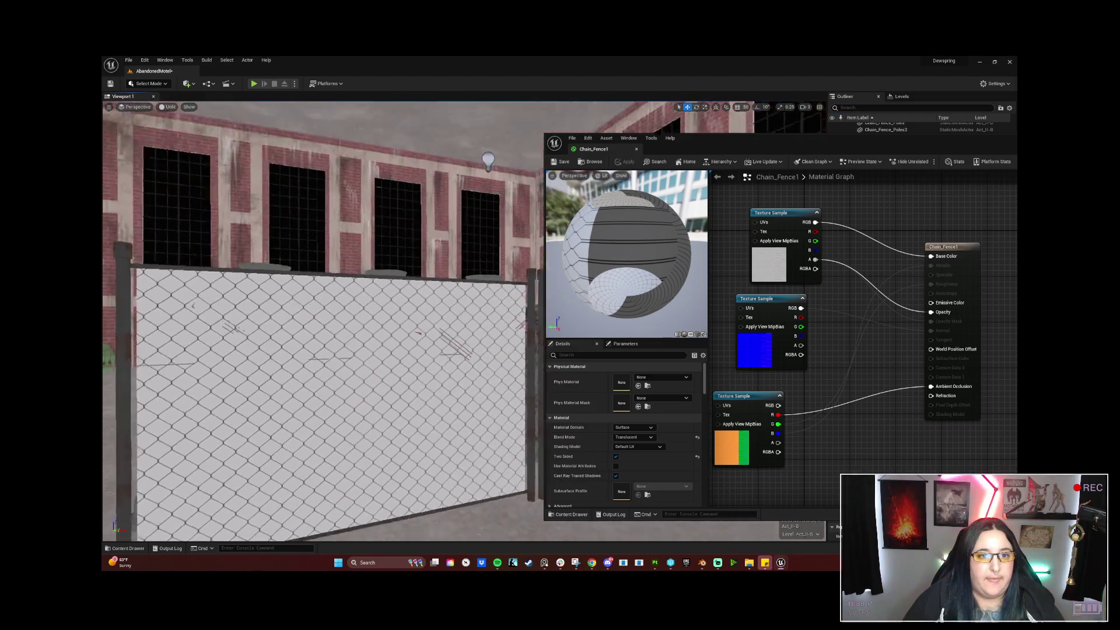
{"action": "right_click_drag", "start_coordinate": [324, 324], "coordinate": [324, 324]}
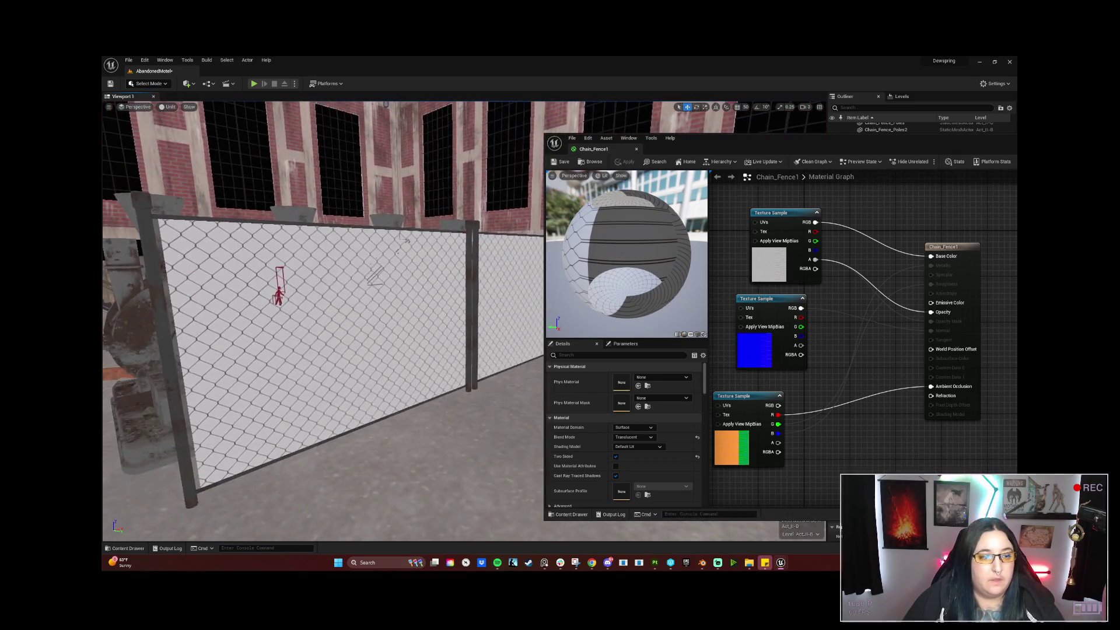
{"action": "right_click_drag", "start_coordinate": [540, 312], "coordinate": [540, 312]}
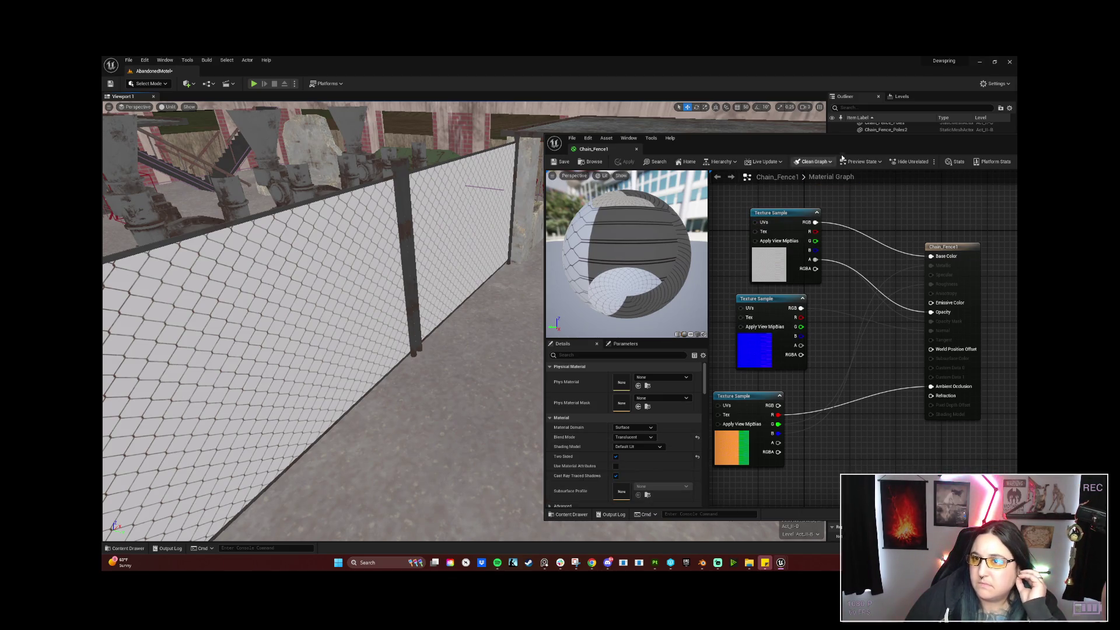
{"action": "mouse_move", "coordinate": [825, 140]}
{"action": "left_mouse_down"}
{"action": "mouse_move", "coordinate": [783, 164]}
{"action": "mouse_move", "coordinate": [816, 130]}
{"action": "left_mouse_up"}
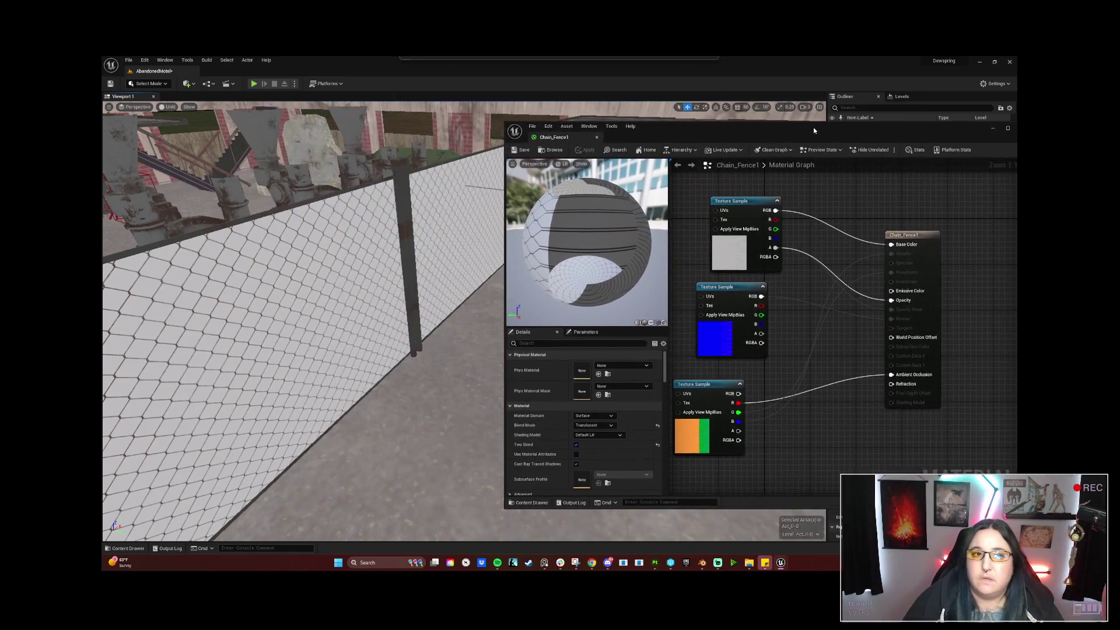
{"action": "mouse_move", "coordinate": [781, 563]}
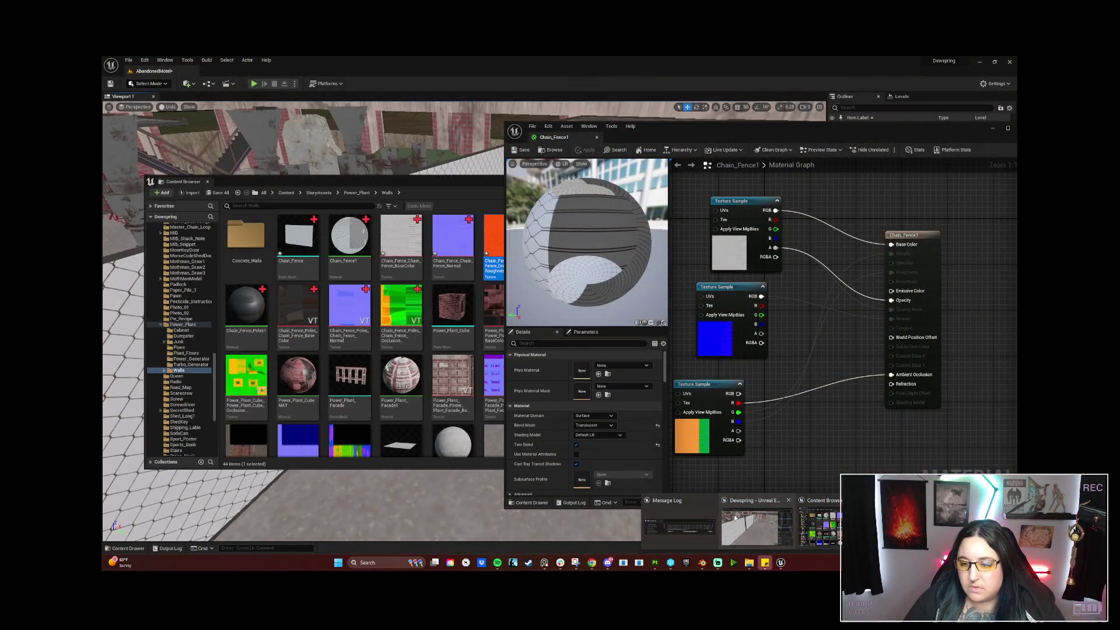
{"action": "left_click", "coordinate": [457, 464]}
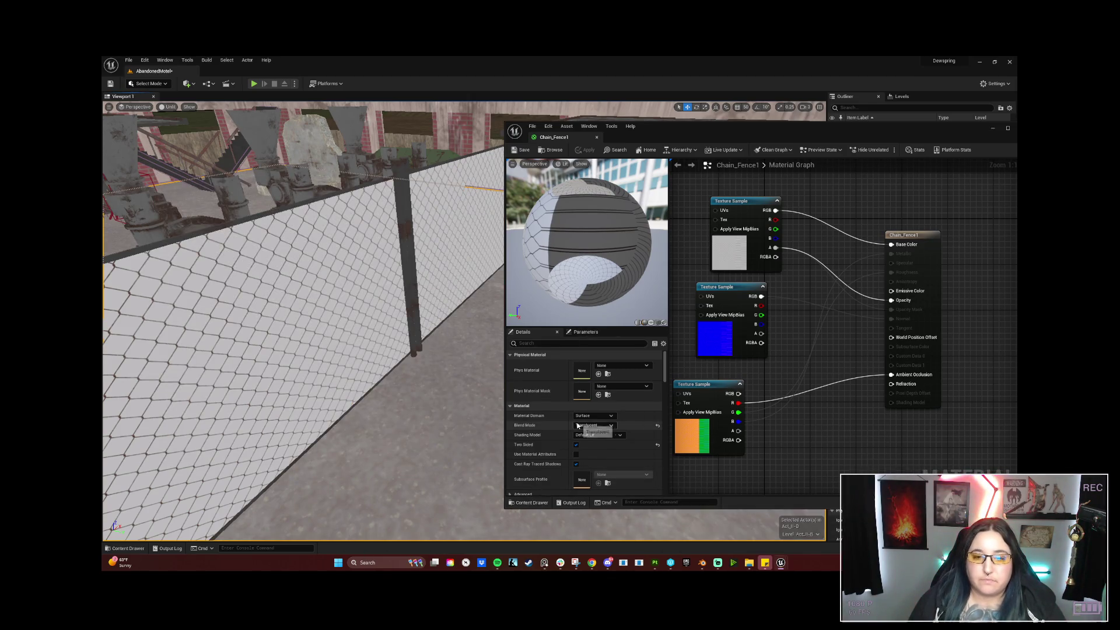
{"action": "scroll", "coordinate": [587, 411], "scroll_direction": "down", "scroll_amount": 1}
{"action": "left_click_drag", "start_coordinate": [718, 122], "coordinate": [718, 70]}
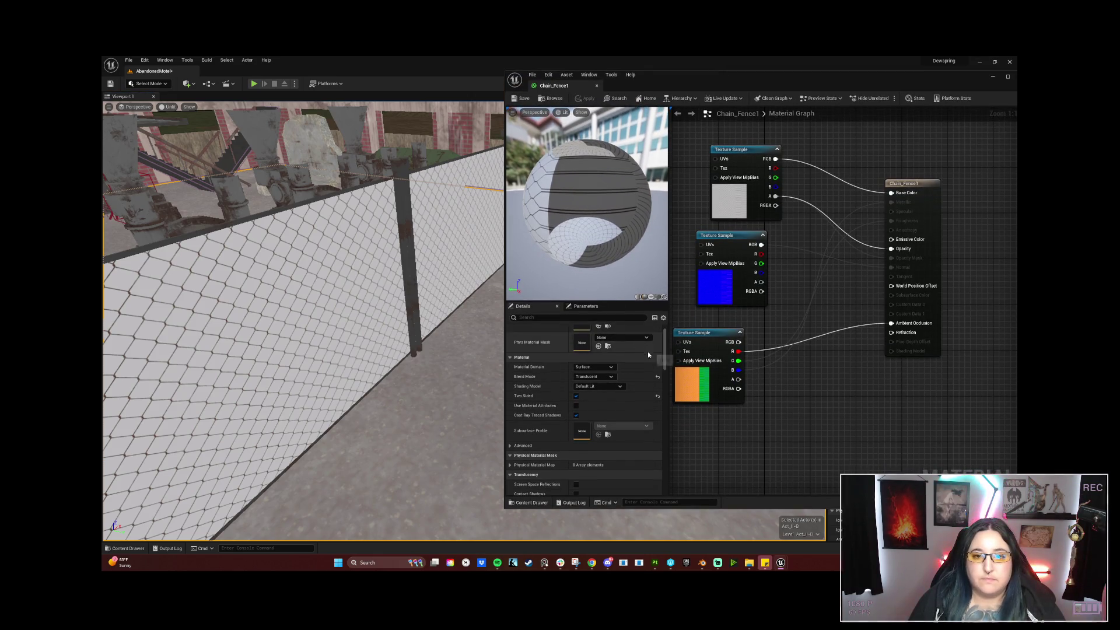
{"action": "scroll", "coordinate": [669, 351], "scroll_direction": "down", "scroll_amount": 1}
{"action": "scroll", "coordinate": [666, 351], "scroll_direction": "down", "scroll_amount": 3}
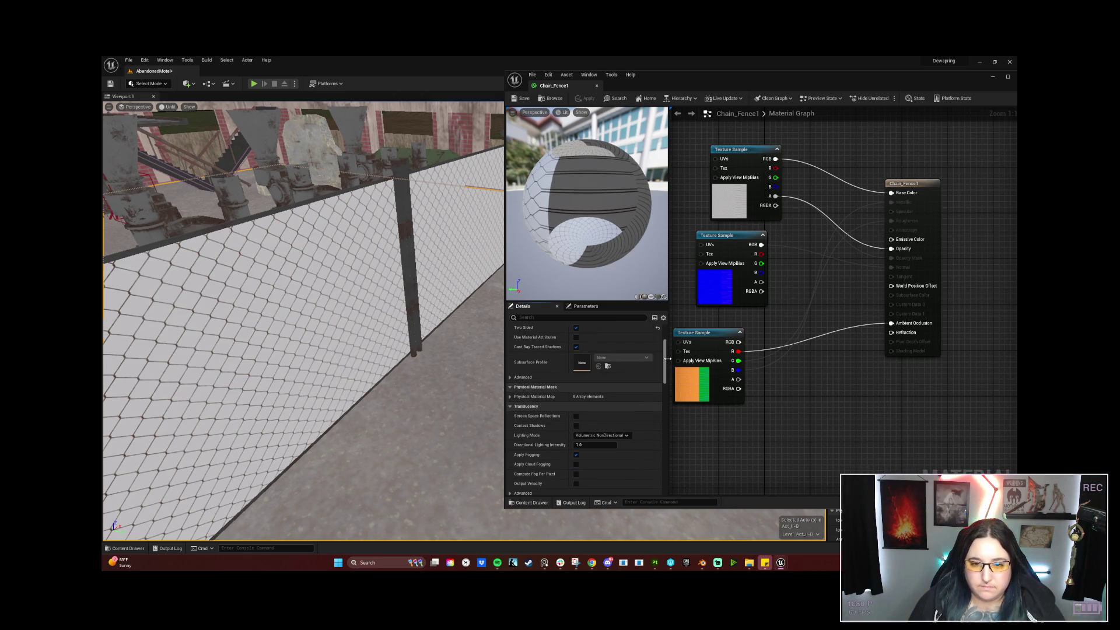
{"action": "scroll", "coordinate": [666, 358], "scroll_direction": "down", "scroll_amount": 1}
{"action": "scroll", "coordinate": [667, 362], "scroll_direction": "down", "scroll_amount": 1}
{"action": "scroll", "coordinate": [667, 366], "scroll_direction": "down", "scroll_amount": 1}
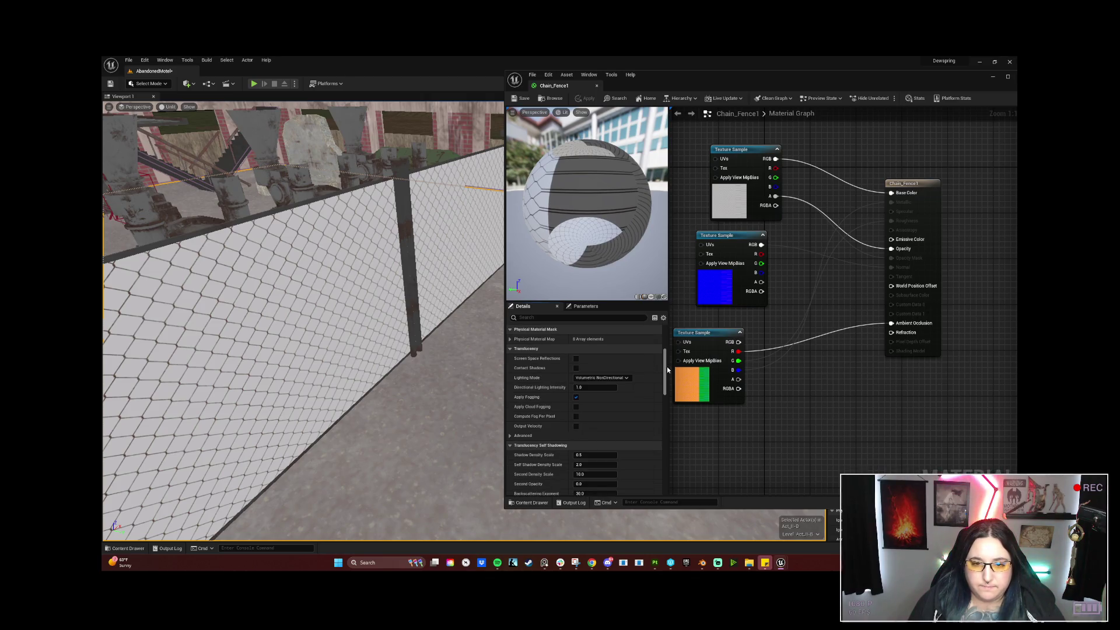
{"action": "scroll", "coordinate": [667, 367], "scroll_direction": "down", "scroll_amount": 1}
{"action": "scroll", "coordinate": [667, 370], "scroll_direction": "down", "scroll_amount": 1}
{"action": "scroll", "coordinate": [667, 372], "scroll_direction": "down", "scroll_amount": 1}
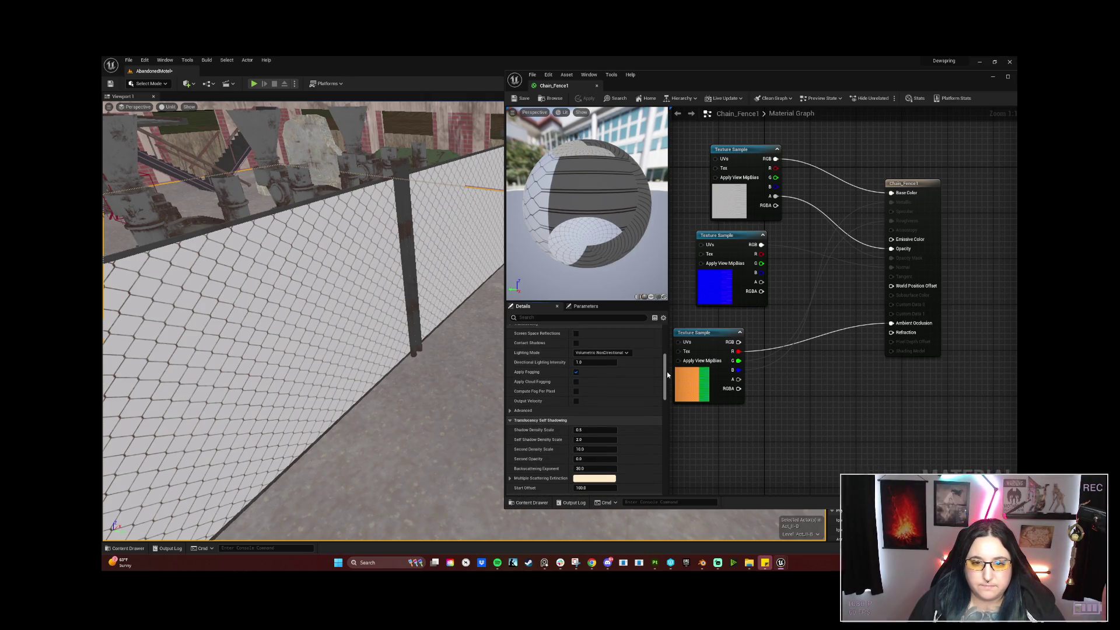
{"action": "scroll", "coordinate": [667, 374], "scroll_direction": "down", "scroll_amount": 1}
{"action": "left_click_drag", "start_coordinate": [668, 378], "coordinate": [668, 399]}
{"action": "scroll", "coordinate": [668, 400], "scroll_direction": "down", "scroll_amount": 1}
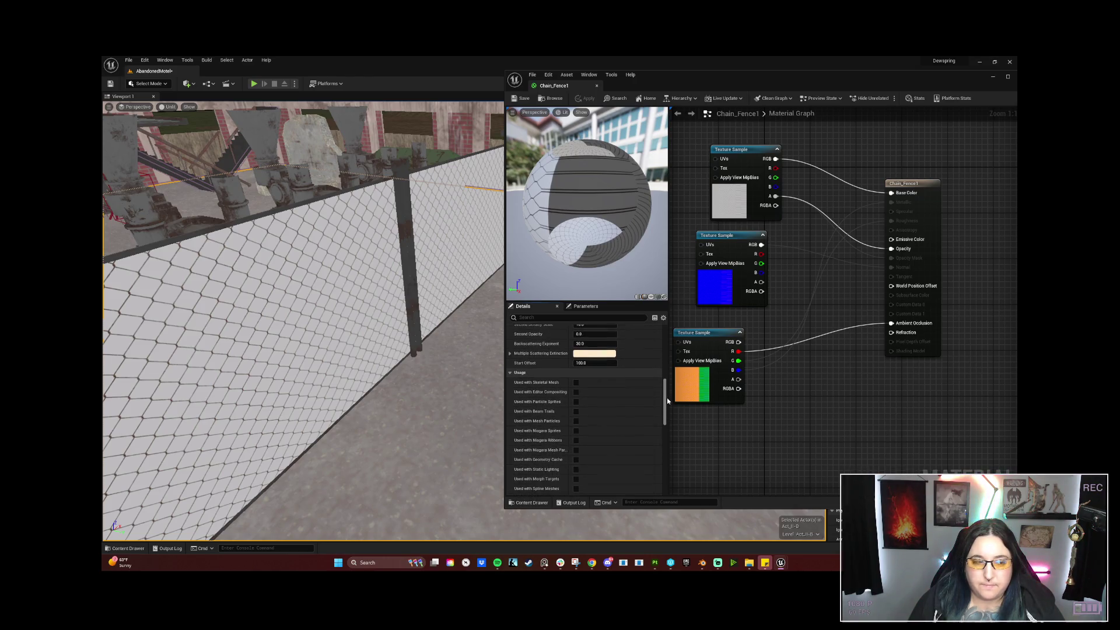
{"action": "scroll", "coordinate": [668, 399], "scroll_direction": "down", "scroll_amount": 1}
{"action": "scroll", "coordinate": [668, 401], "scroll_direction": "down", "scroll_amount": 1}
{"action": "scroll", "coordinate": [668, 404], "scroll_direction": "down", "scroll_amount": 1}
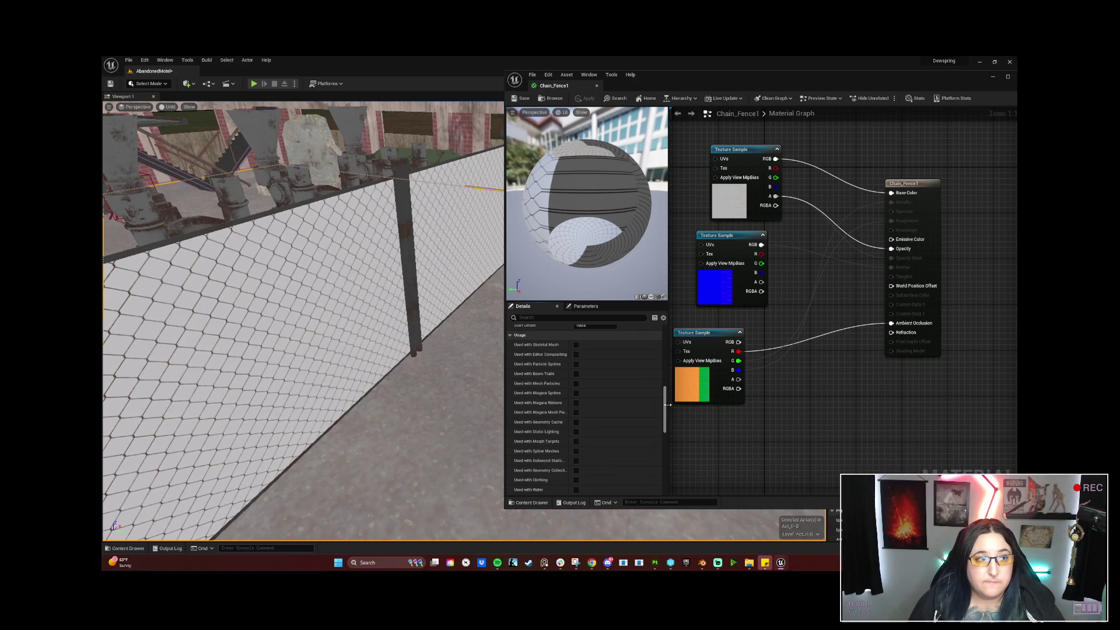
{"action": "scroll", "coordinate": [668, 405], "scroll_direction": "down", "scroll_amount": 1}
{"action": "scroll", "coordinate": [667, 409], "scroll_direction": "down", "scroll_amount": 2}
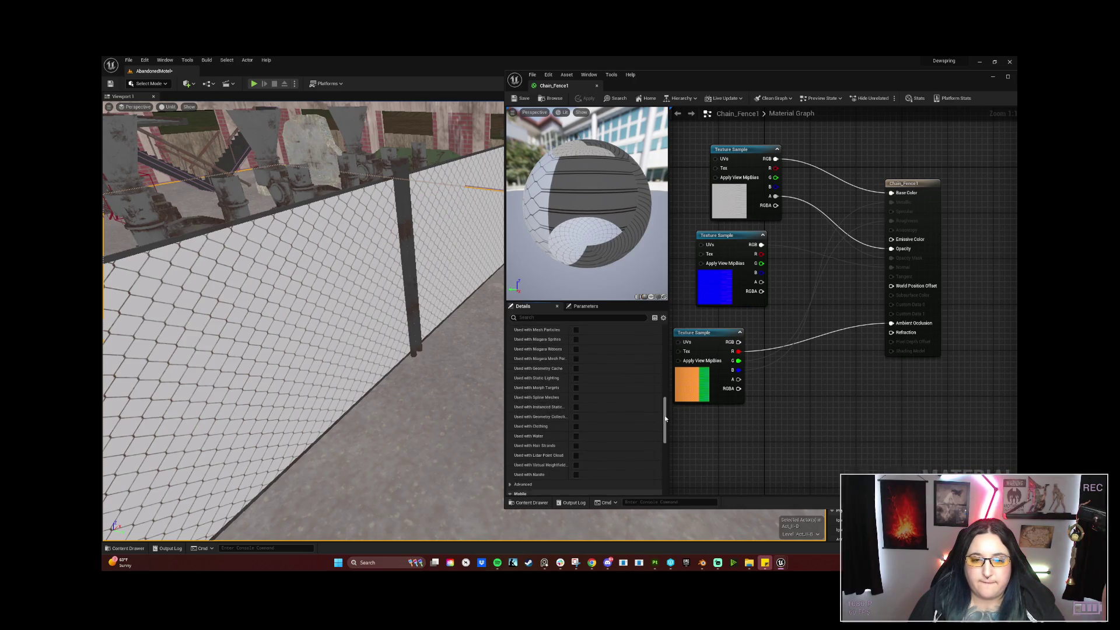
{"action": "scroll", "coordinate": [664, 419], "scroll_direction": "down", "scroll_amount": 1}
{"action": "scroll", "coordinate": [664, 418], "scroll_direction": "down", "scroll_amount": 2}
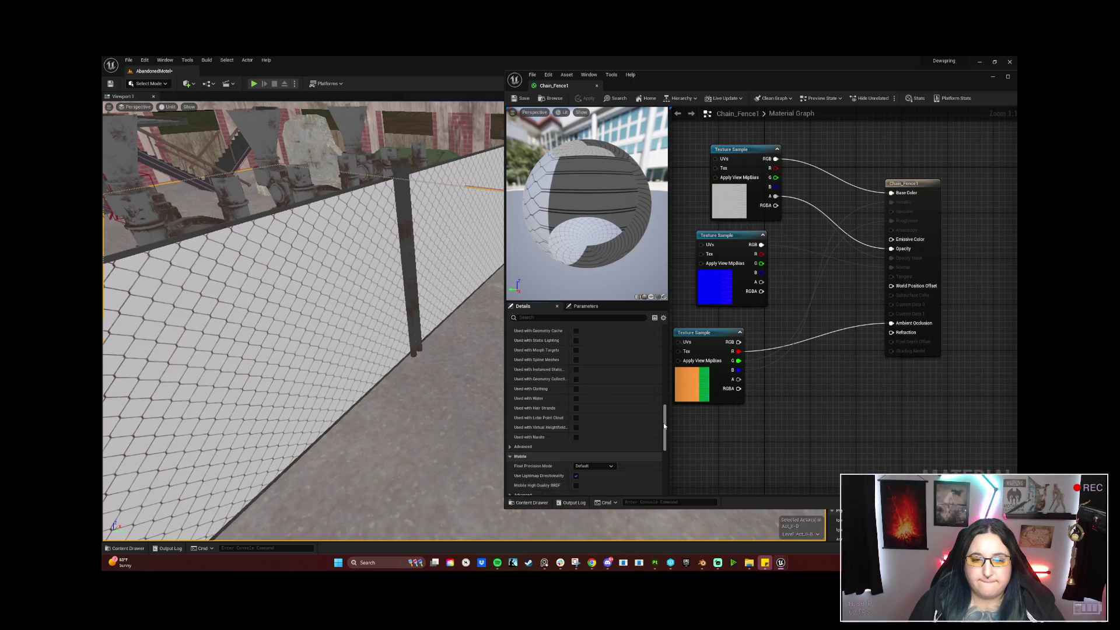
Expand the Advanced section under the material's Usage settings.
{"action": "left_click", "coordinate": [509, 444]}
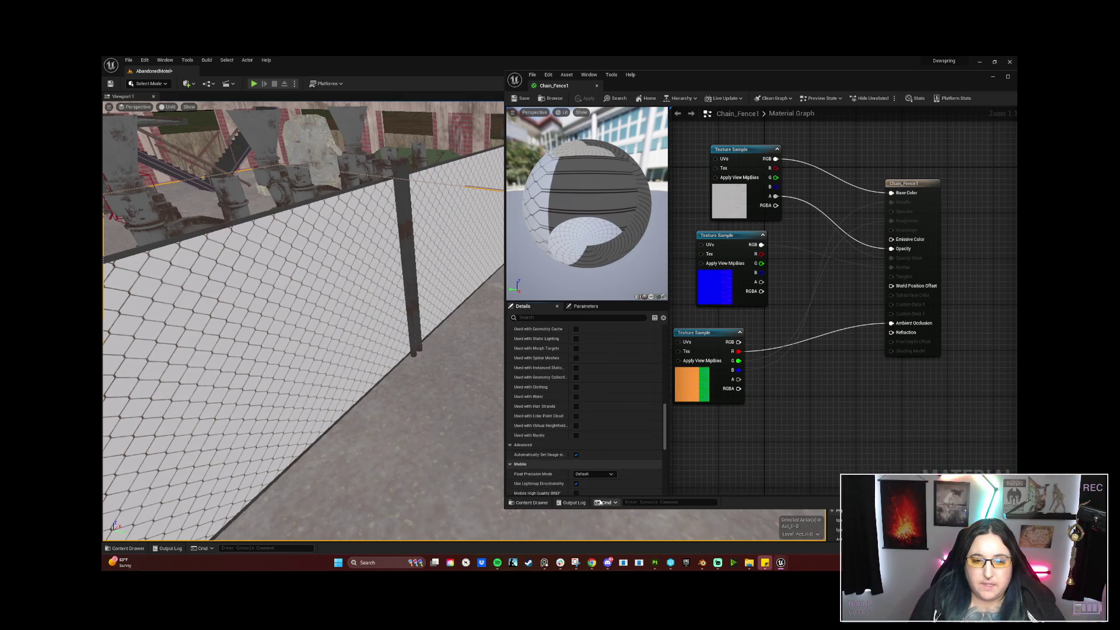
{"action": "scroll", "coordinate": [665, 421], "scroll_direction": "down", "scroll_amount": 2}
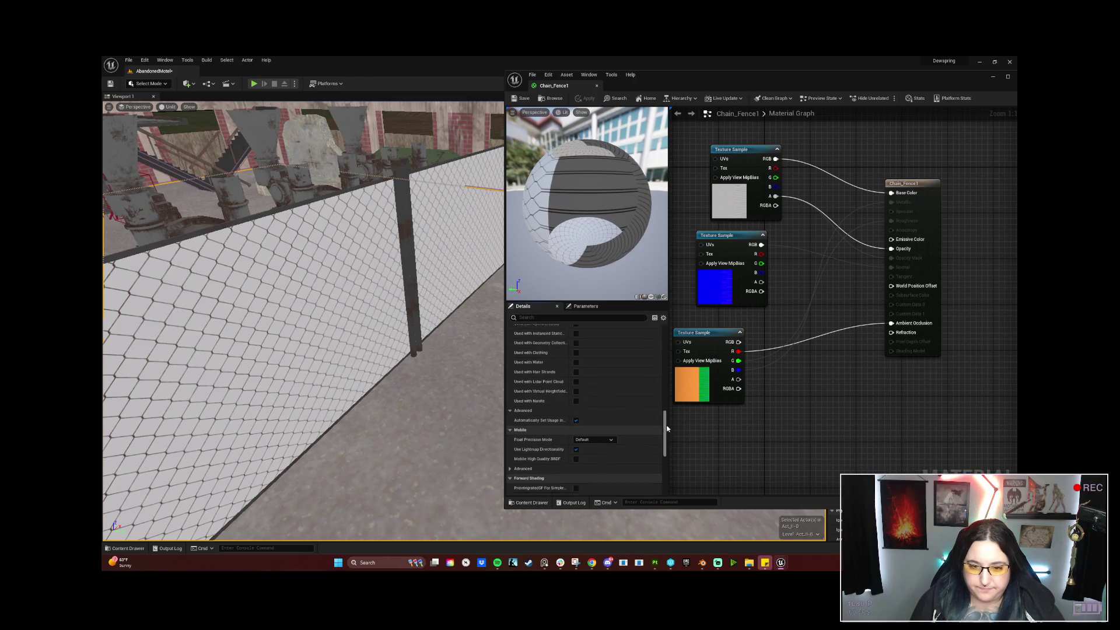
{"action": "scroll", "coordinate": [666, 424], "scroll_direction": "down", "scroll_amount": 2}
{"action": "scroll", "coordinate": [671, 434], "scroll_direction": "down", "scroll_amount": 1}
{"action": "scroll", "coordinate": [671, 433], "scroll_direction": "down", "scroll_amount": 1}
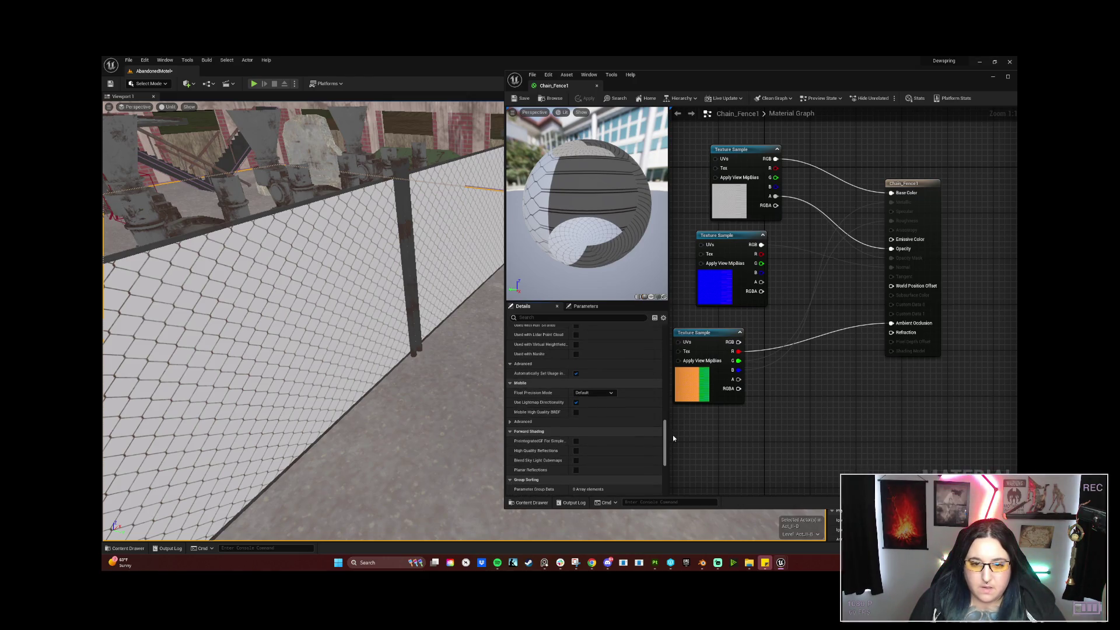
{"action": "scroll", "coordinate": [674, 435], "scroll_direction": "down", "scroll_amount": 2}
{"action": "scroll", "coordinate": [674, 442], "scroll_direction": "down", "scroll_amount": 2}
{"action": "scroll", "coordinate": [676, 450], "scroll_direction": "down", "scroll_amount": 2}
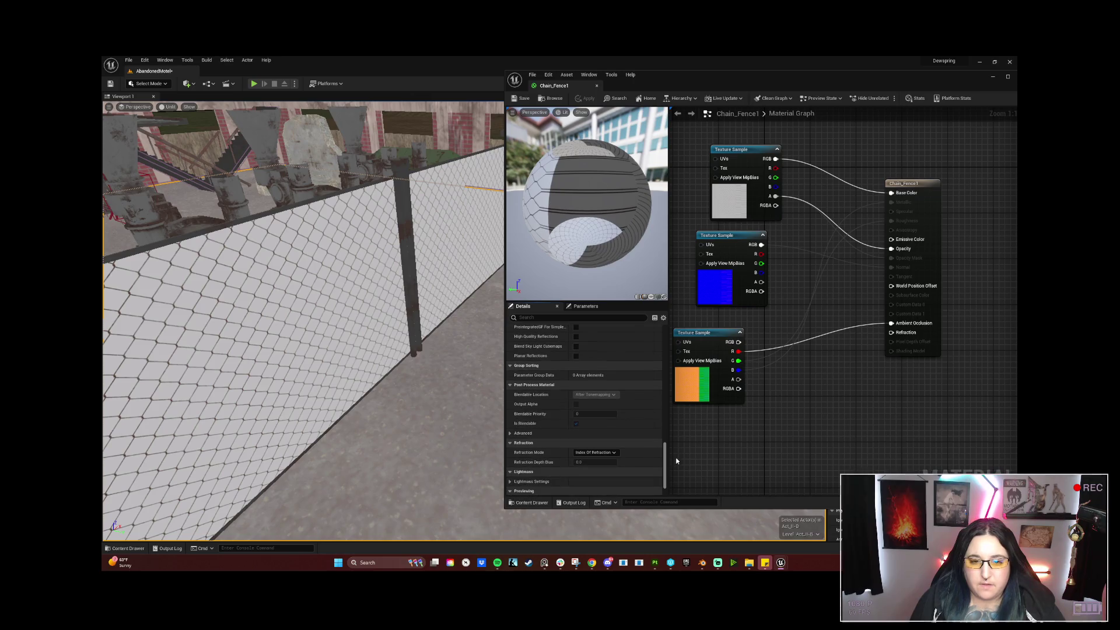
{"action": "scroll", "coordinate": [677, 457], "scroll_direction": "down", "scroll_amount": 1}
{"action": "scroll", "coordinate": [677, 460], "scroll_direction": "down", "scroll_amount": 1}
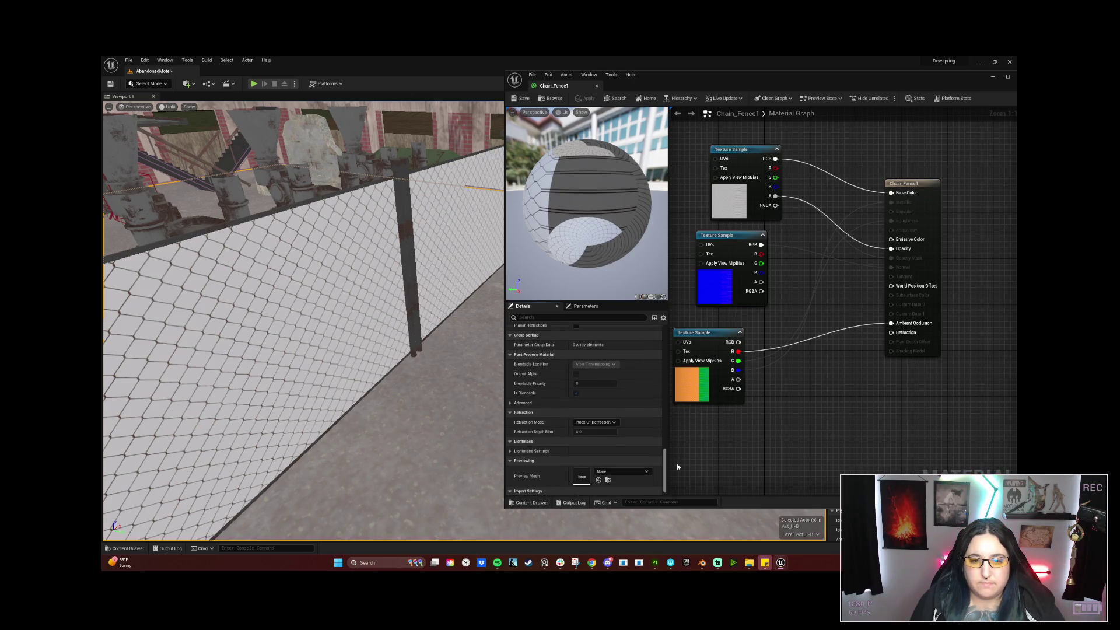
{"action": "scroll", "coordinate": [676, 463], "scroll_direction": "down", "scroll_amount": 1}
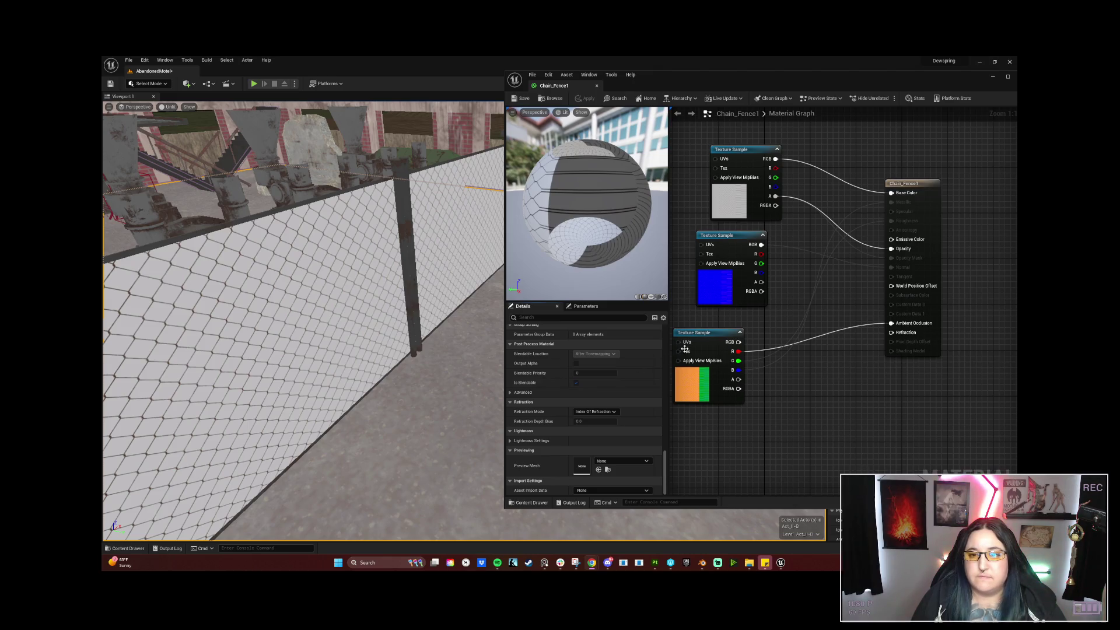
Inspect the three texture nodes, then switch to Substance Painter's export results.
{"action": "left_click_drag", "start_coordinate": [704, 333], "coordinate": [725, 351]}
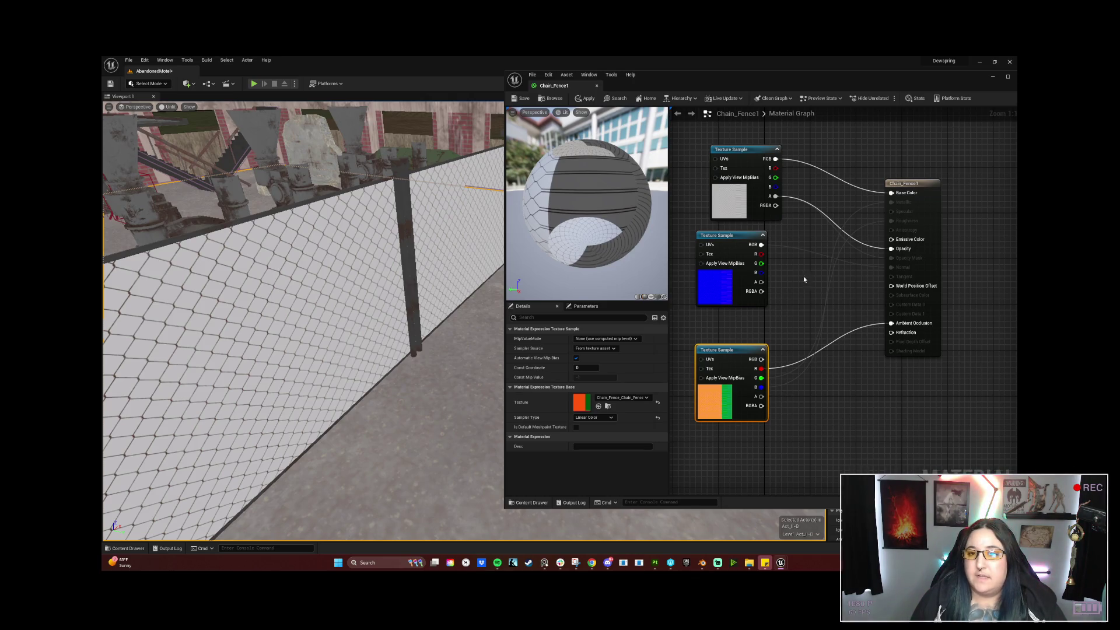
{"action": "left_click_drag", "start_coordinate": [731, 237], "coordinate": [727, 259]}
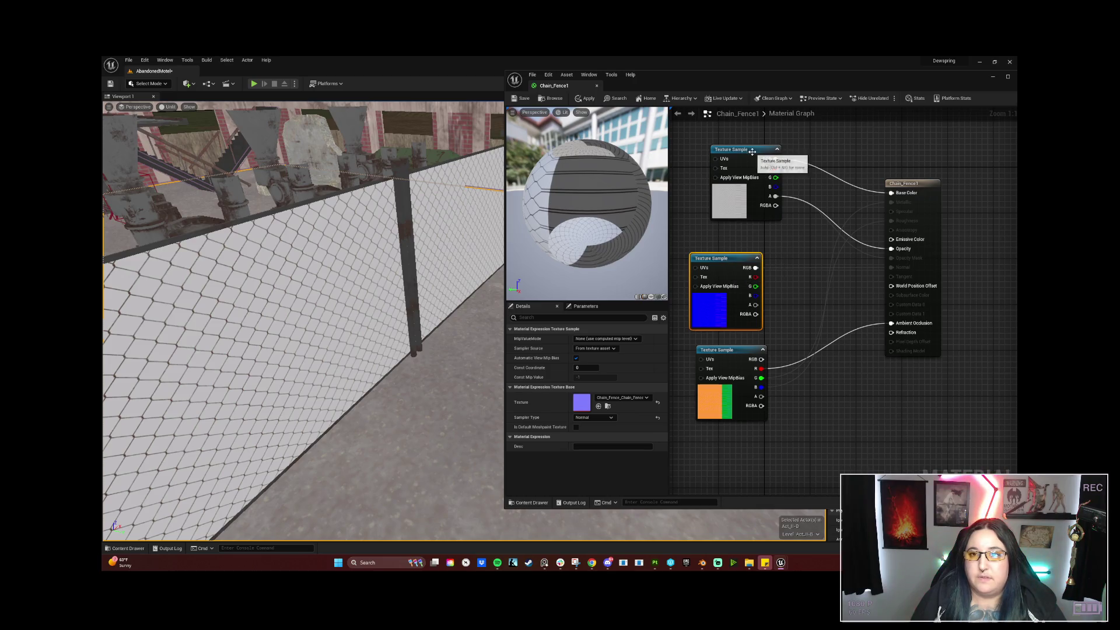
{"action": "left_click_drag", "start_coordinate": [752, 151], "coordinate": [731, 162]}
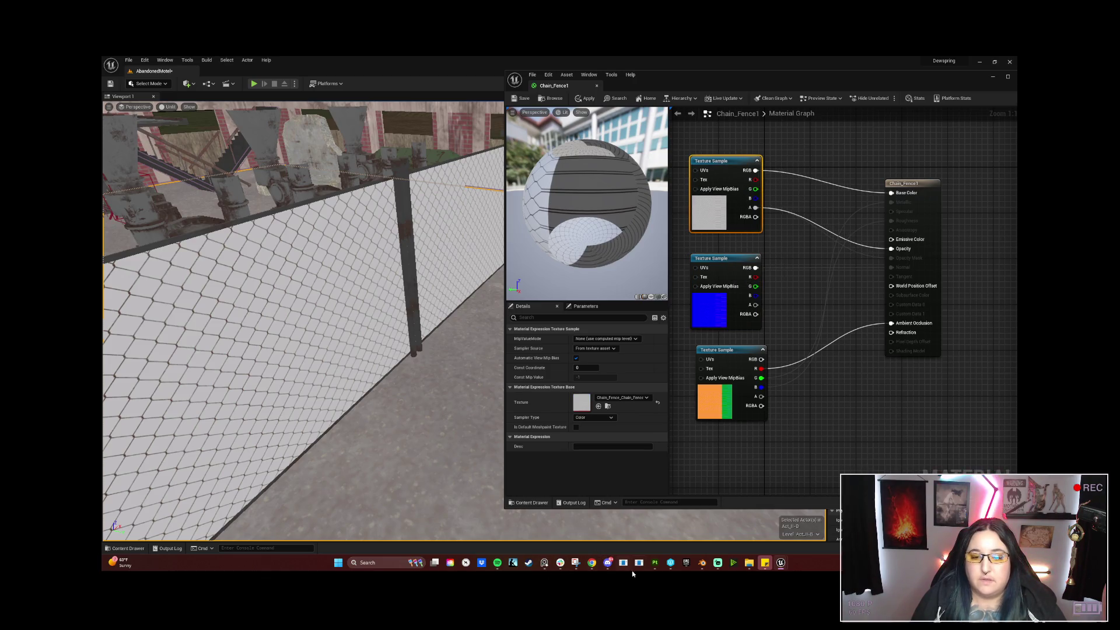
{"action": "left_click", "coordinate": [673, 564]}
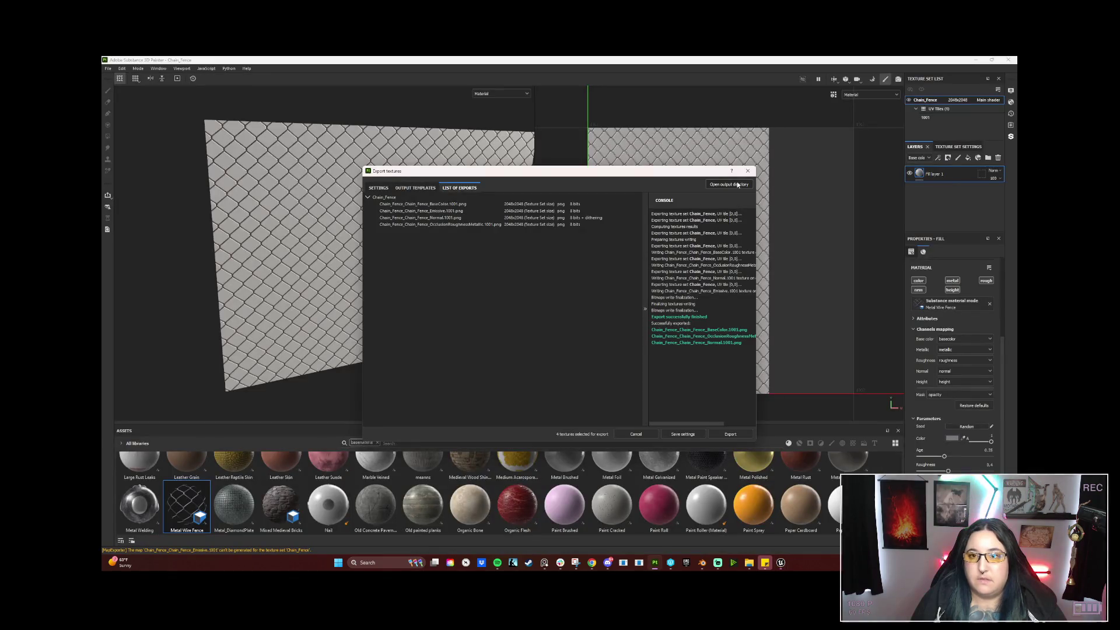
Replace the fill layer with a new one using Steel_chain_fence, rotated to run diagonally.
{"action": "left_click", "coordinate": [747, 172]}
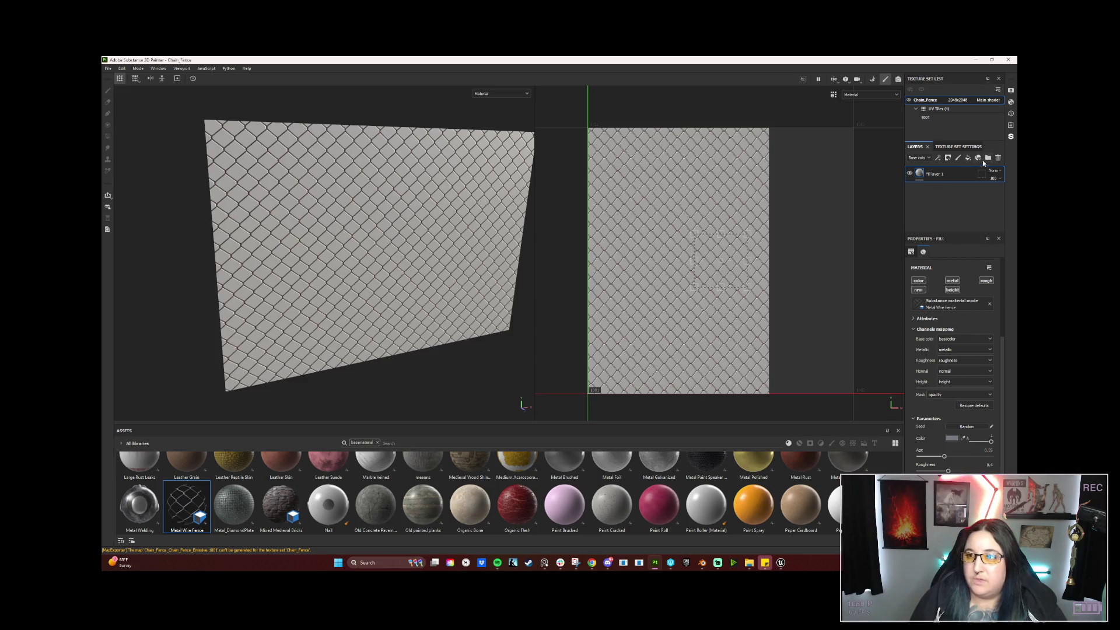
{"action": "left_click", "coordinate": [999, 158]}
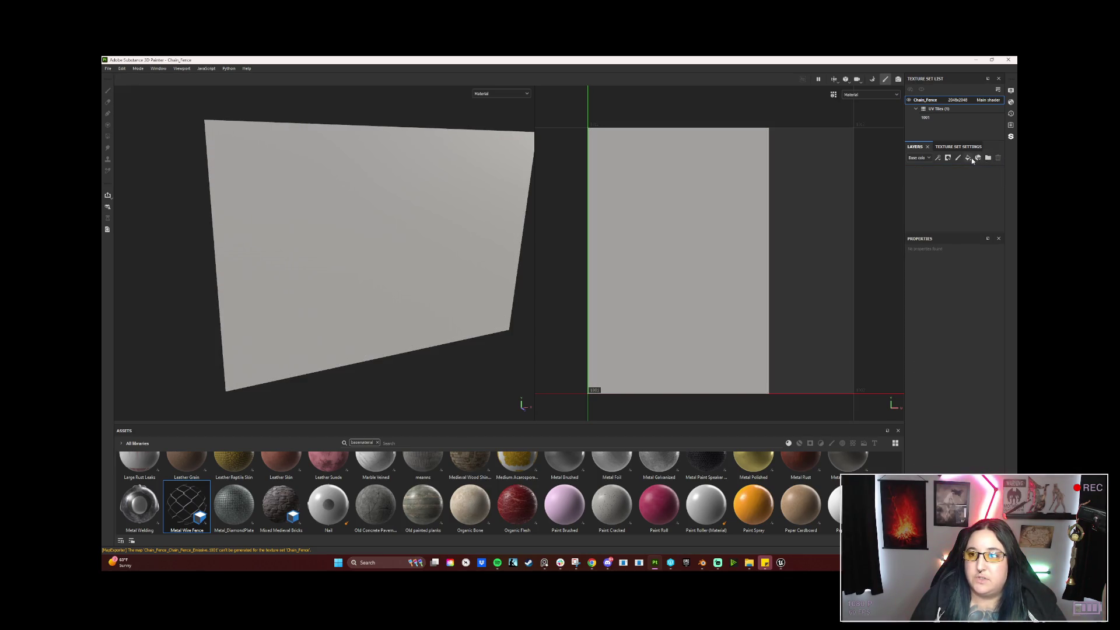
{"action": "left_click", "coordinate": [967, 159]}
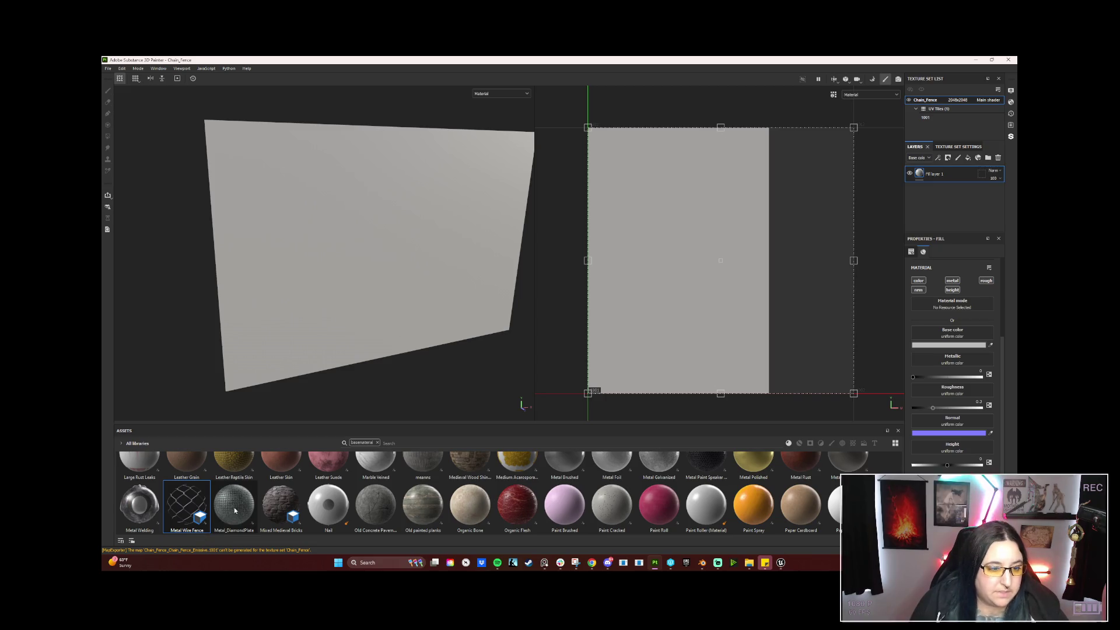
{"action": "scroll", "coordinate": [233, 507], "scroll_direction": "down", "scroll_amount": 3}
{"action": "scroll", "coordinate": [236, 495], "scroll_direction": "down", "scroll_amount": 3}
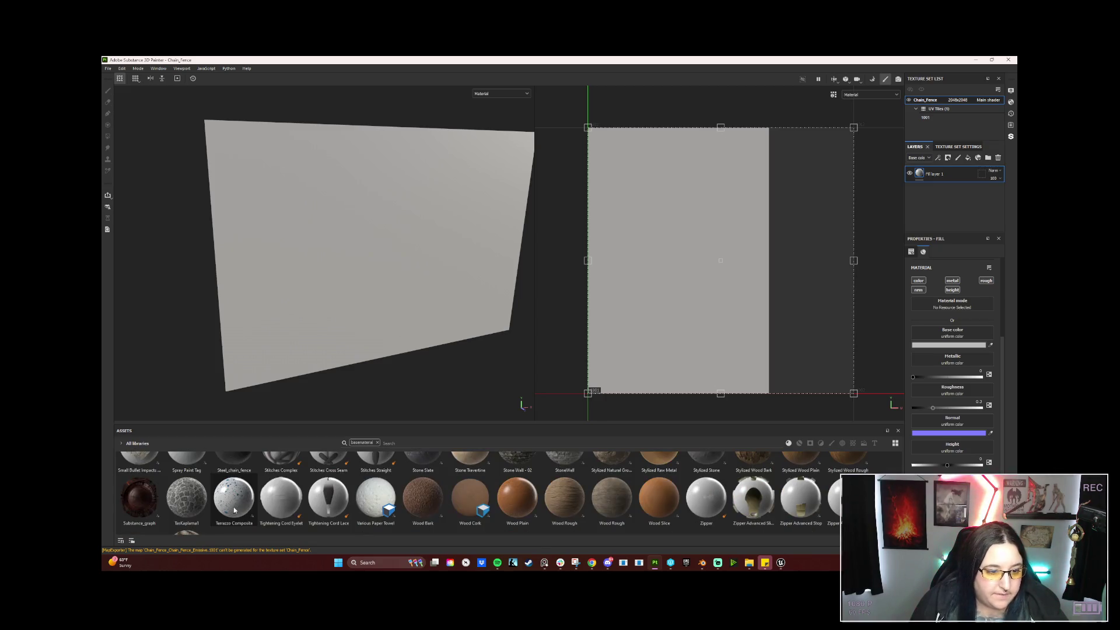
{"action": "left_click", "coordinate": [236, 458]}
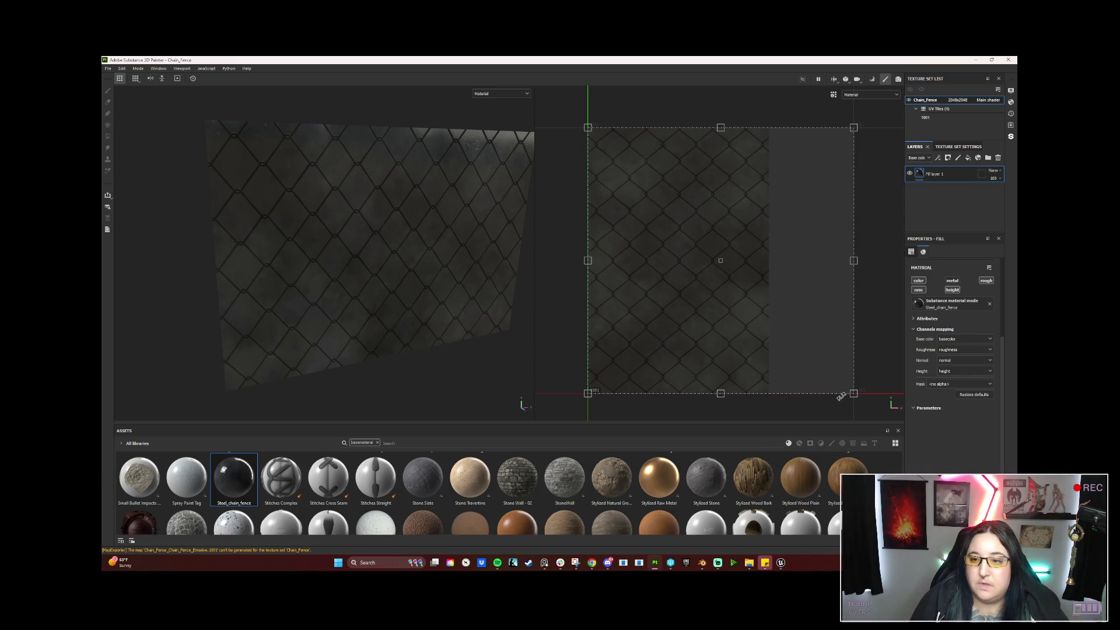
{"action": "left_click_drag", "start_coordinate": [837, 363], "coordinate": [810, 170]}
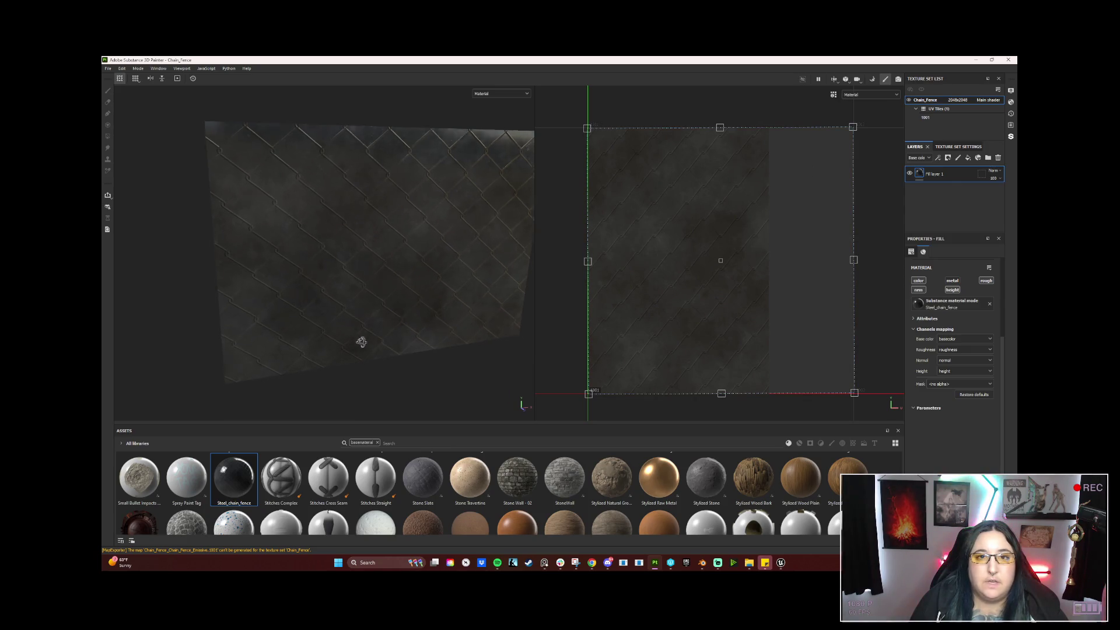
{"action": "left_click_drag", "start_coordinate": [403, 320], "coordinate": [341, 323], "text": "alt"}
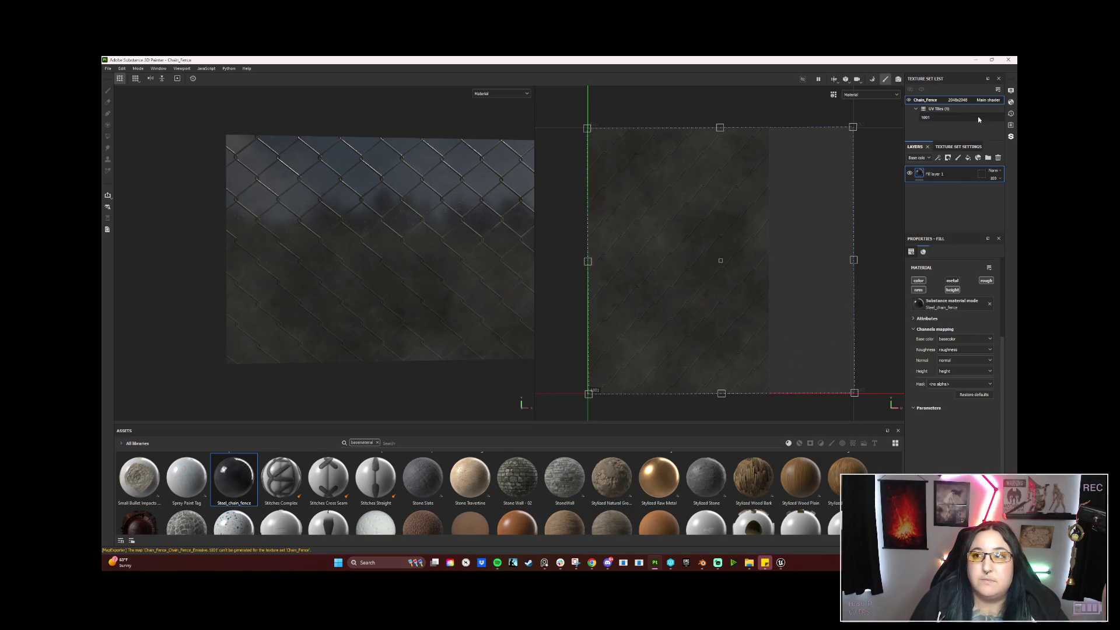
Browse the shader list in Shader Settings without changing it.
{"action": "left_click", "coordinate": [1012, 102]}
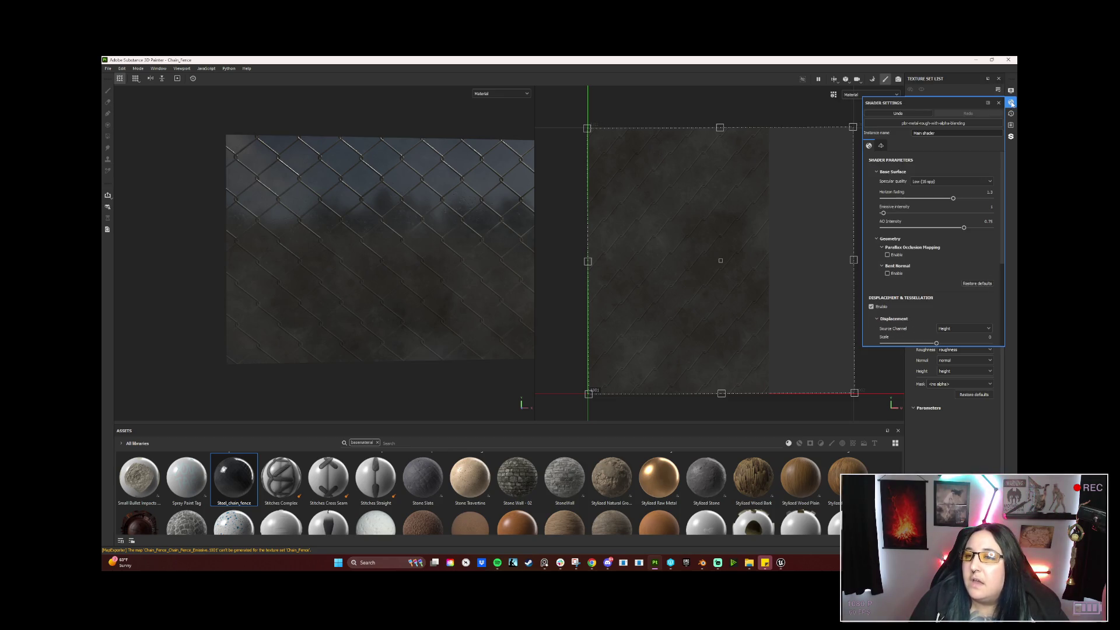
{"action": "left_click", "coordinate": [929, 123]}
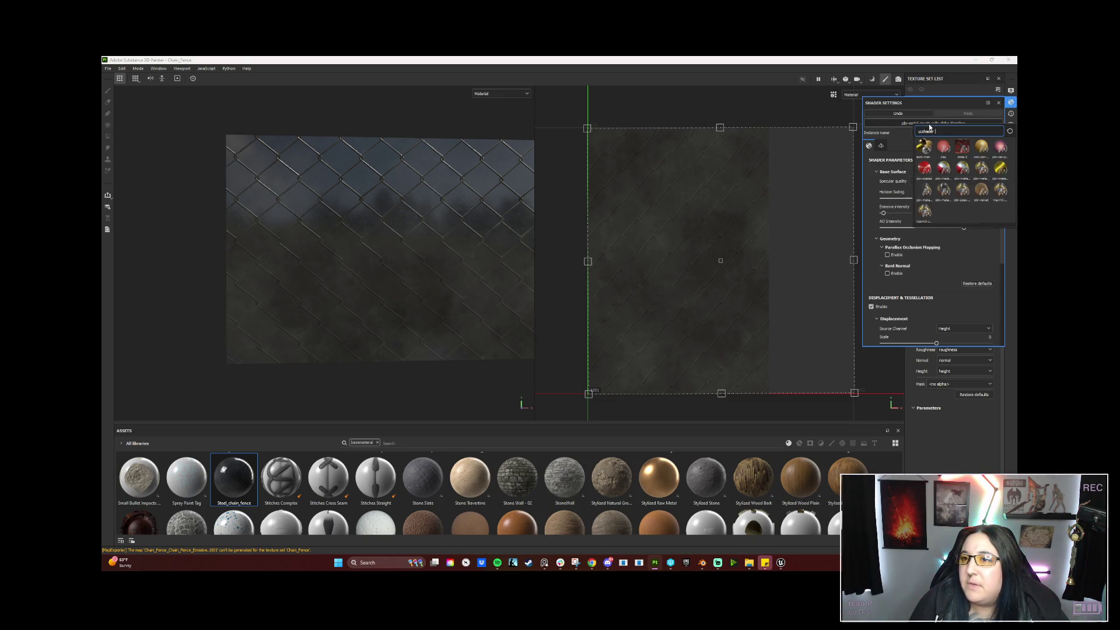
{"action": "left_click", "coordinate": [927, 200]}
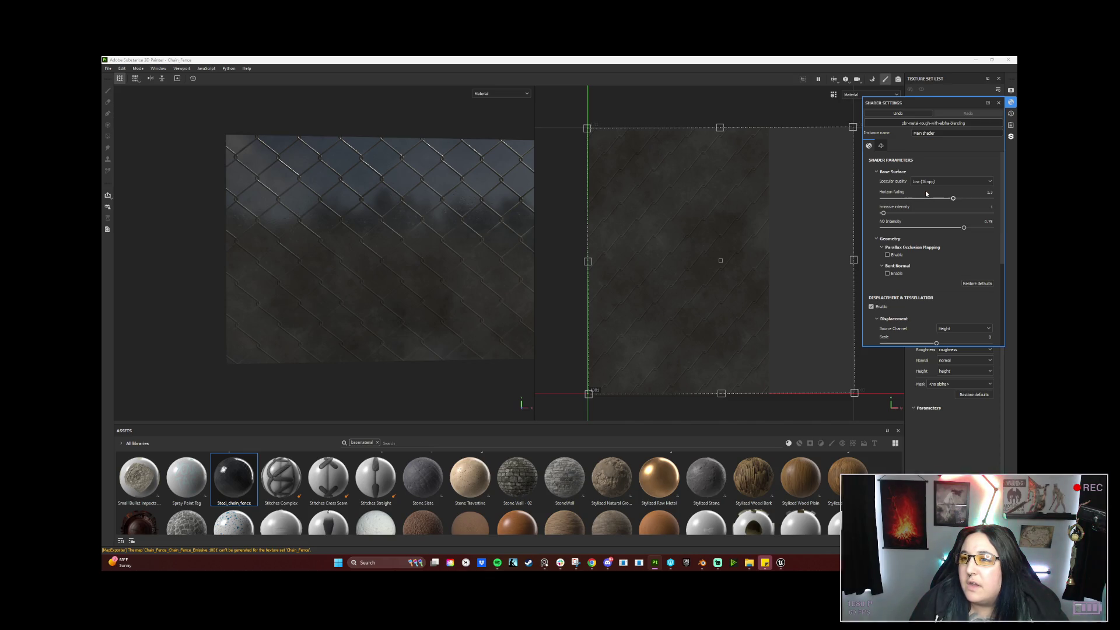
{"action": "left_click", "coordinate": [1013, 103]}
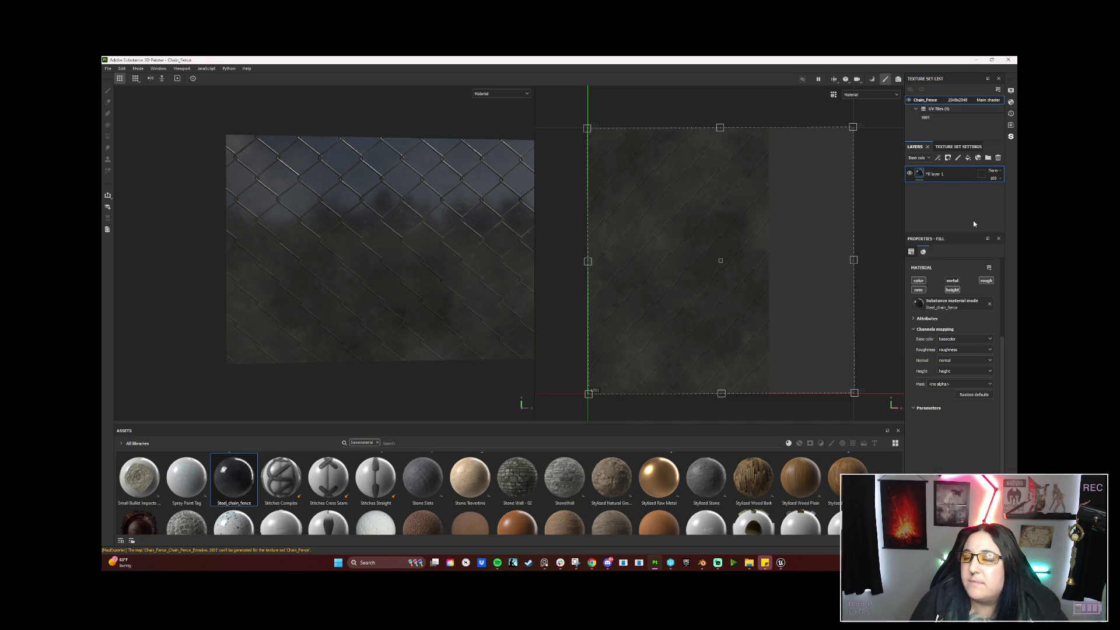
Try opacity as the fill's mask channel, then set it back to <no alpha>.
{"action": "left_click", "coordinate": [949, 385]}
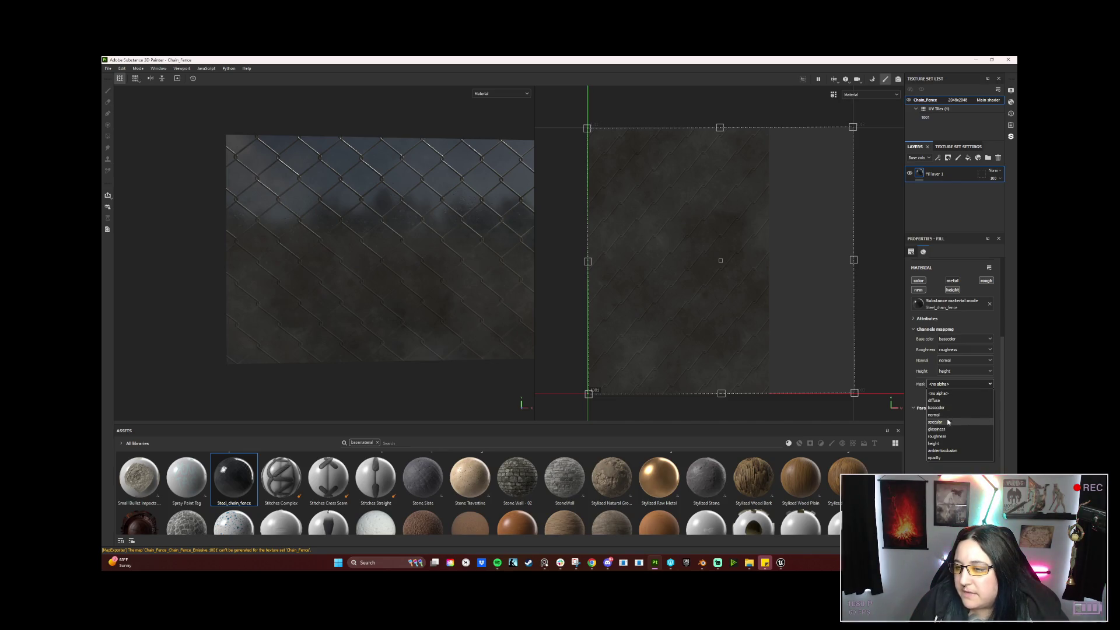
{"action": "left_click", "coordinate": [942, 459]}
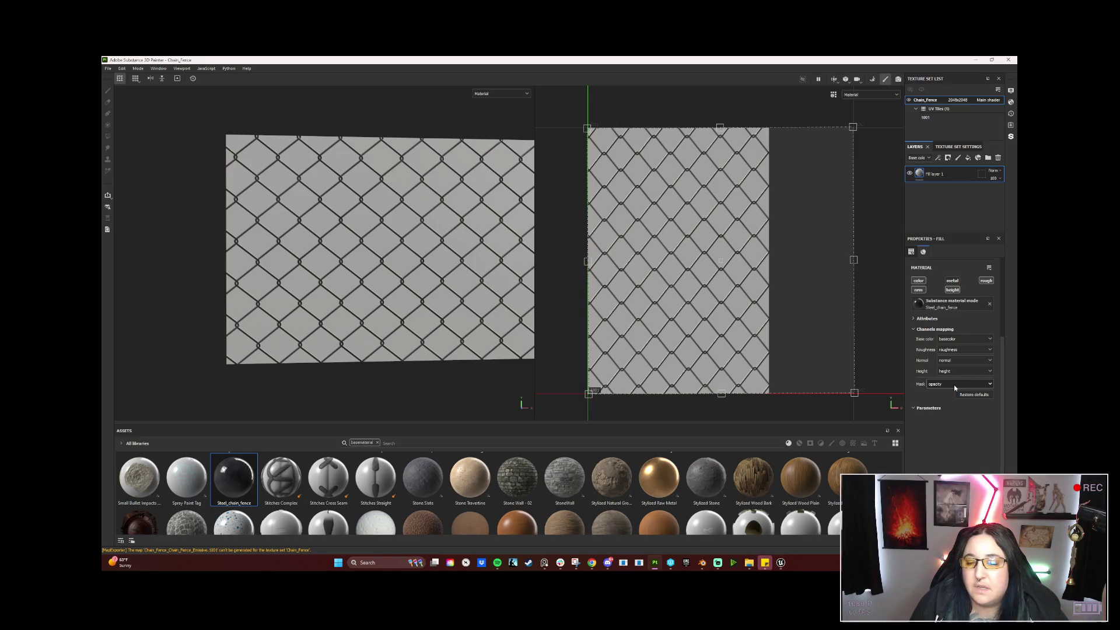
{"action": "left_click", "coordinate": [954, 384]}
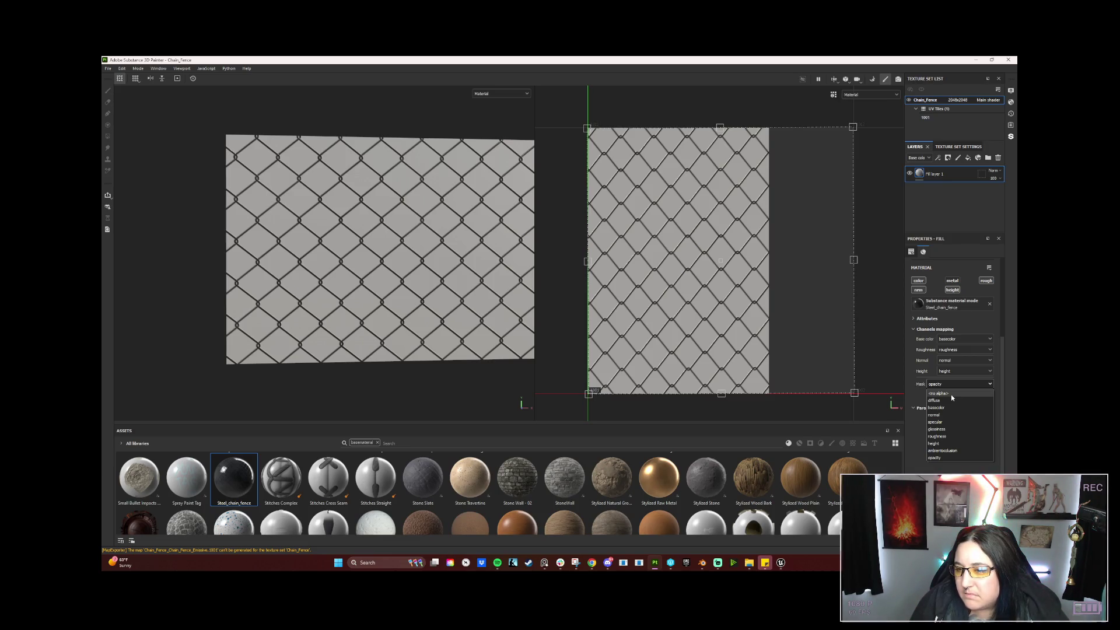
{"action": "left_click", "coordinate": [951, 394]}
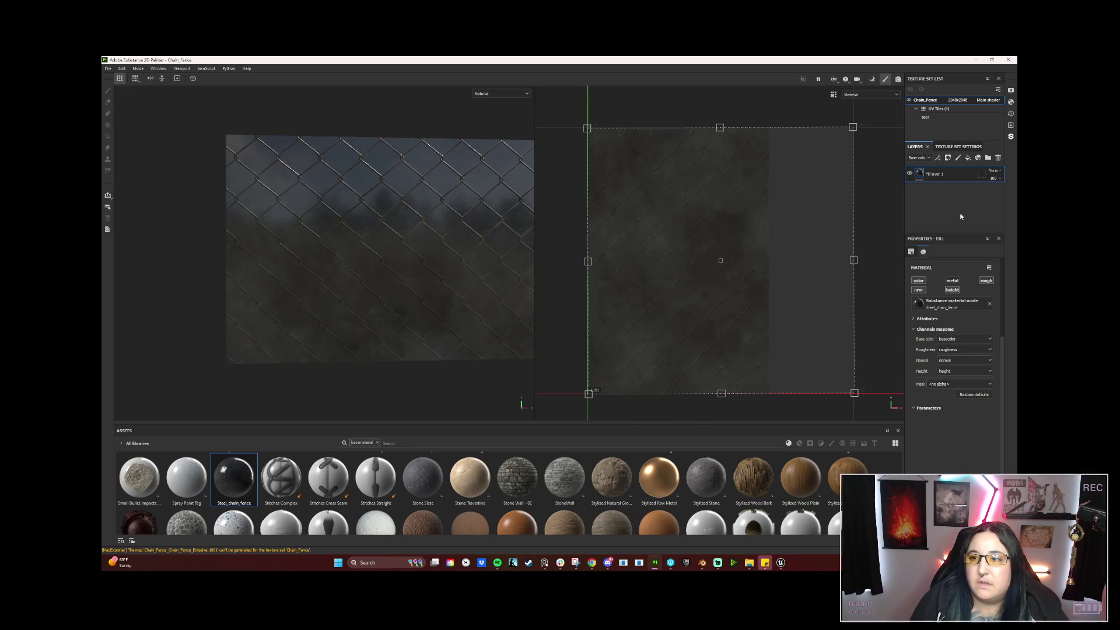
{"action": "scroll", "coordinate": [934, 351], "scroll_direction": "up", "scroll_amount": 3}
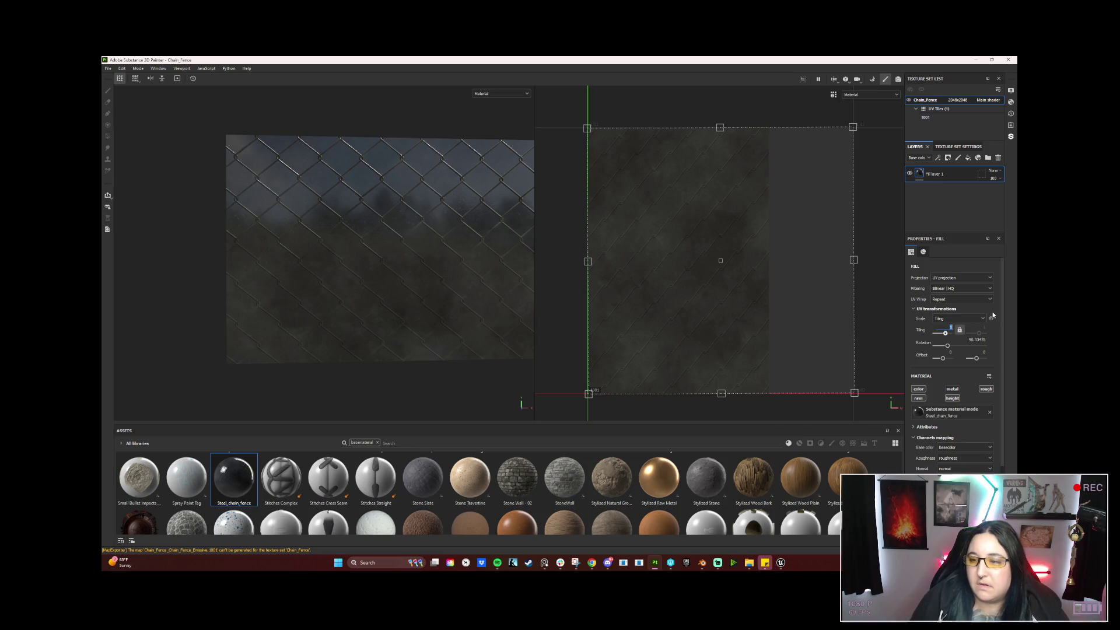
Raise the fence UV Tiling, then back out of saving the project under a new name.
{"action": "key", "text": "Return"}
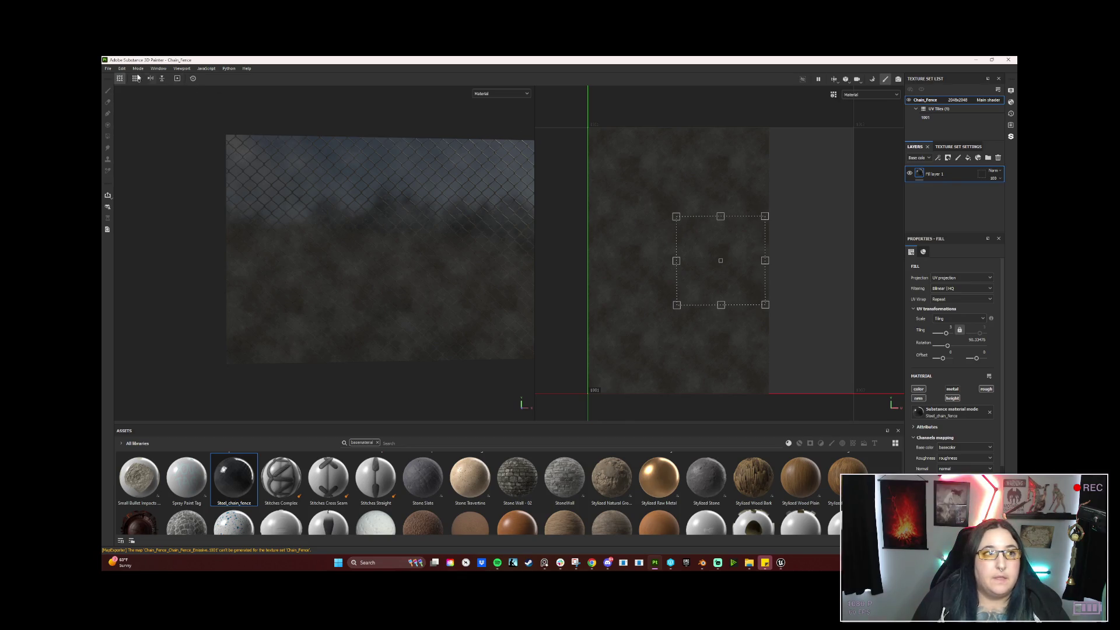
{"action": "left_click", "coordinate": [108, 68]}
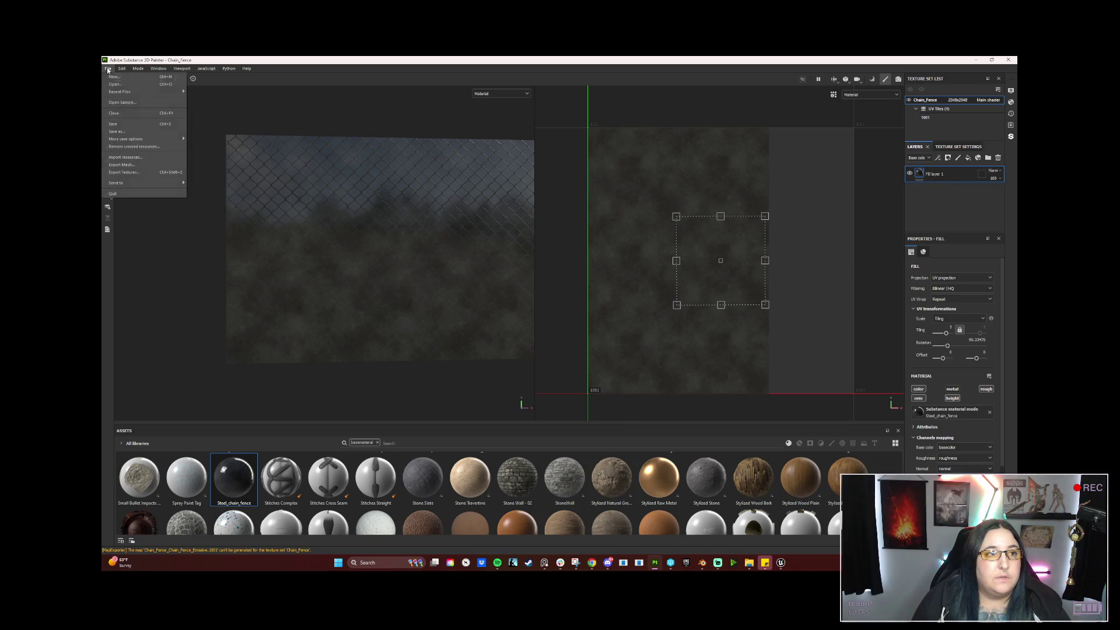
{"action": "left_click", "coordinate": [128, 133]}
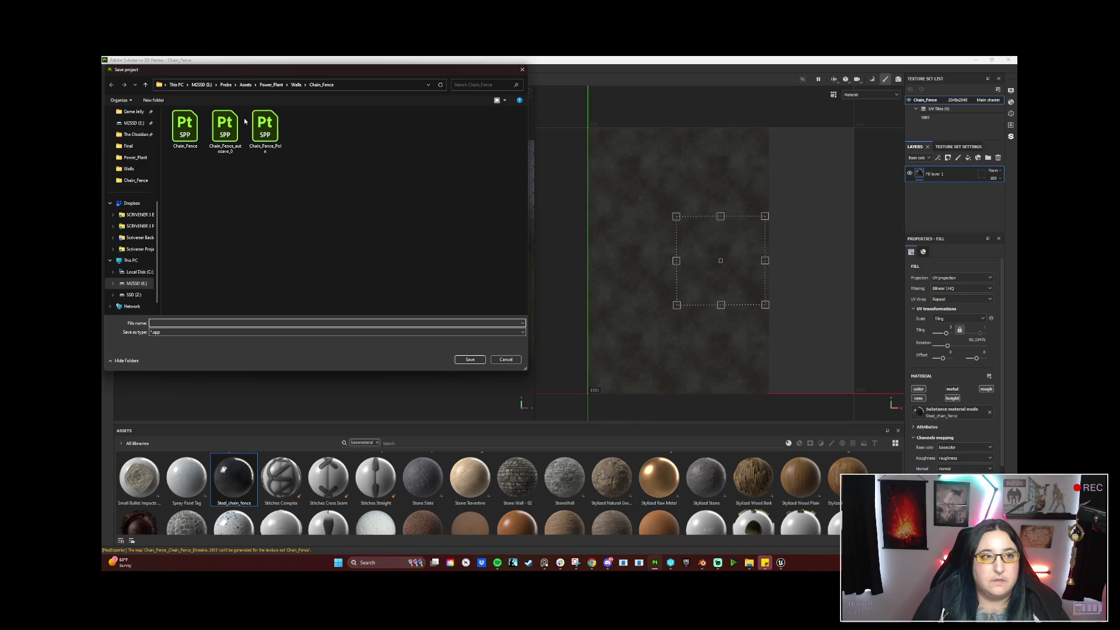
{"action": "left_click", "coordinate": [507, 360]}
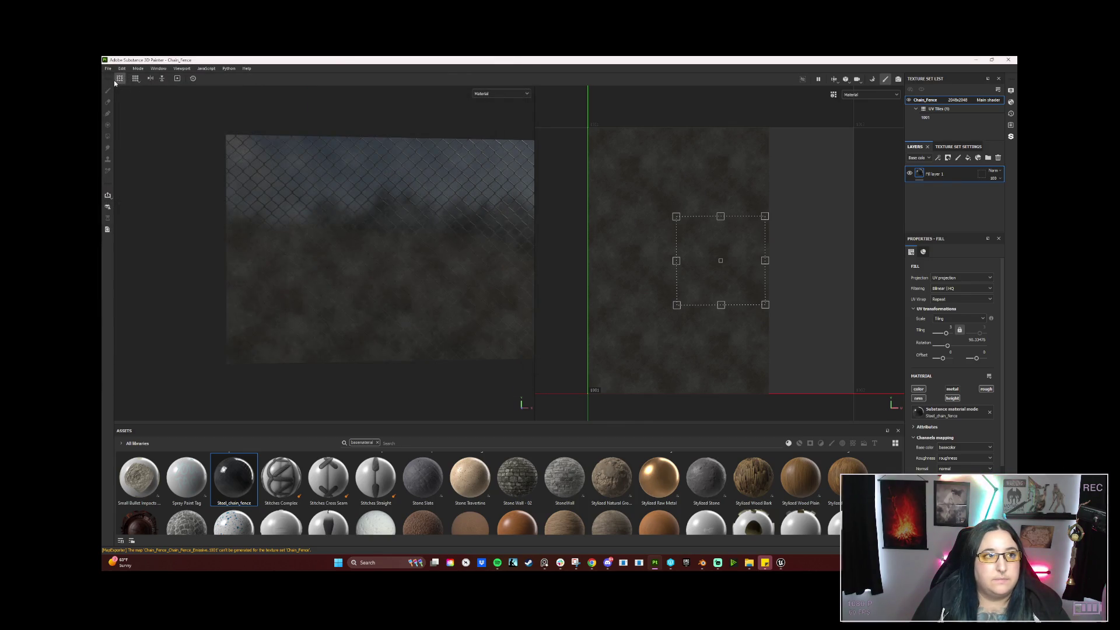
Re-export the Chain_Fence textures from Substance Painter.
{"action": "left_click", "coordinate": [107, 69]}
{"action": "left_click", "coordinate": [147, 174]}
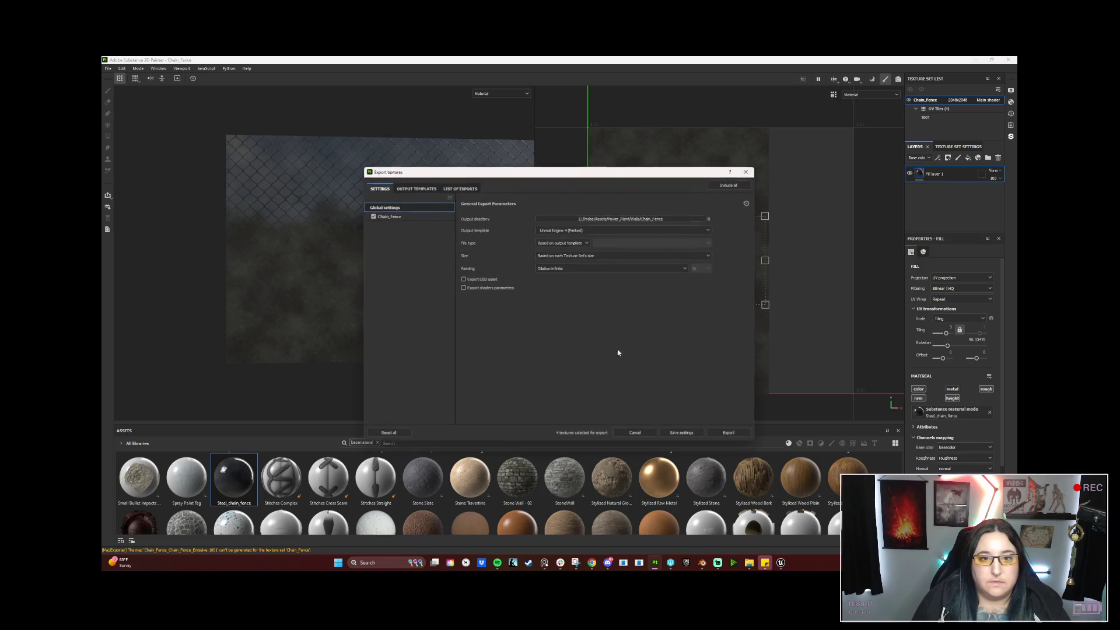
{"action": "left_click", "coordinate": [728, 434]}
{"action": "mouse_move", "coordinate": [781, 562]}
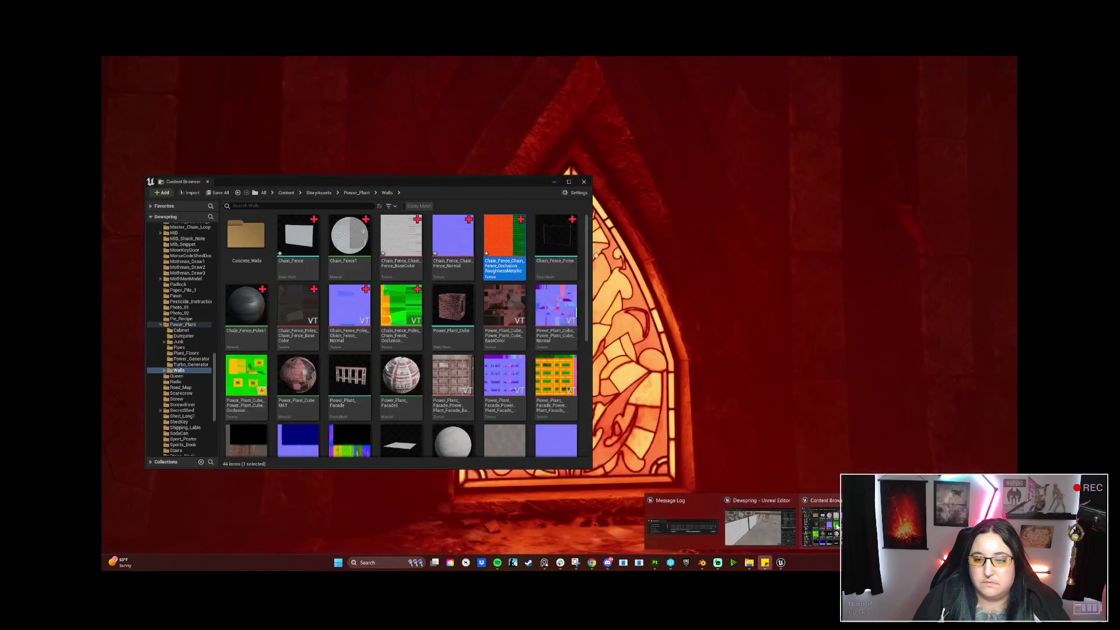
Reimport the updated Chain_Fence textures in Unreal and start a play-test of the level.
{"action": "left_click", "coordinate": [820, 525]}
{"action": "left_click", "coordinate": [486, 239], "text": "shift"}
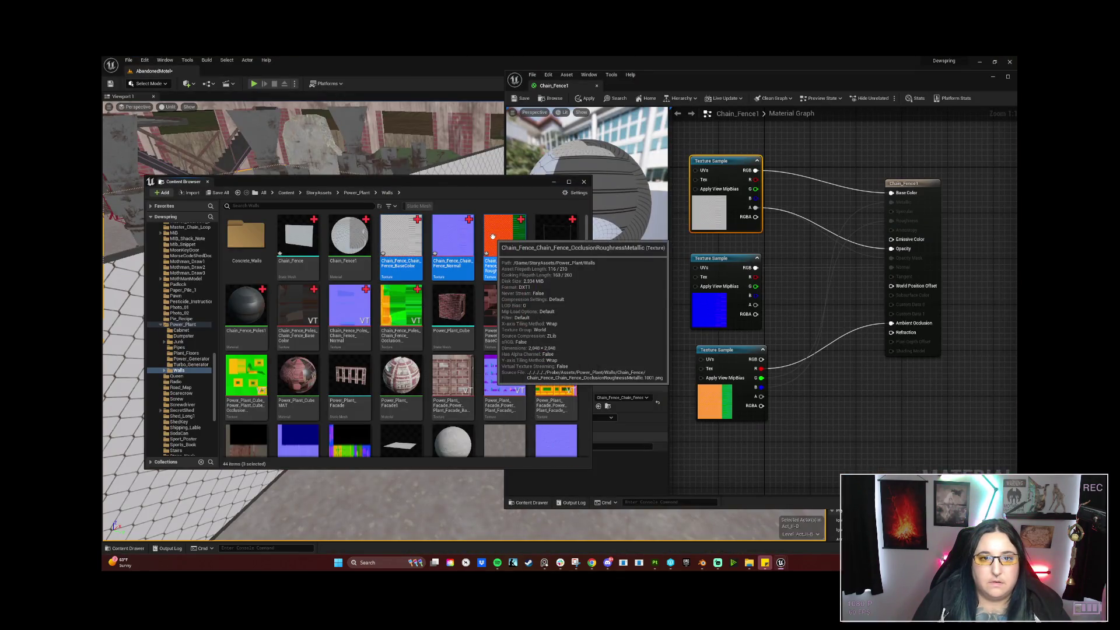
{"action": "right_click", "coordinate": [501, 238]}
{"action": "left_click", "coordinate": [527, 299]}
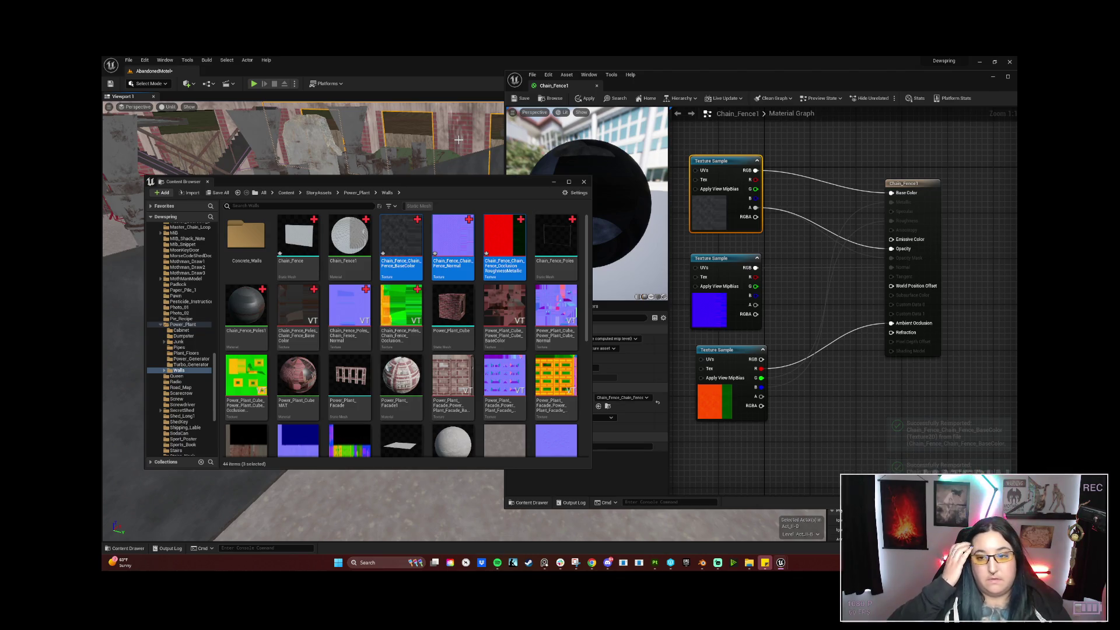
{"action": "key", "text": "alt+p"}
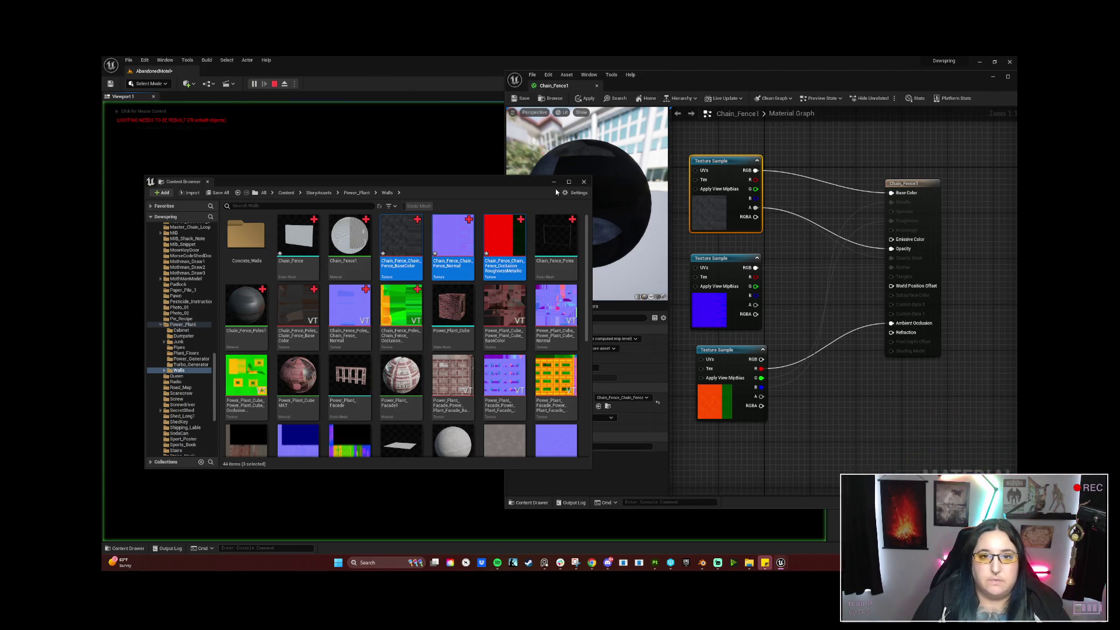
Minimize the material editor, look around in Play mode, then stop the play-test.
{"action": "left_click", "coordinate": [992, 77]}
{"action": "left_click", "coordinate": [463, 320]}
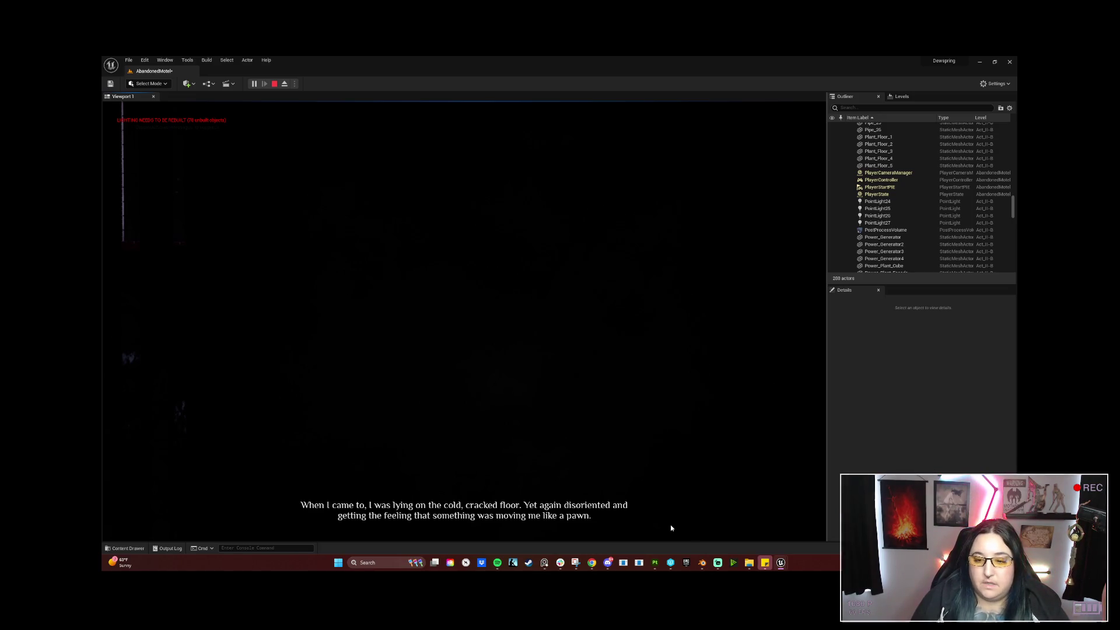
{"action": "key", "text": "Escape"}
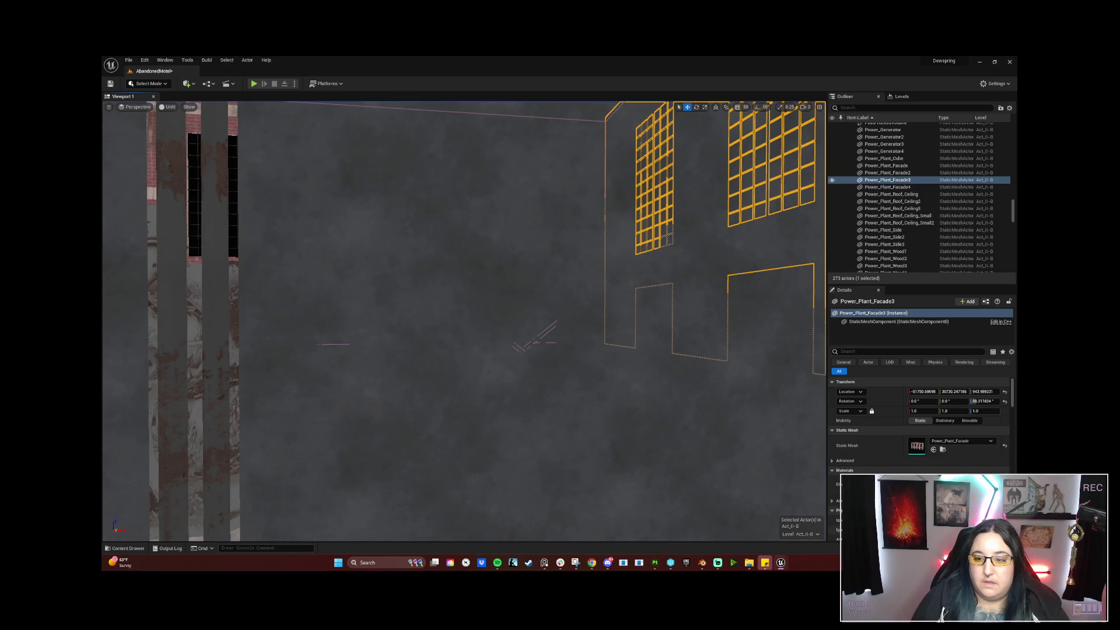
Switch the Chain_Fence1 material's Blend Mode from Translucent to Opaque.
{"action": "mouse_move", "coordinate": [781, 563]}
{"action": "left_click", "coordinate": [788, 521]}
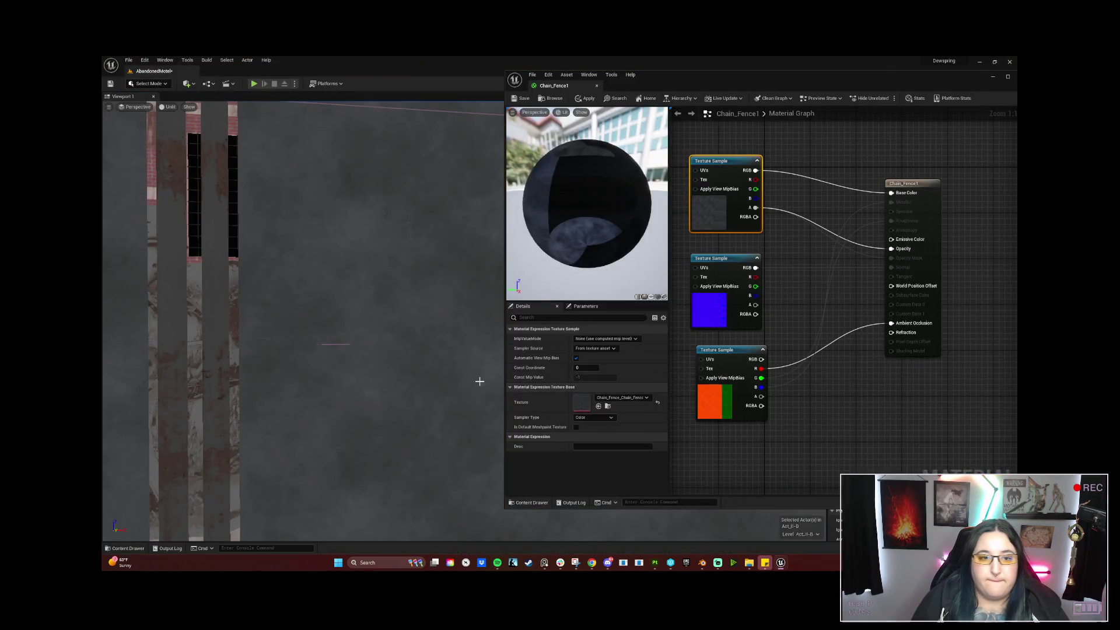
{"action": "left_click", "coordinate": [910, 187]}
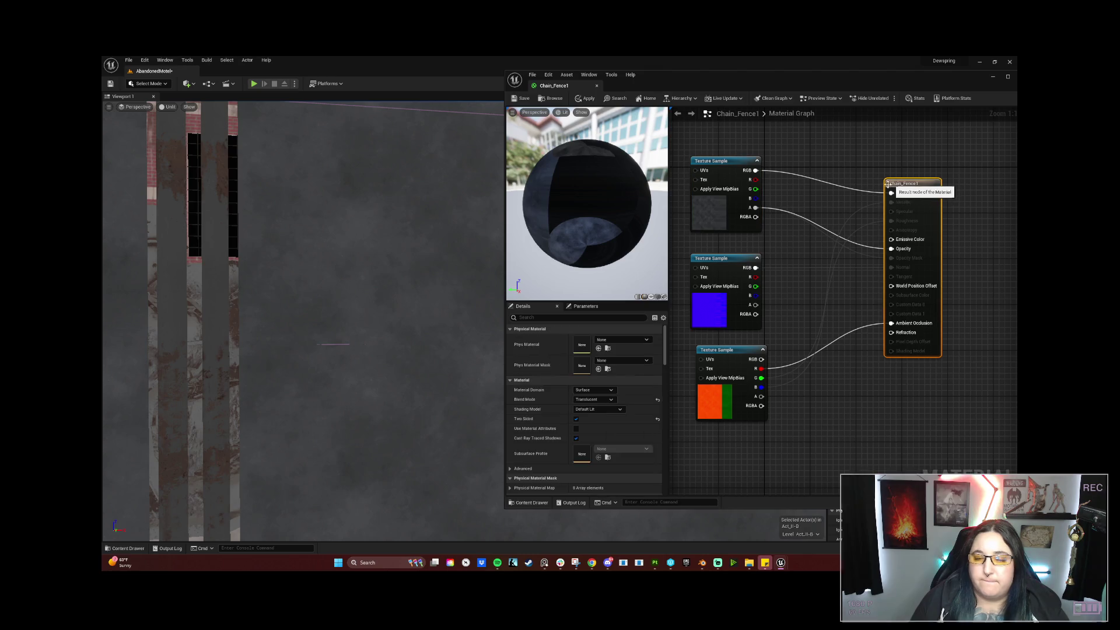
{"action": "left_click", "coordinate": [611, 399]}
{"action": "left_click", "coordinate": [610, 406]}
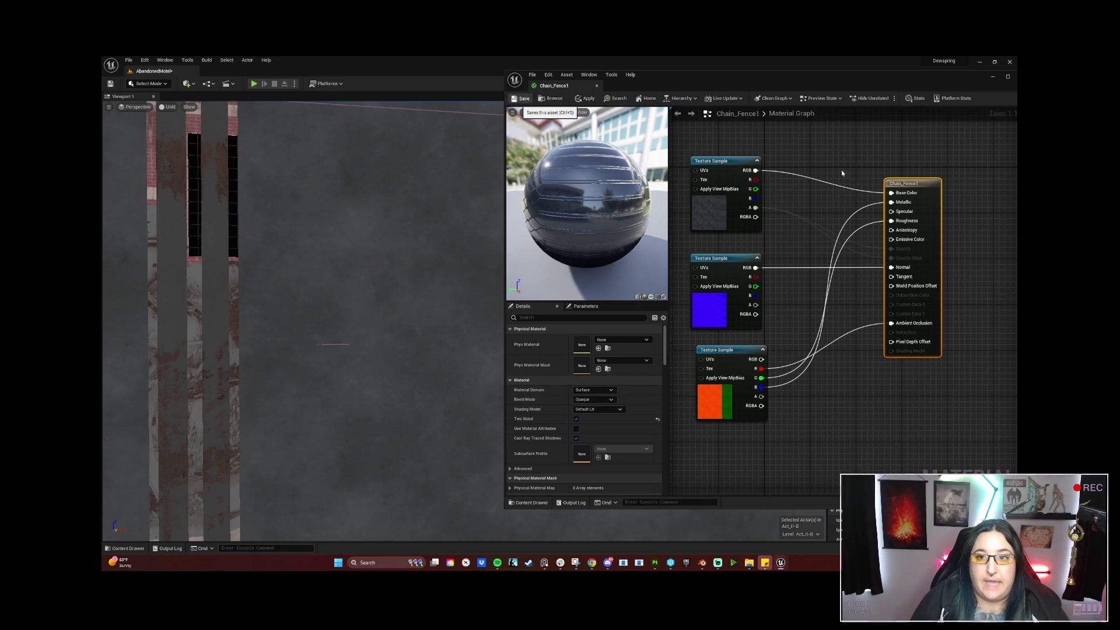
Save Chain_Fence1, close its editor and move the level view to another spot.
{"action": "left_click", "coordinate": [524, 99]}
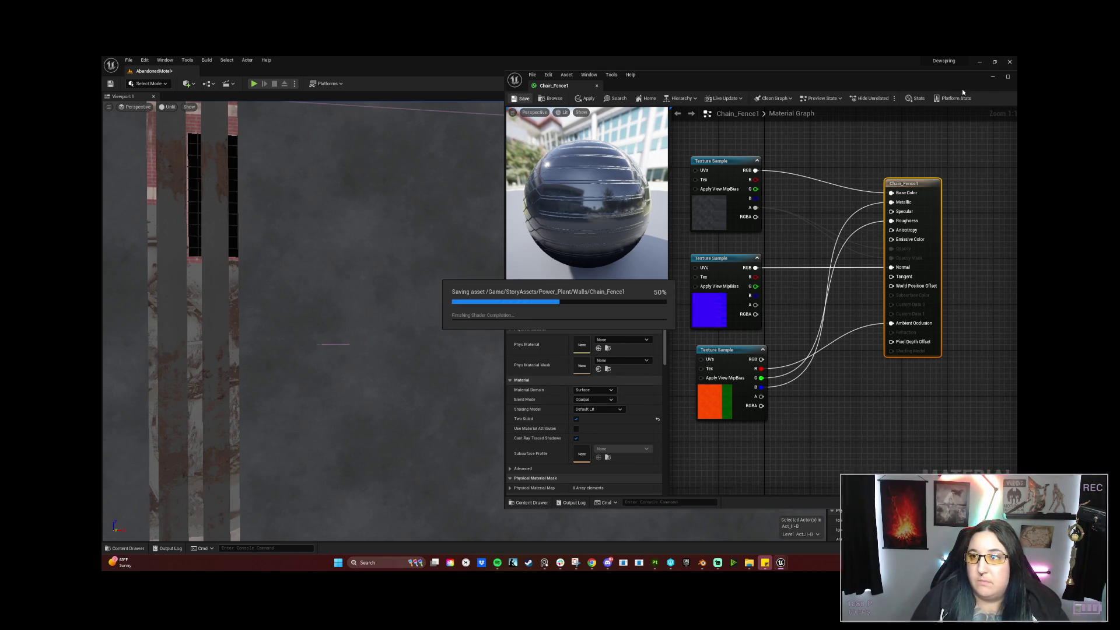
{"action": "left_click", "coordinate": [1008, 77]}
{"action": "mouse_move", "coordinate": [723, 178]}
{"action": "right_mouse_down"}
{"action": "mouse_move", "coordinate": [665, 227]}
{"action": "mouse_move", "coordinate": [701, 280]}
{"action": "mouse_move", "coordinate": [574, 309]}
{"action": "right_mouse_up"}
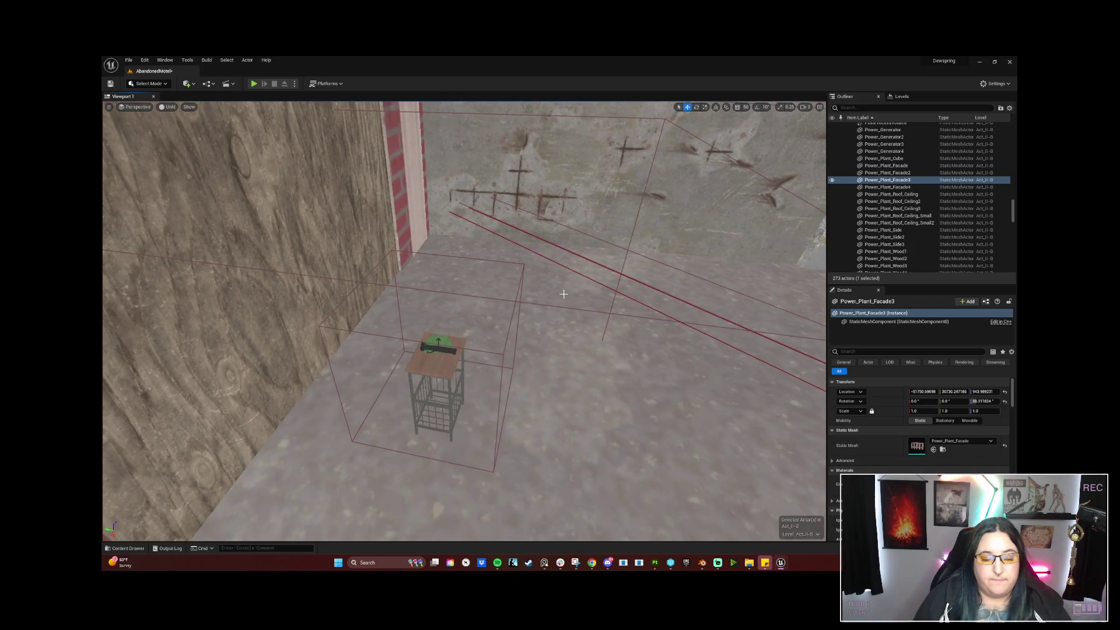
{"action": "key", "text": "alt+p"}
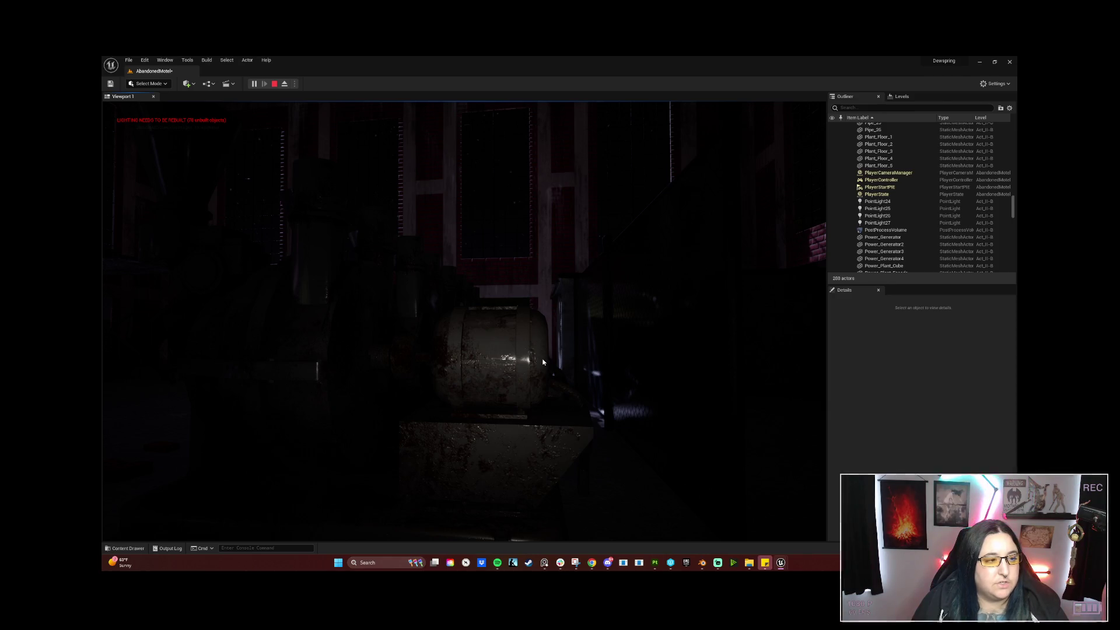
{"action": "key", "text": "Escape"}
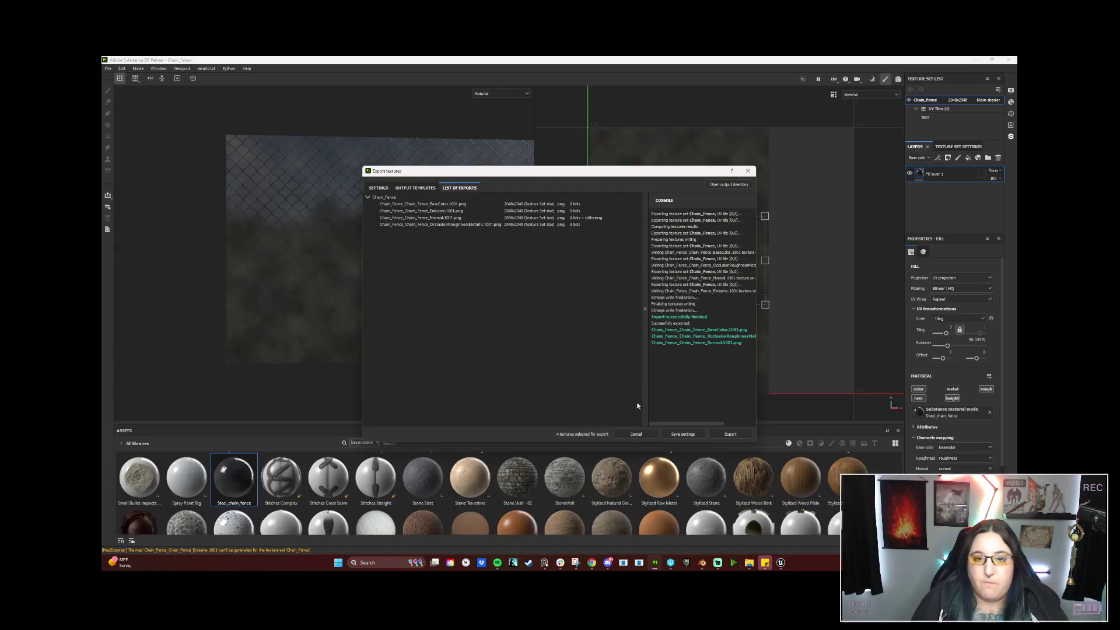
Close the export dialog and show the Chain_Fence texture set settings with its Mesh Maps.
{"action": "left_click", "coordinate": [748, 171]}
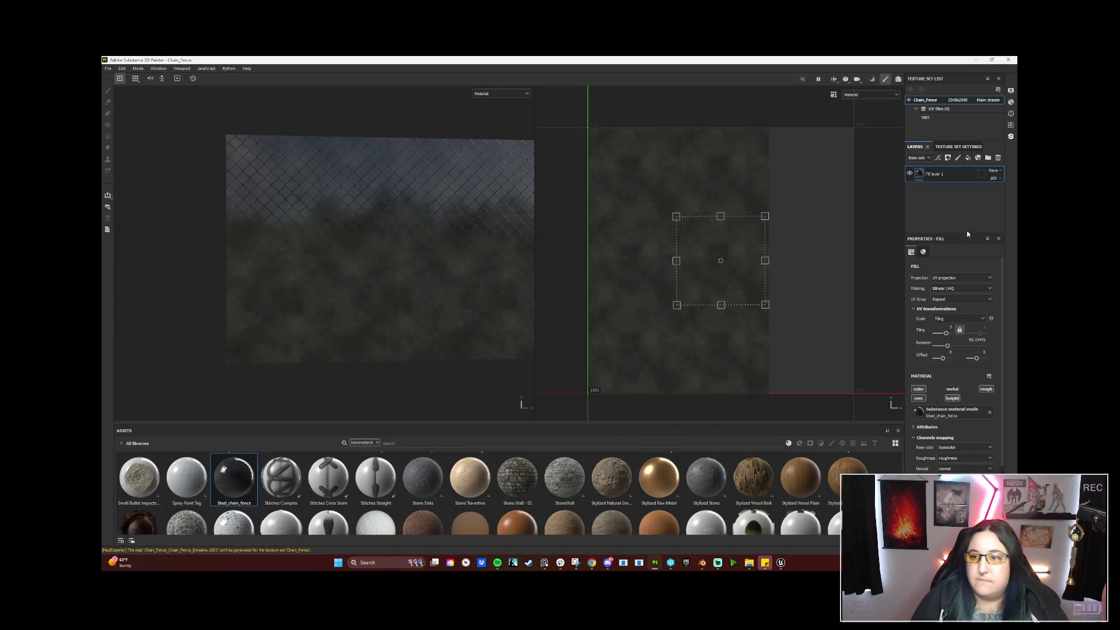
{"action": "left_click", "coordinate": [954, 147]}
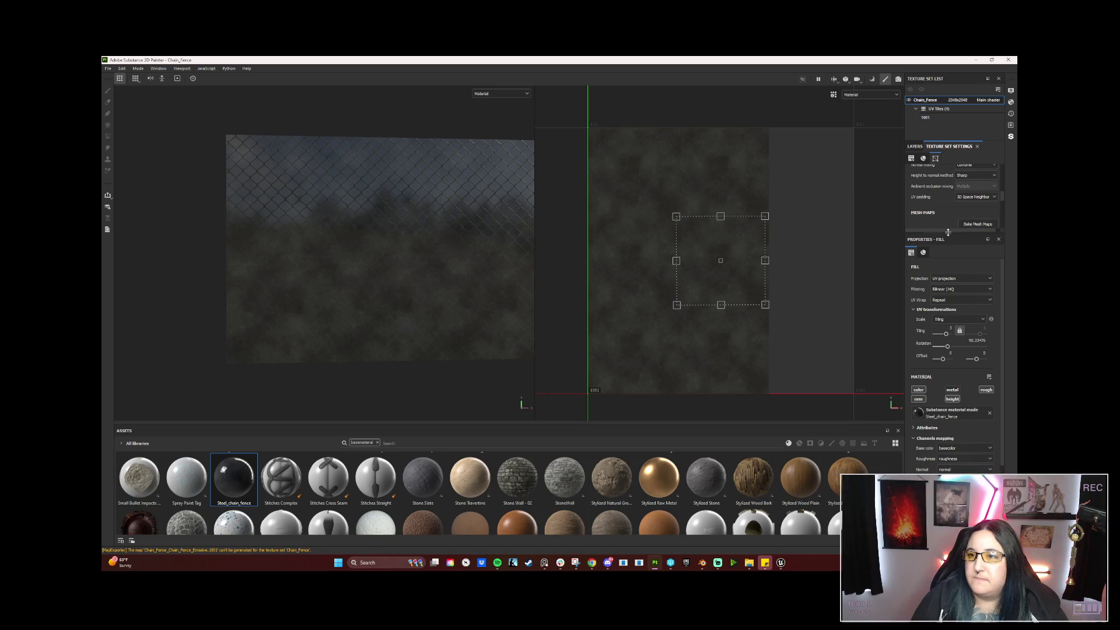
{"action": "left_click_drag", "start_coordinate": [947, 231], "coordinate": [940, 417]}
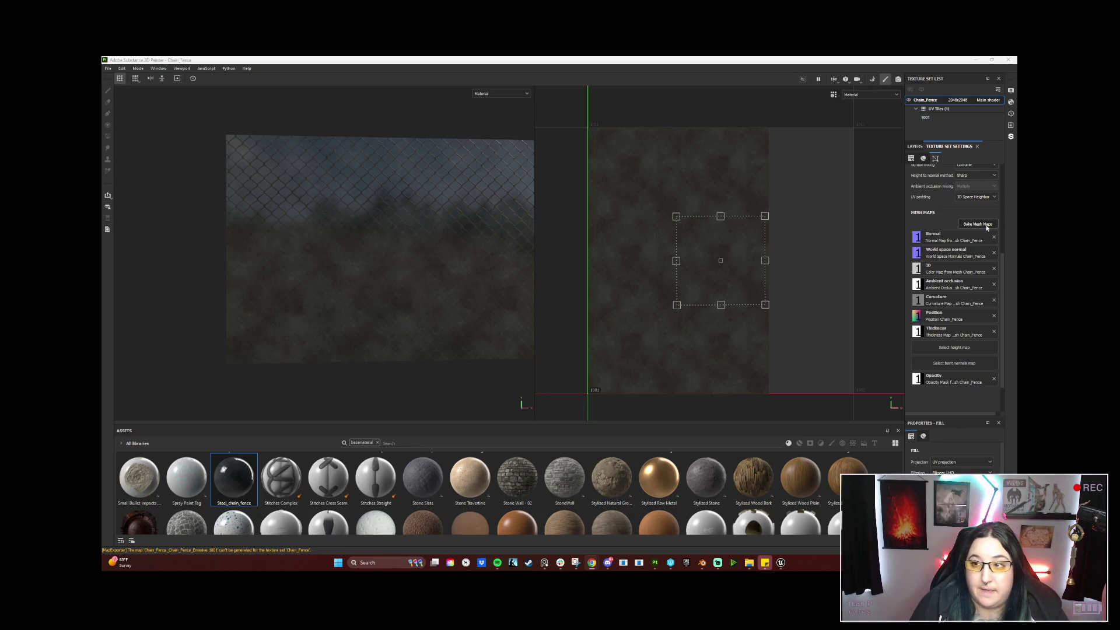
{"action": "scroll", "coordinate": [988, 236], "scroll_direction": "up", "scroll_amount": 3}
{"action": "scroll", "coordinate": [988, 235], "scroll_direction": "up", "scroll_amount": 2}
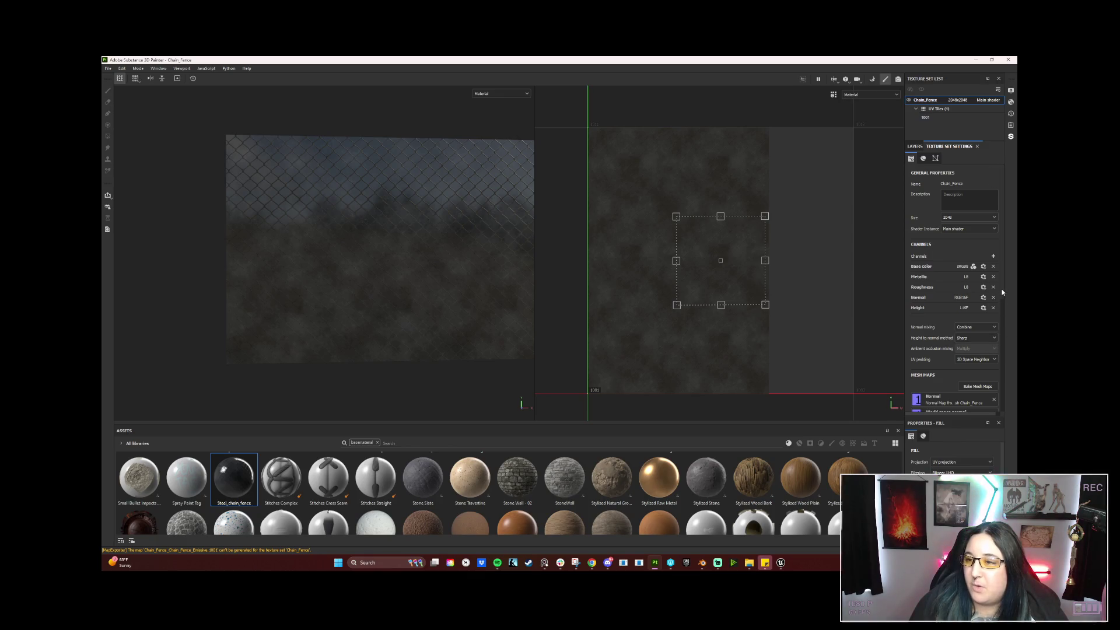
Add an Opacity channel to the Chain_Fence texture set.
{"action": "left_click", "coordinate": [992, 257]}
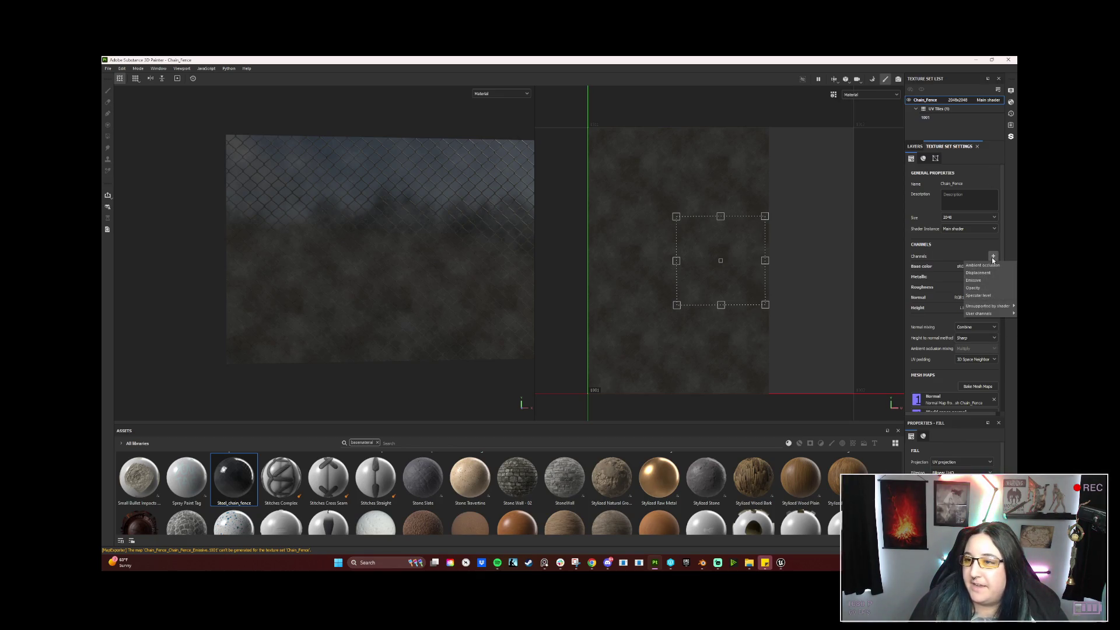
{"action": "left_click", "coordinate": [982, 288]}
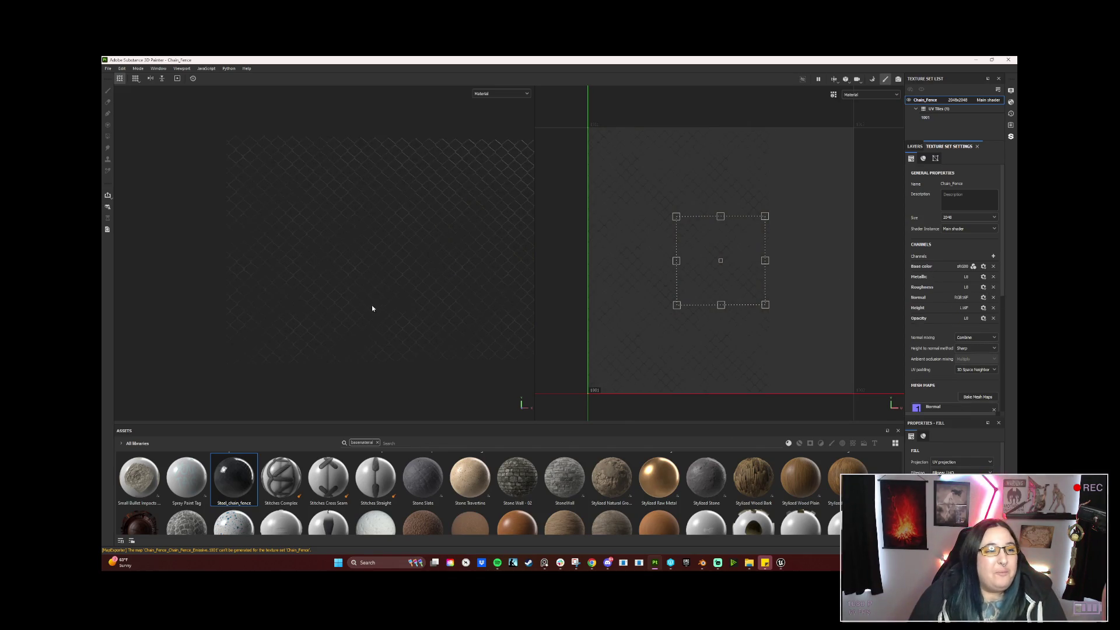
{"action": "mouse_move", "coordinate": [420, 325]}
{"action": "left_mouse_down", "text": "alt"}
{"action": "mouse_move", "coordinate": [395, 278]}
{"action": "mouse_move", "coordinate": [604, 294]}
{"action": "mouse_move", "coordinate": [368, 288]}
{"action": "mouse_move", "coordinate": [420, 258]}
{"action": "mouse_move", "coordinate": [447, 272]}
{"action": "mouse_move", "coordinate": [373, 300]}
{"action": "mouse_move", "coordinate": [390, 318]}
{"action": "mouse_move", "coordinate": [446, 293]}
{"action": "mouse_move", "coordinate": [123, 109]}
{"action": "left_mouse_up", "text": "alt"}
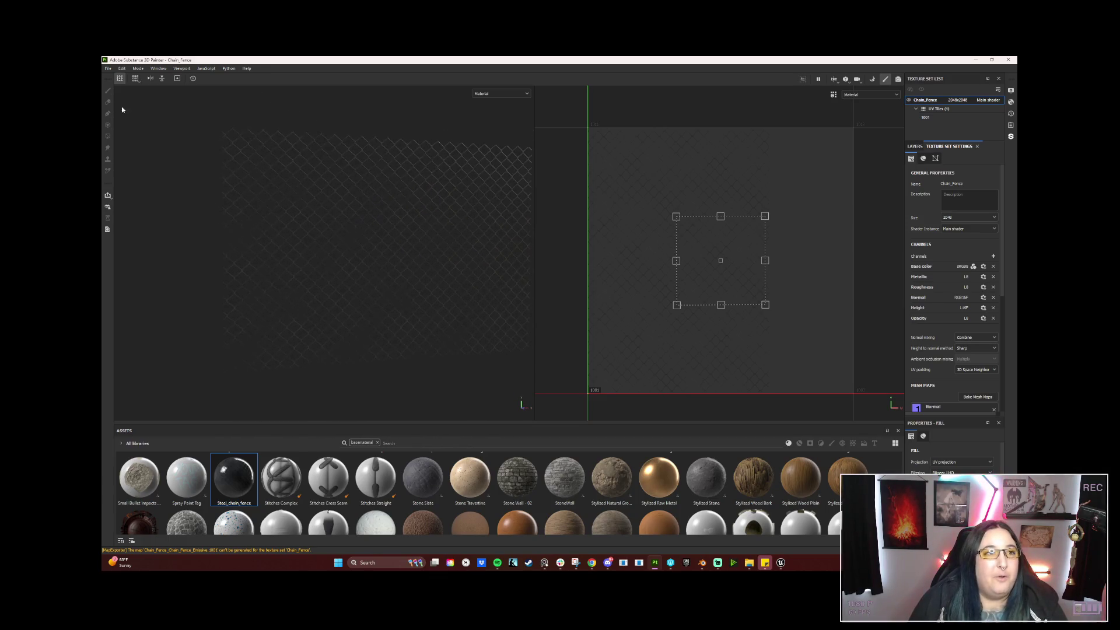
Re-export the fence textures and select them in Unreal's Walls folder.
{"action": "left_click", "coordinate": [109, 68]}
{"action": "left_click", "coordinate": [136, 174]}
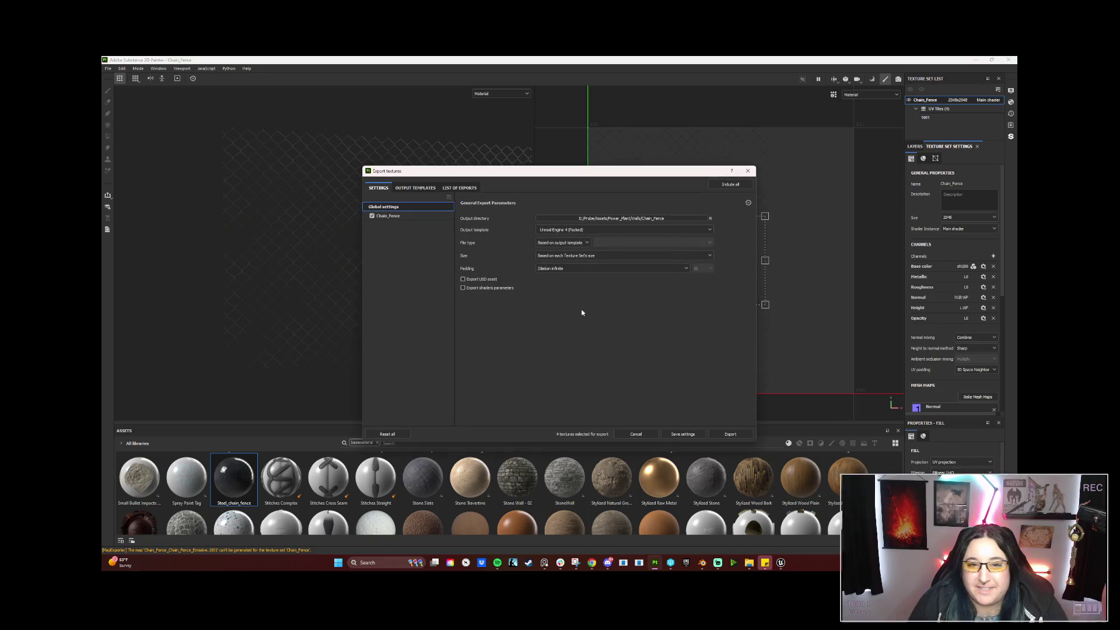
{"action": "left_click", "coordinate": [726, 434]}
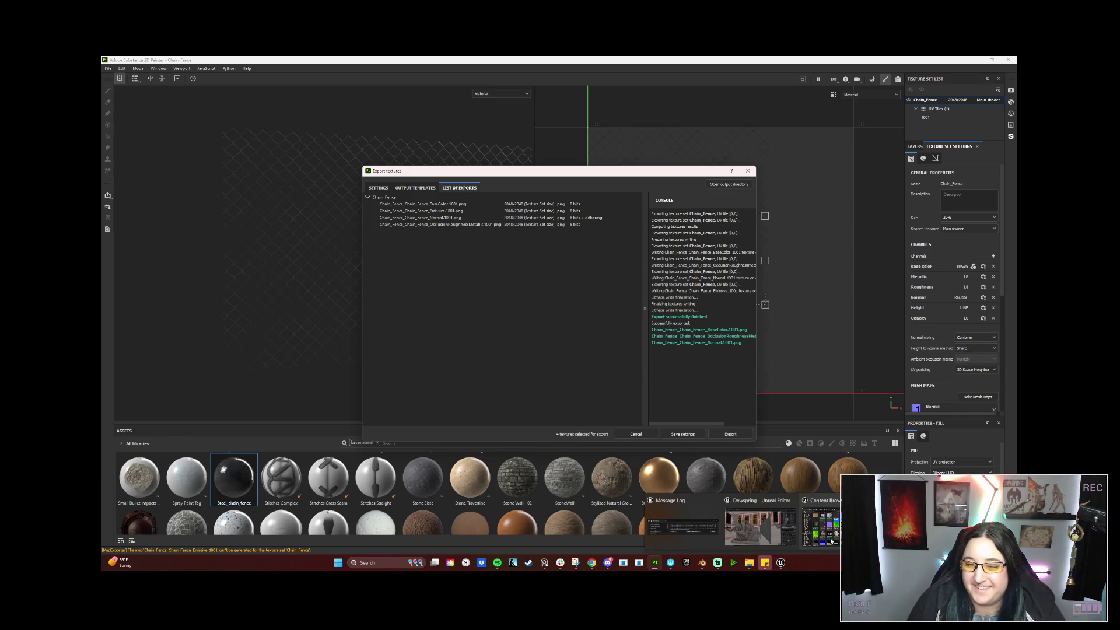
{"action": "left_click", "coordinate": [758, 525]}
{"action": "left_click", "coordinate": [512, 231], "text": "ctrl"}
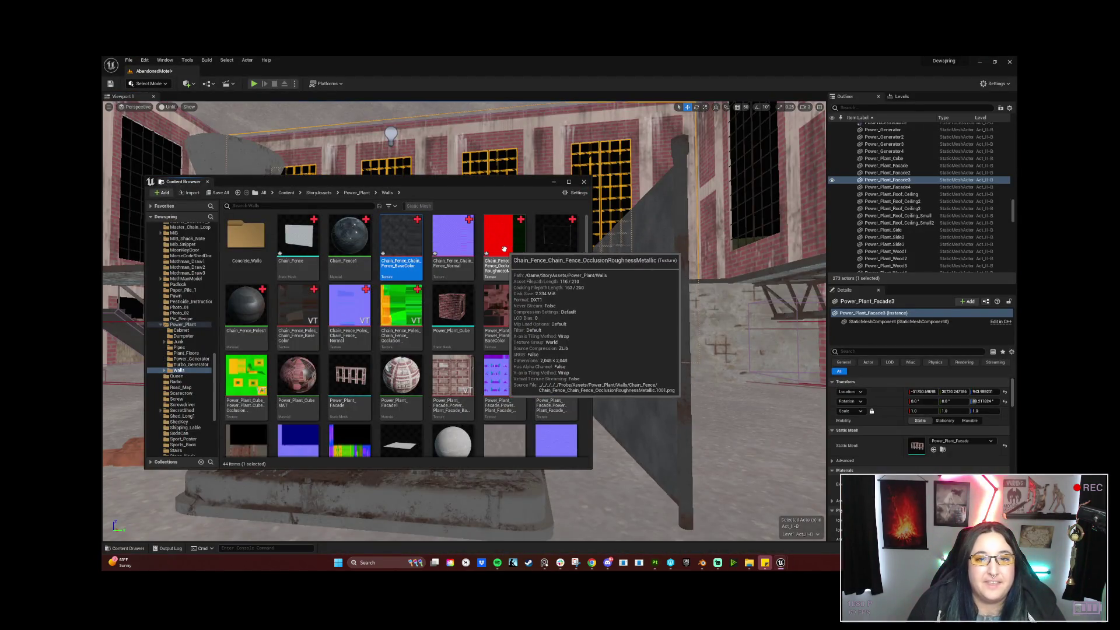
Reimport the selected fence textures and open the Chain_Fence1 material for editing.
{"action": "right_click", "coordinate": [502, 230]}
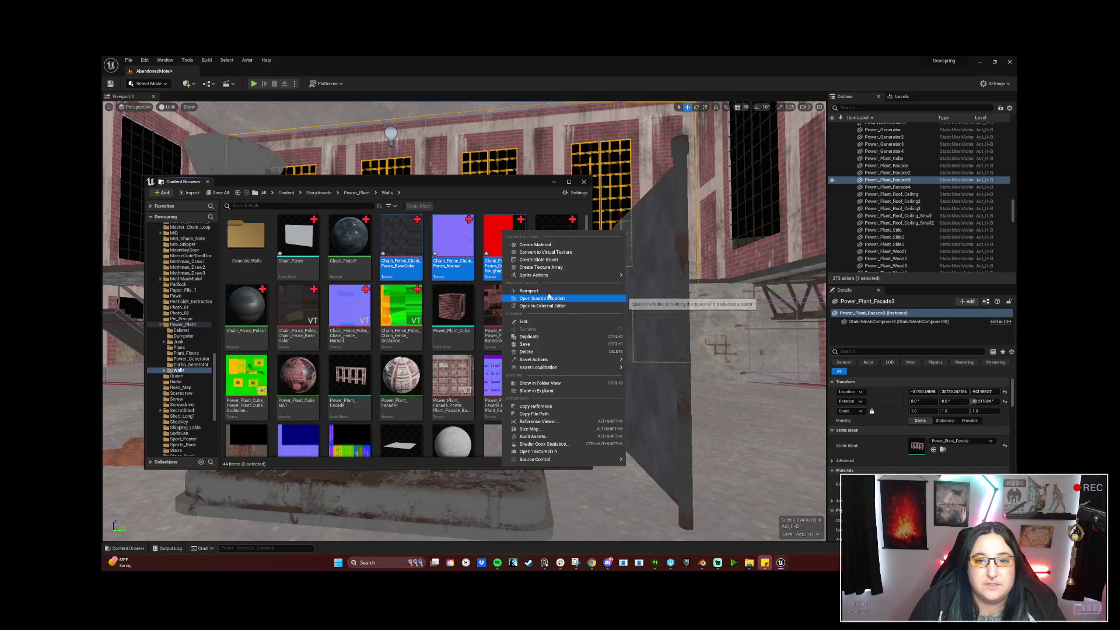
{"action": "left_click", "coordinate": [529, 291]}
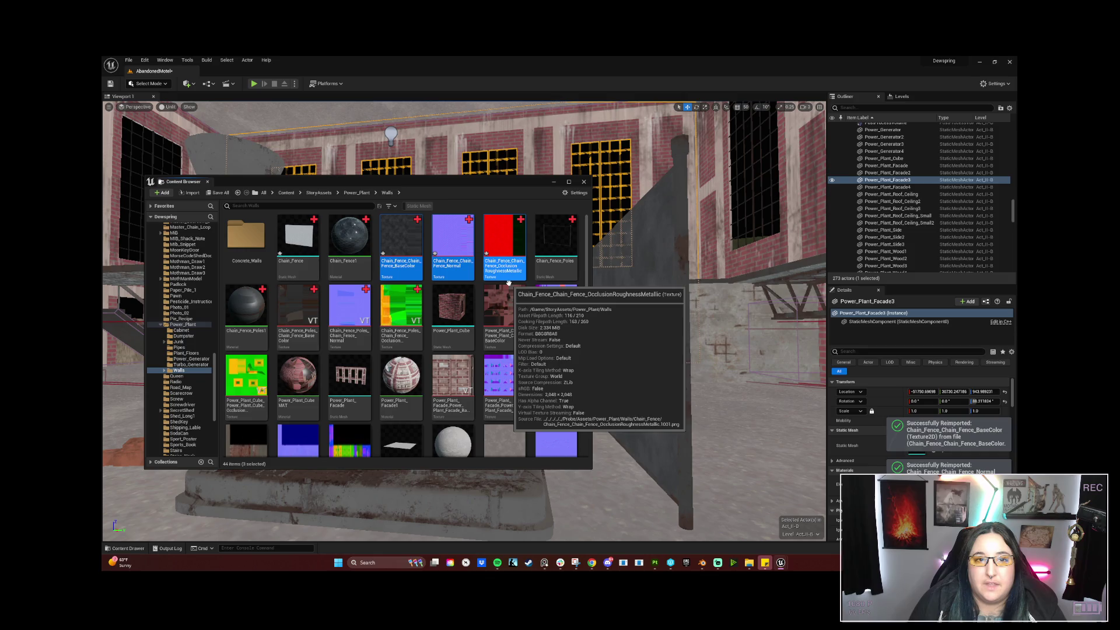
{"action": "double_click", "coordinate": [336, 230]}
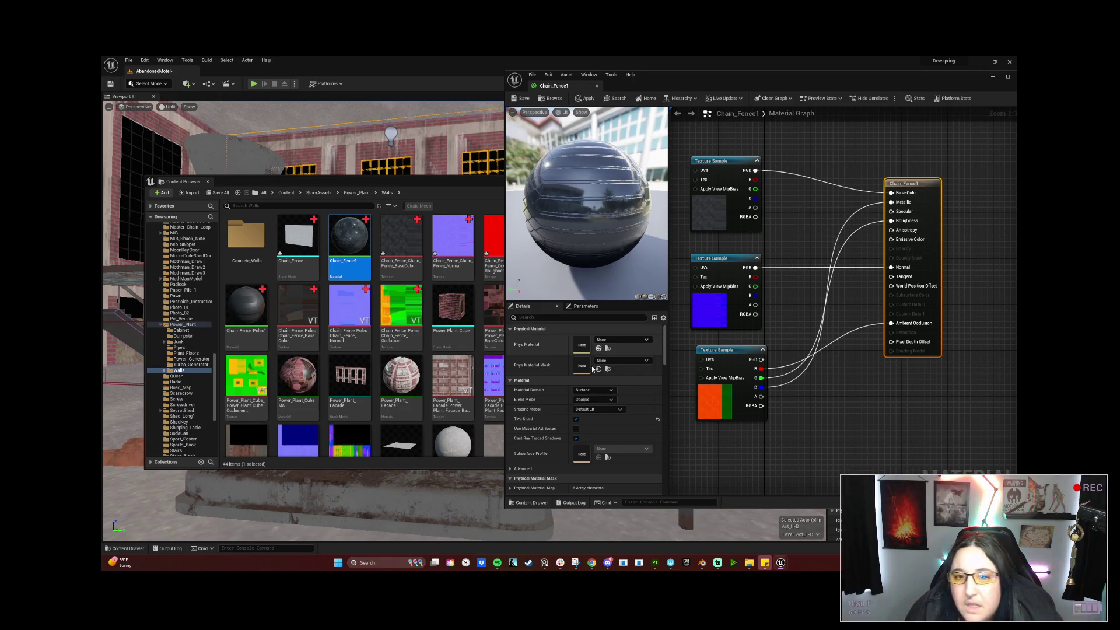
Set Chain_Fence1 to Masked blending with the top texture's alpha feeding Opacity Mask.
{"action": "left_click", "coordinate": [596, 399]}
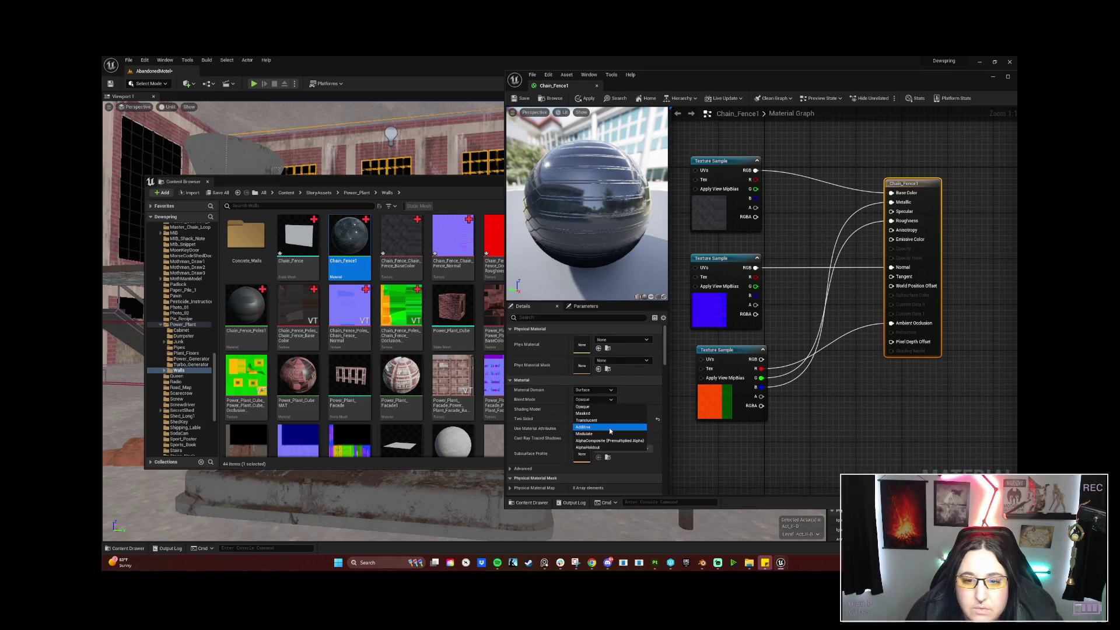
{"action": "left_click", "coordinate": [603, 414]}
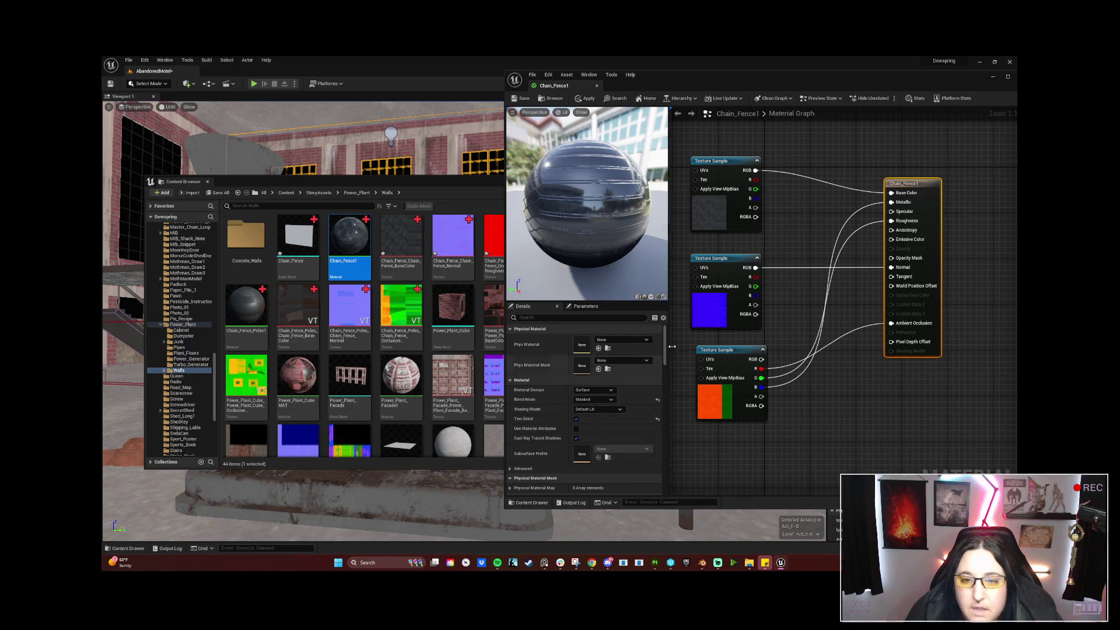
{"action": "left_click_drag", "start_coordinate": [757, 207], "coordinate": [892, 259]}
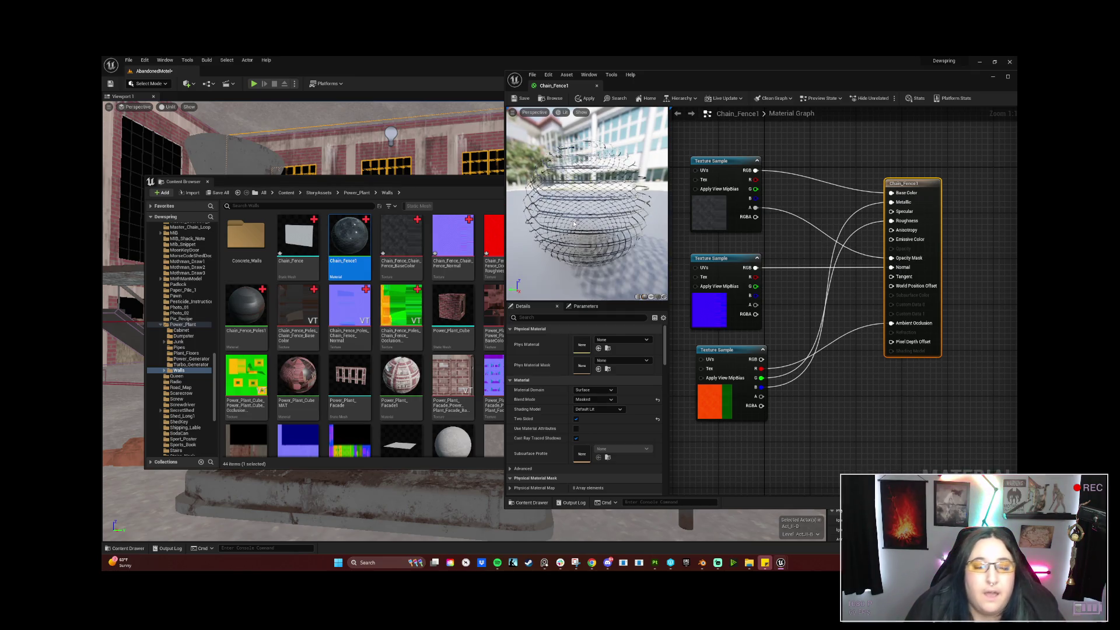
{"action": "left_click_drag", "start_coordinate": [564, 227], "coordinate": [558, 155]}
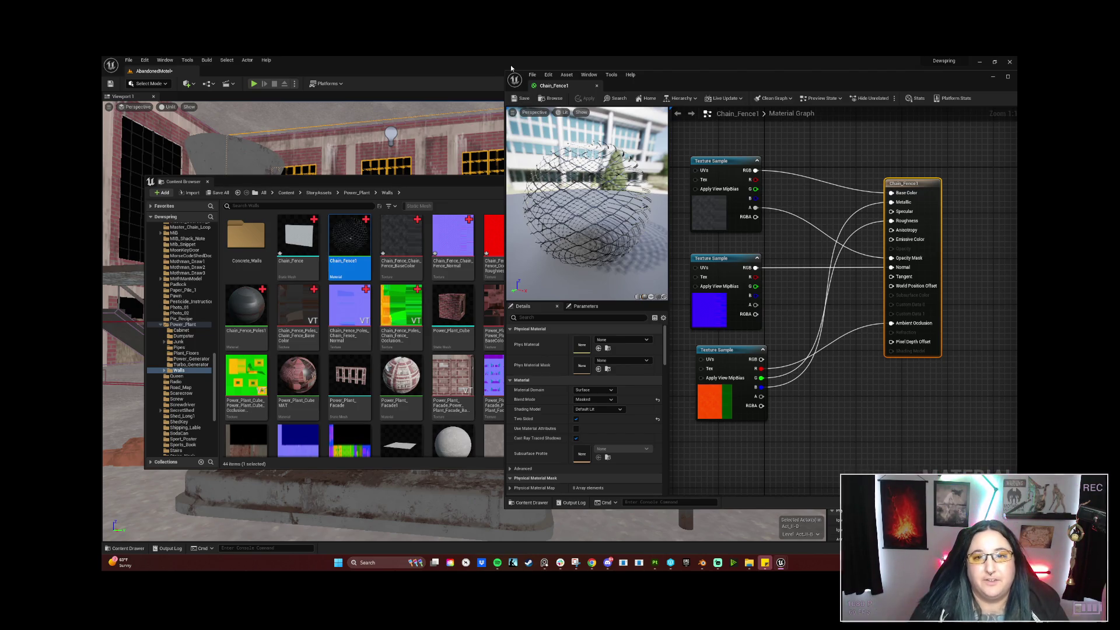
{"action": "left_click", "coordinate": [488, 189]}
Minimize the asset and material editor windows to reveal the level.
{"action": "left_click", "coordinate": [553, 185]}
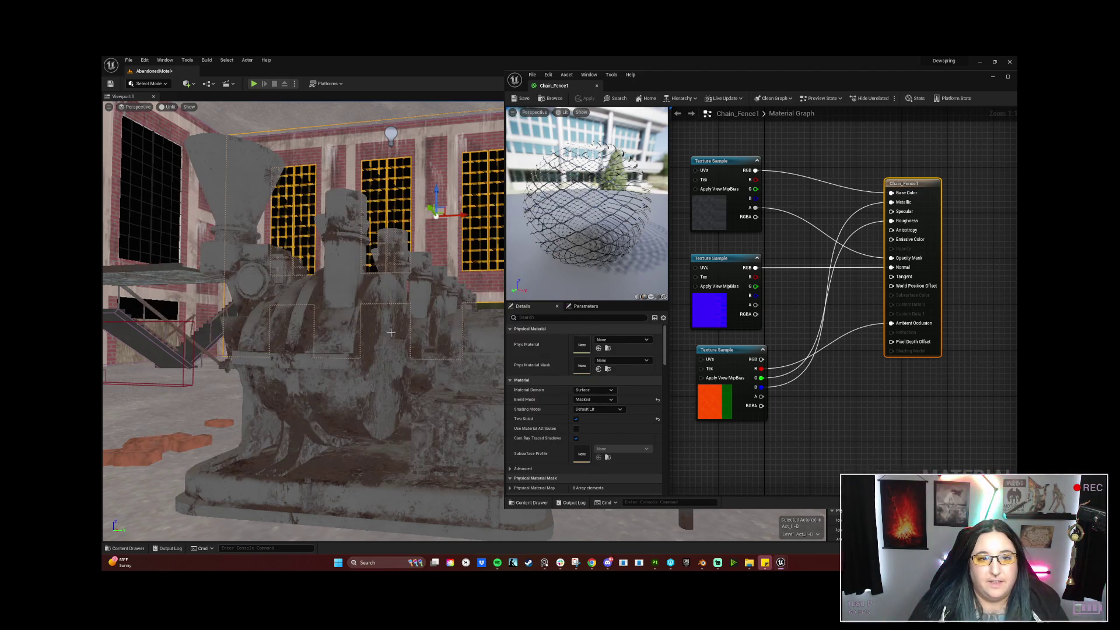
{"action": "mouse_move", "coordinate": [307, 315]}
{"action": "right_mouse_down"}
{"action": "mouse_move", "coordinate": [262, 315]}
{"action": "mouse_move", "coordinate": [289, 315]}
{"action": "right_mouse_up"}
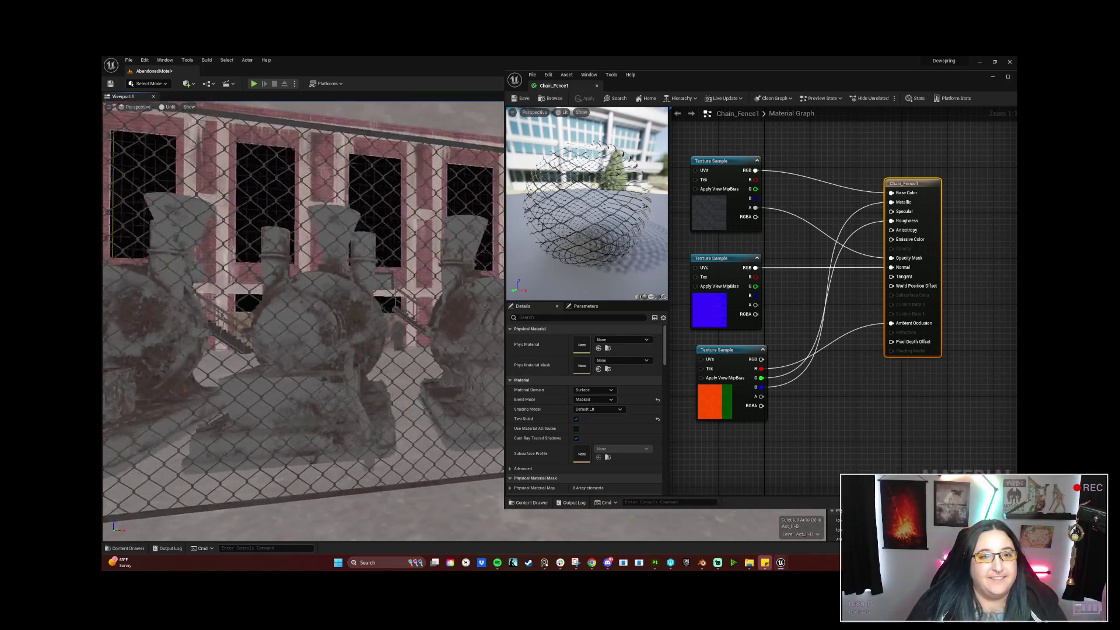
{"action": "left_click_drag", "start_coordinate": [788, 78], "coordinate": [690, 101]}
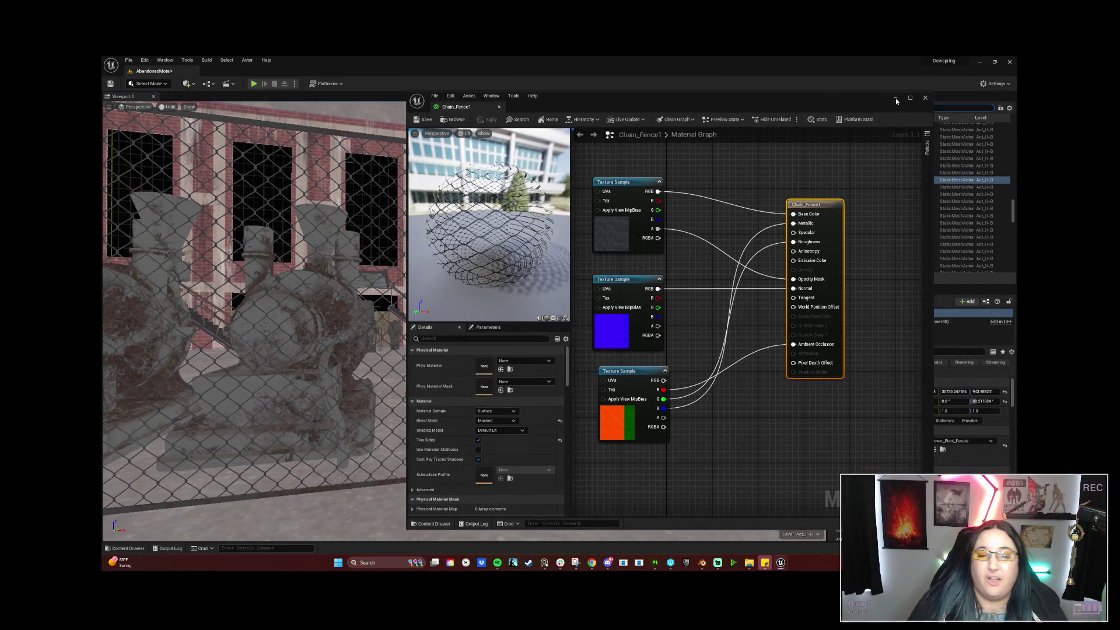
{"action": "left_click", "coordinate": [894, 97]}
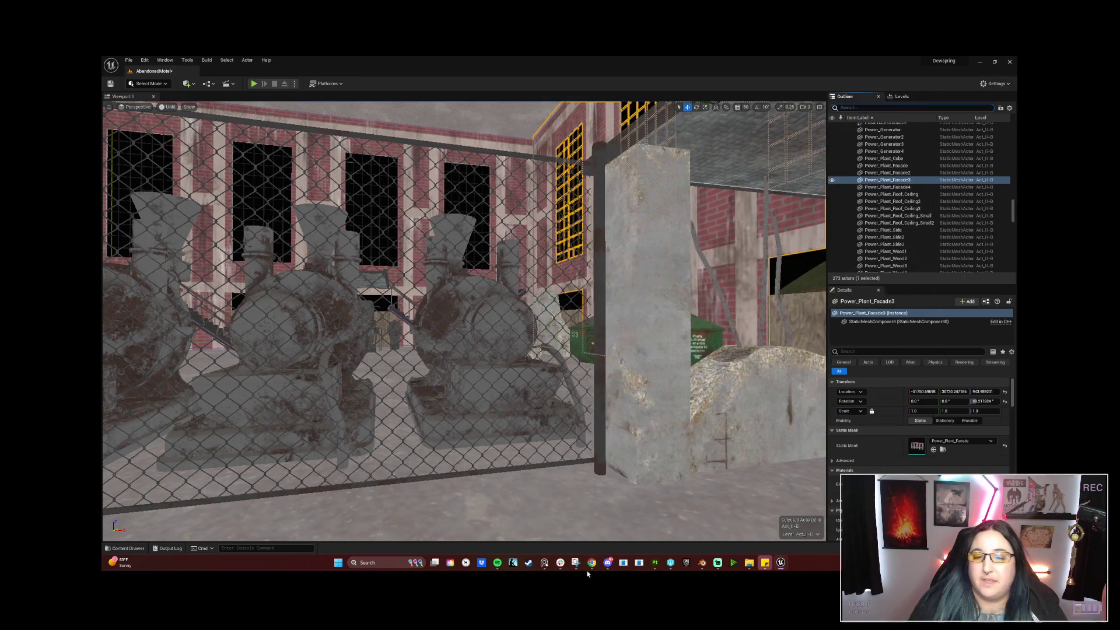
Fly the camera along and through the see-through chain-link fence around the generators.
{"action": "right_click_drag", "start_coordinate": [464, 315], "coordinate": [464, 315]}
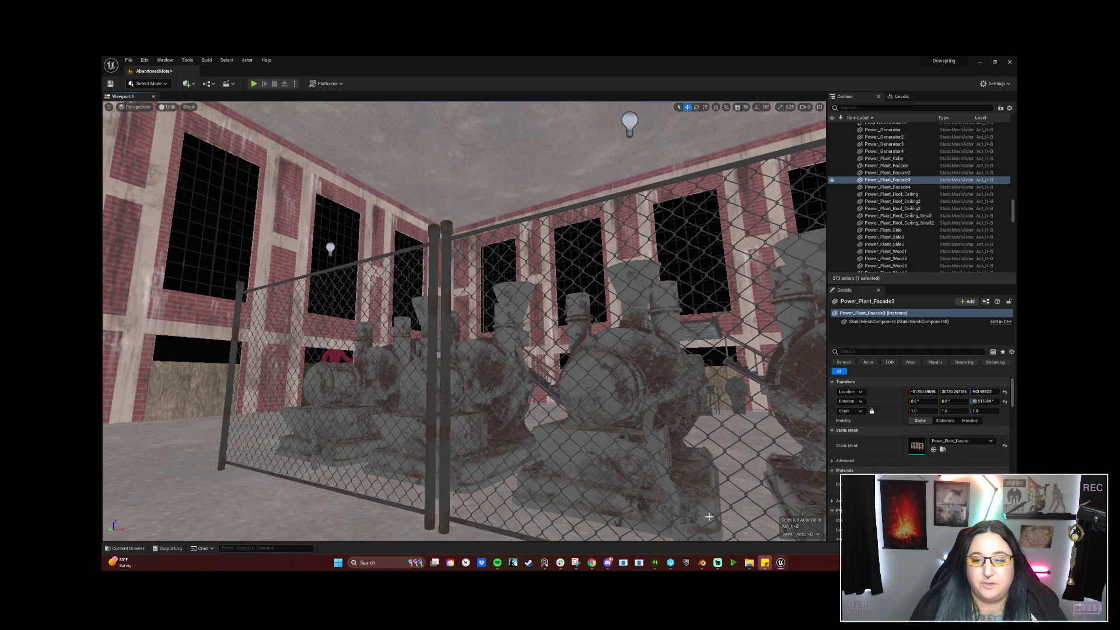
{"action": "right_click_drag", "start_coordinate": [529, 401], "coordinate": [529, 401]}
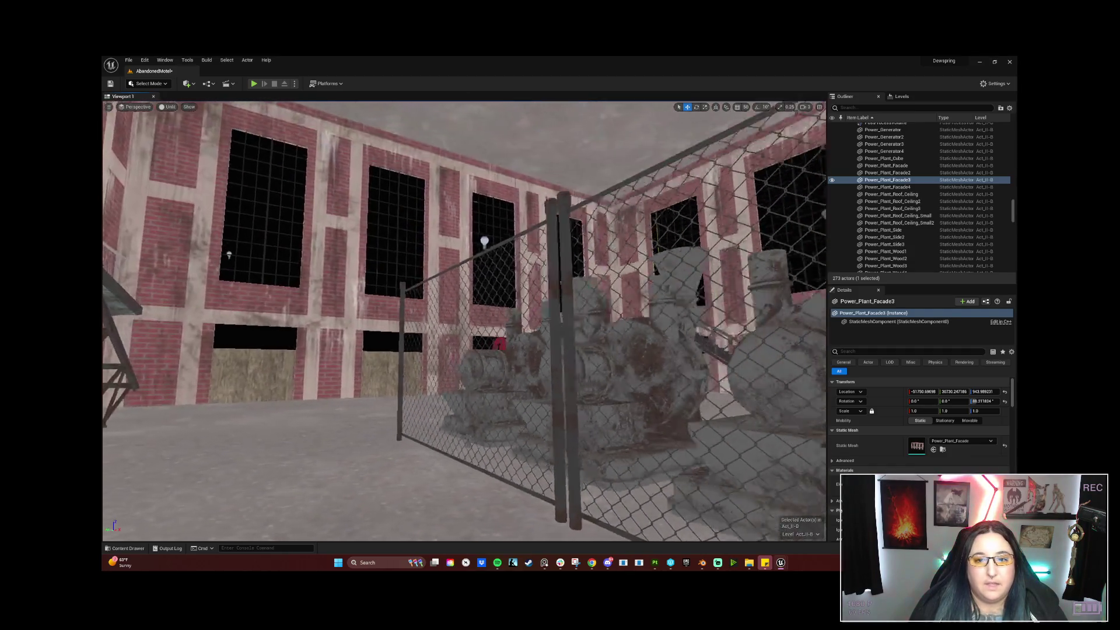
{"action": "right_click_drag", "start_coordinate": [463, 322], "coordinate": [463, 322]}
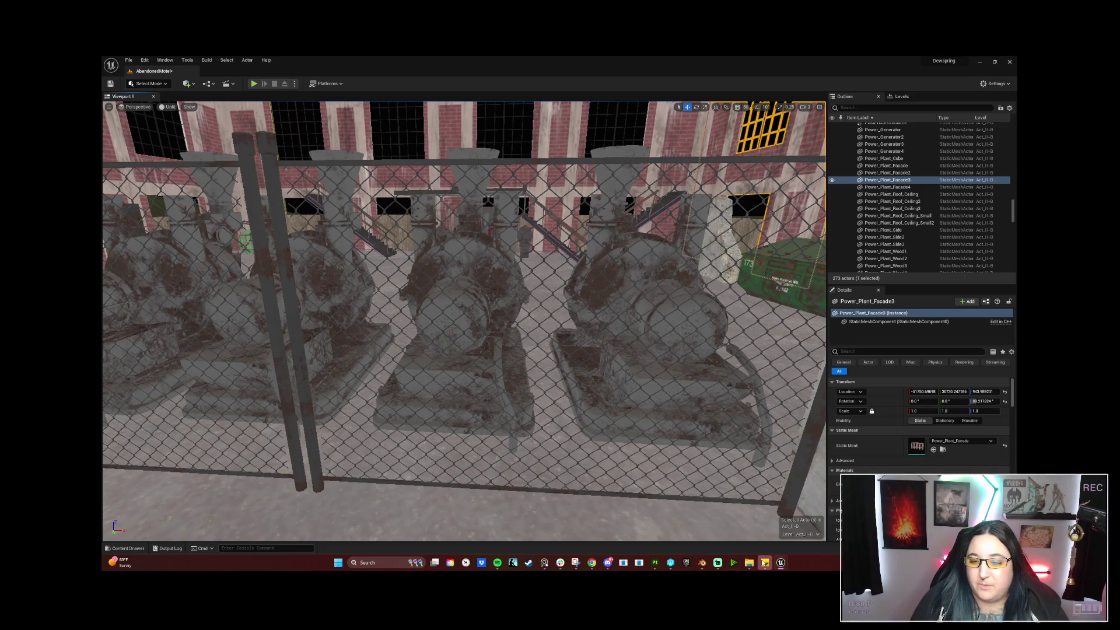
Return to Substance Painter, close the export dialog and show the Chain_Fence layer stack with its fill settings enlarged.
{"action": "left_click", "coordinate": [655, 562]}
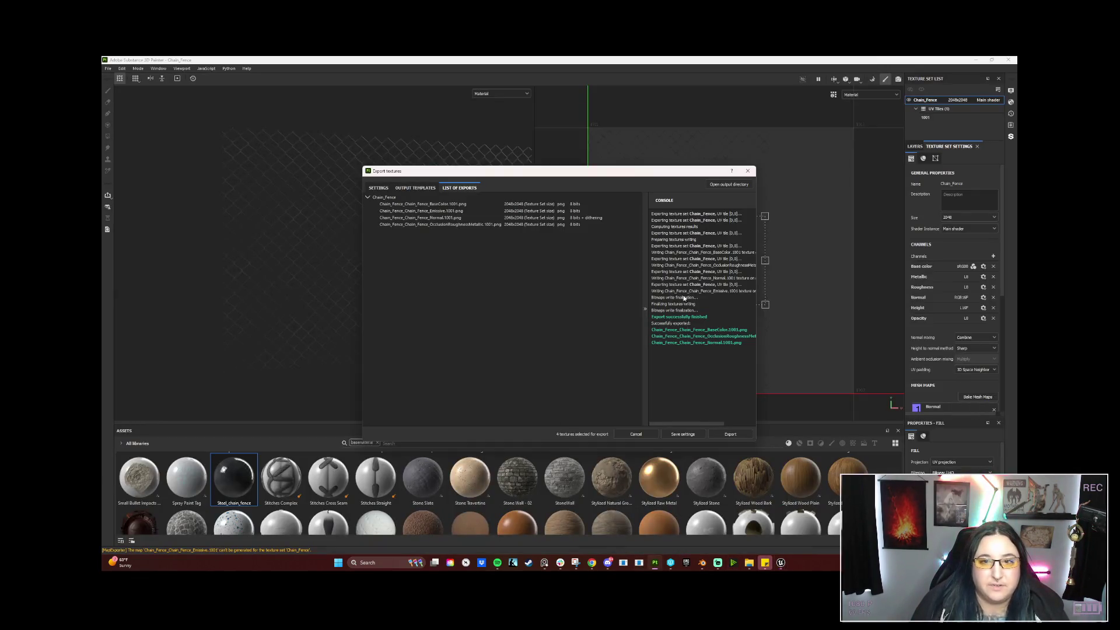
{"action": "left_click", "coordinate": [635, 434]}
{"action": "scroll", "coordinate": [555, 510], "scroll_direction": "down", "scroll_amount": 2}
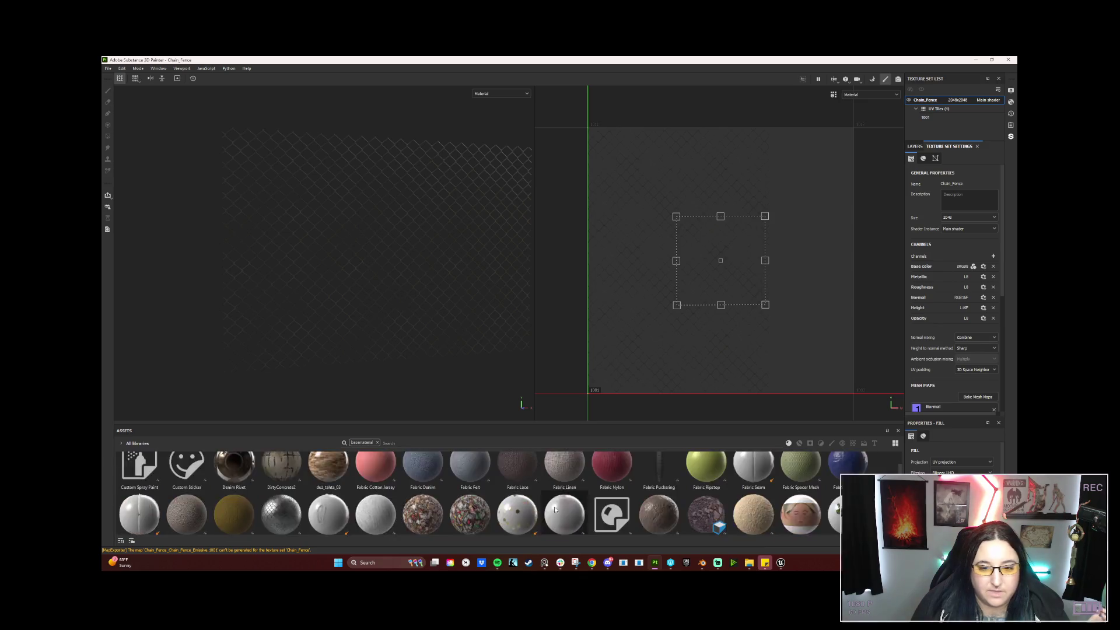
{"action": "scroll", "coordinate": [553, 510], "scroll_direction": "up", "scroll_amount": 2}
{"action": "scroll", "coordinate": [630, 486], "scroll_direction": "down", "scroll_amount": 5}
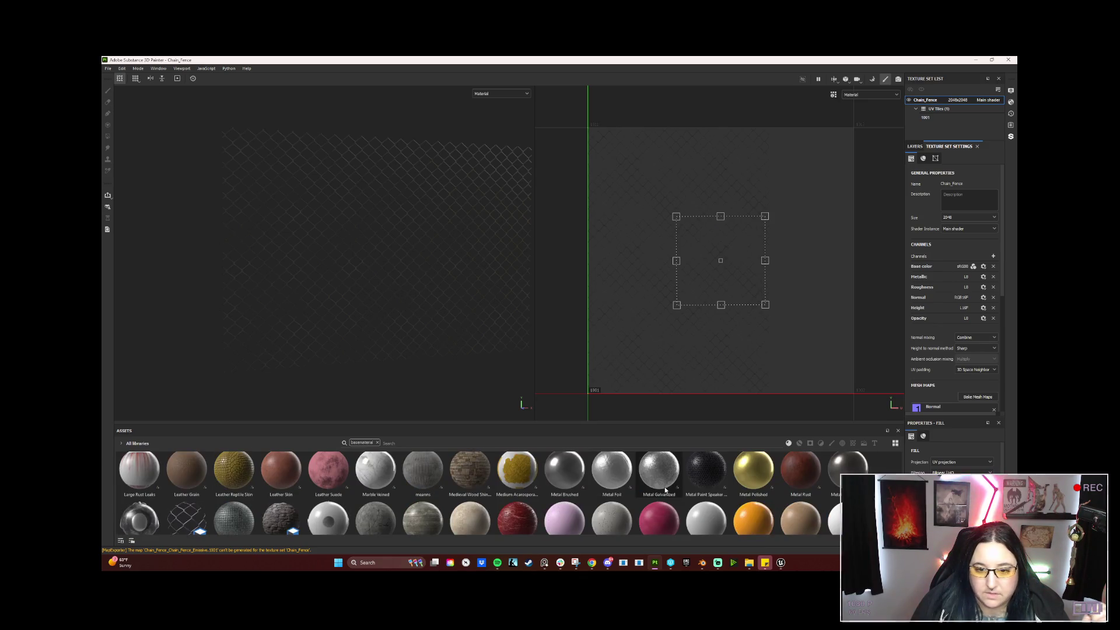
{"action": "scroll", "coordinate": [675, 484], "scroll_direction": "up", "scroll_amount": 3}
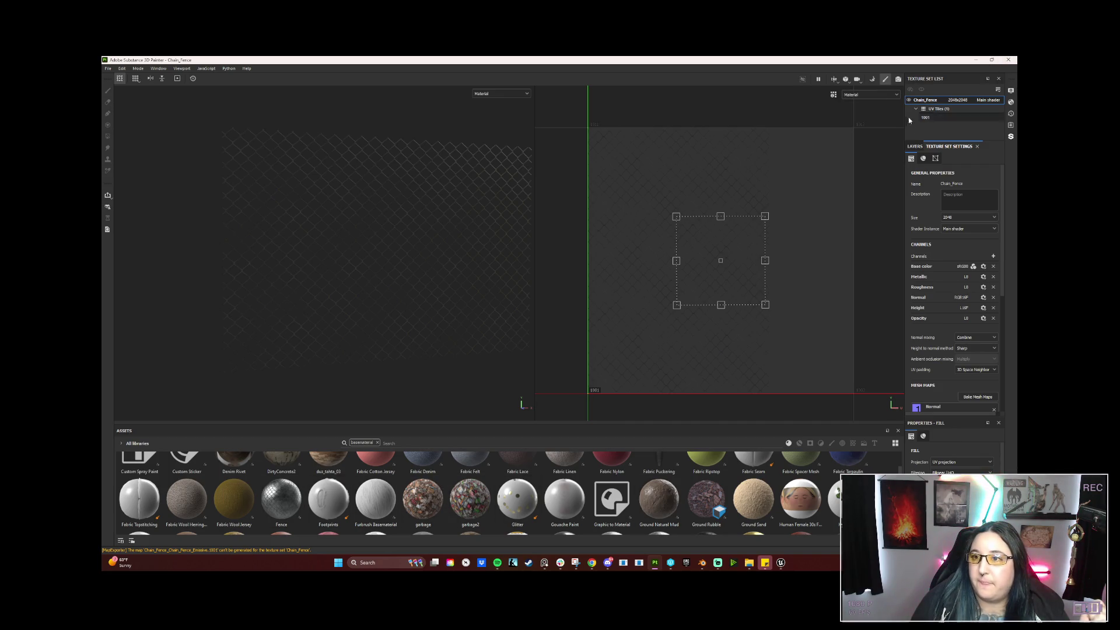
{"action": "left_click", "coordinate": [914, 145]}
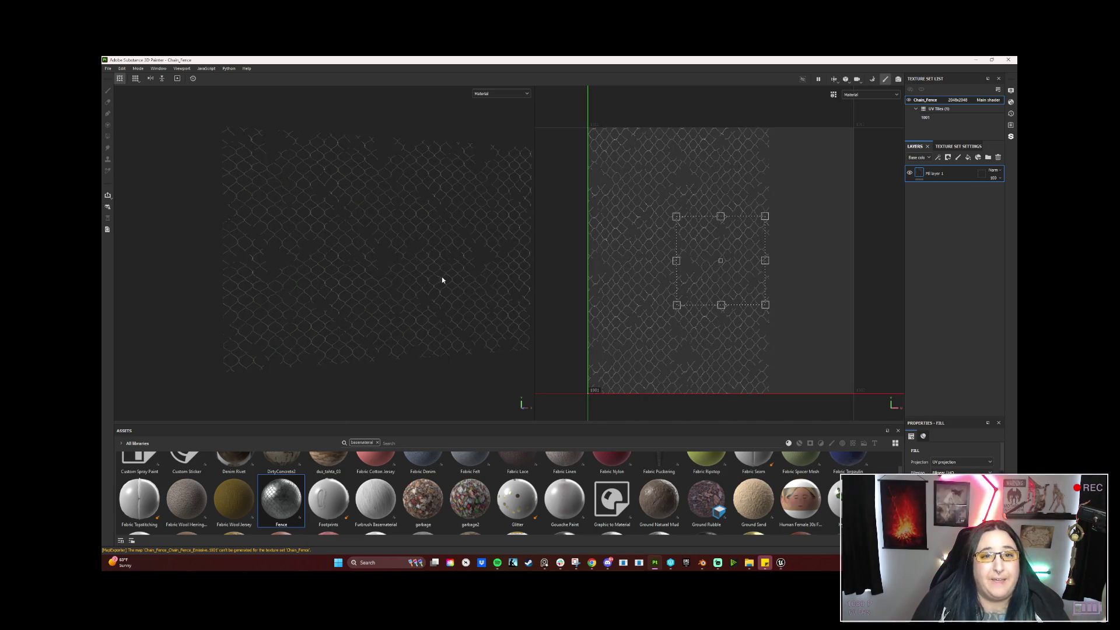
{"action": "left_click_drag", "start_coordinate": [464, 304], "coordinate": [467, 332], "text": "alt"}
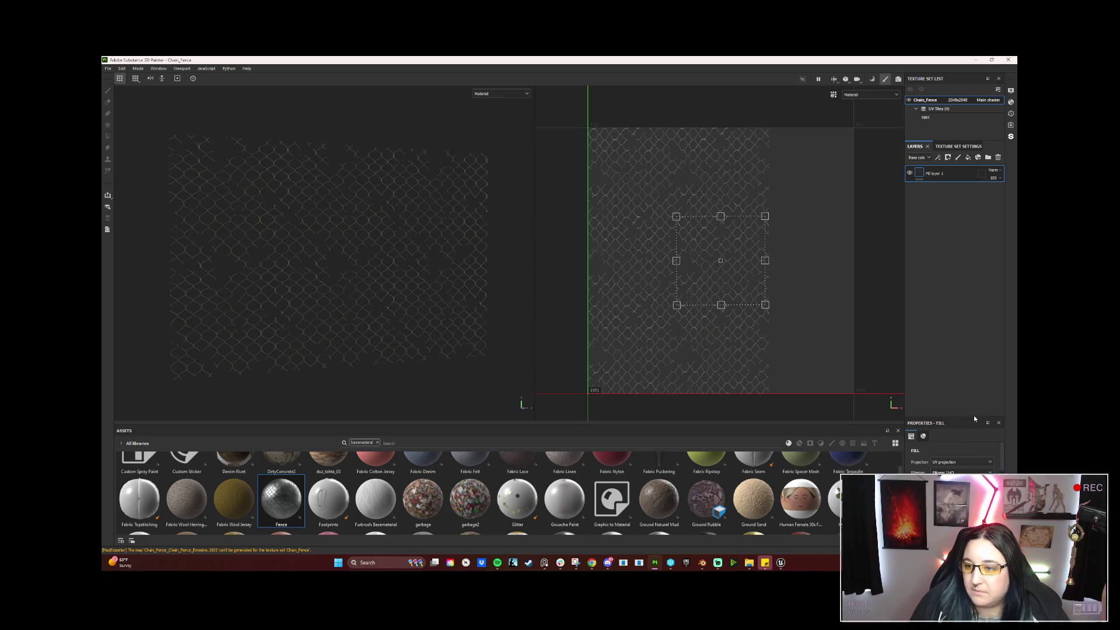
{"action": "left_click_drag", "start_coordinate": [973, 417], "coordinate": [972, 233]}
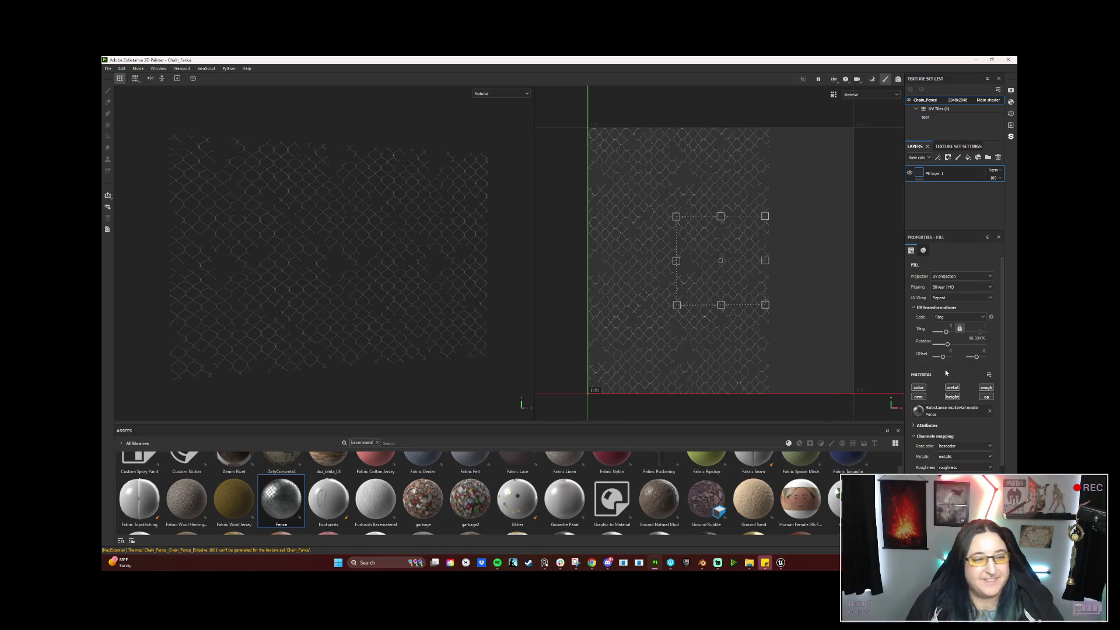
{"action": "scroll", "coordinate": [986, 463], "scroll_direction": "down", "scroll_amount": 2}
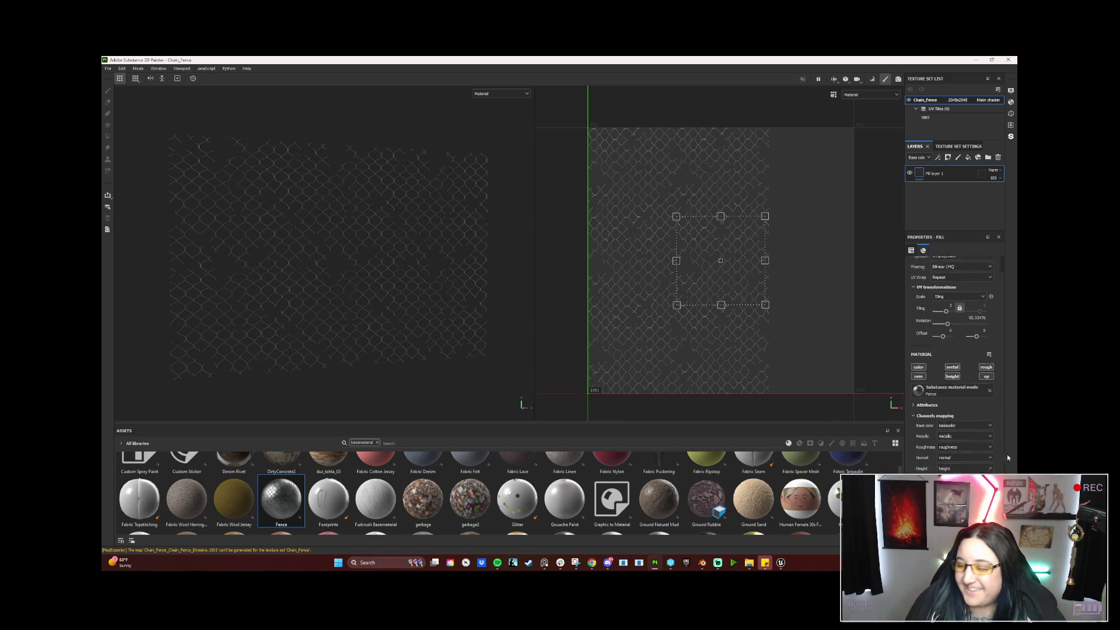
{"action": "scroll", "coordinate": [986, 463], "scroll_direction": "down", "scroll_amount": 3}
{"action": "scroll", "coordinate": [954, 368], "scroll_direction": "down", "scroll_amount": 1}
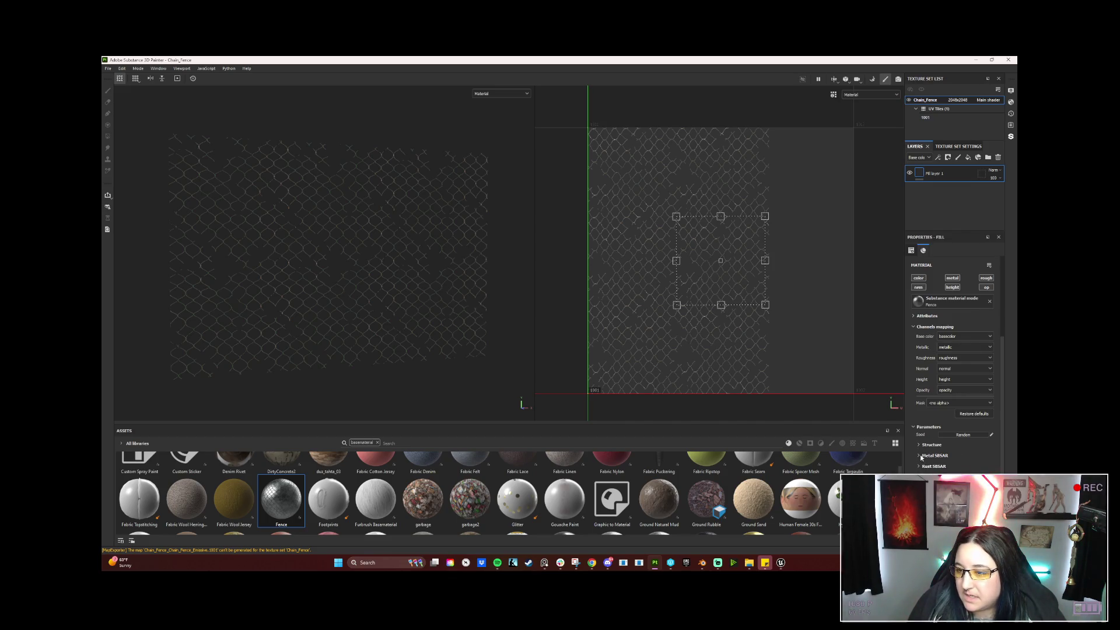
{"action": "scroll", "coordinate": [921, 455], "scroll_direction": "down", "scroll_amount": 1}
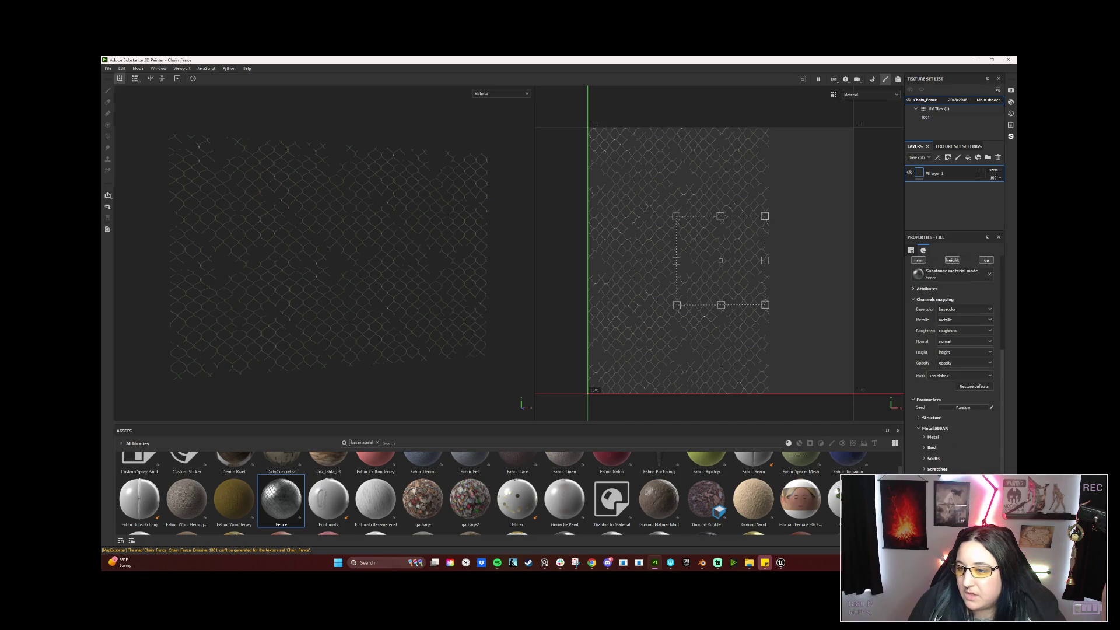
Browse the Fence fill material's parameters and begin editing the Holes scale value.
{"action": "left_click", "coordinate": [923, 438]}
{"action": "scroll", "coordinate": [930, 438], "scroll_direction": "down", "scroll_amount": 2}
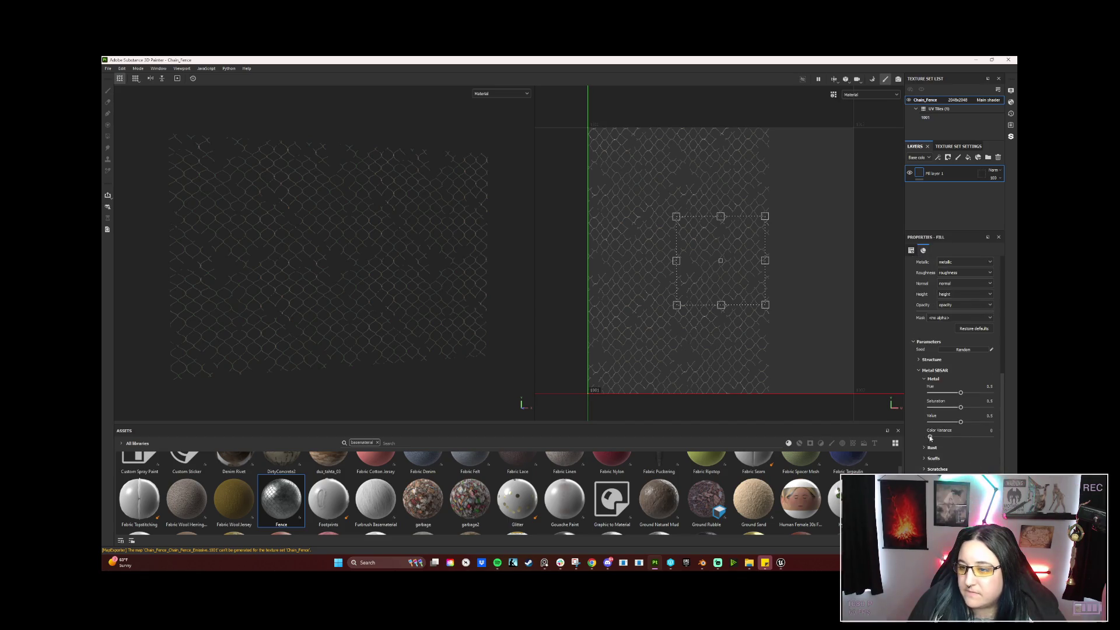
{"action": "left_click", "coordinate": [924, 379]}
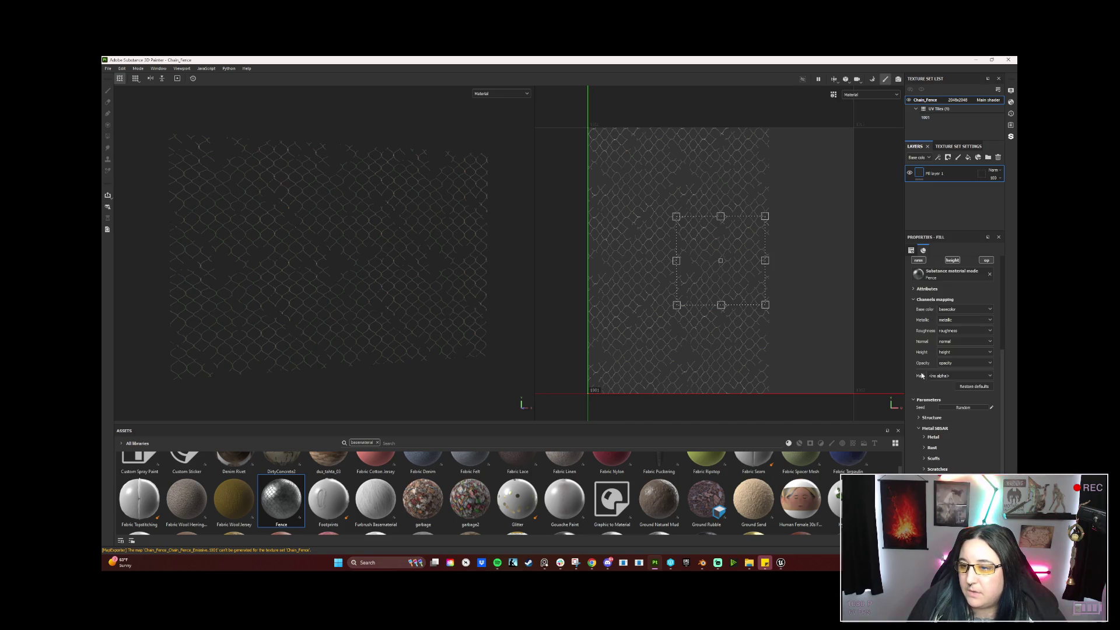
{"action": "scroll", "coordinate": [915, 427], "scroll_direction": "up", "scroll_amount": 1}
{"action": "scroll", "coordinate": [929, 446], "scroll_direction": "up", "scroll_amount": 3}
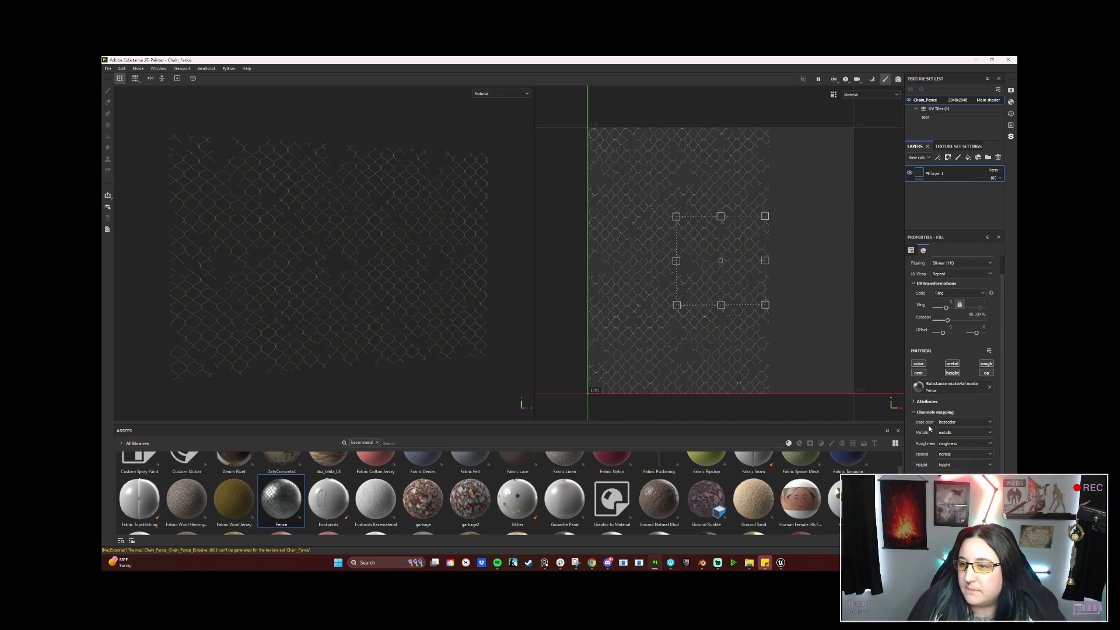
{"action": "left_click", "coordinate": [929, 402]}
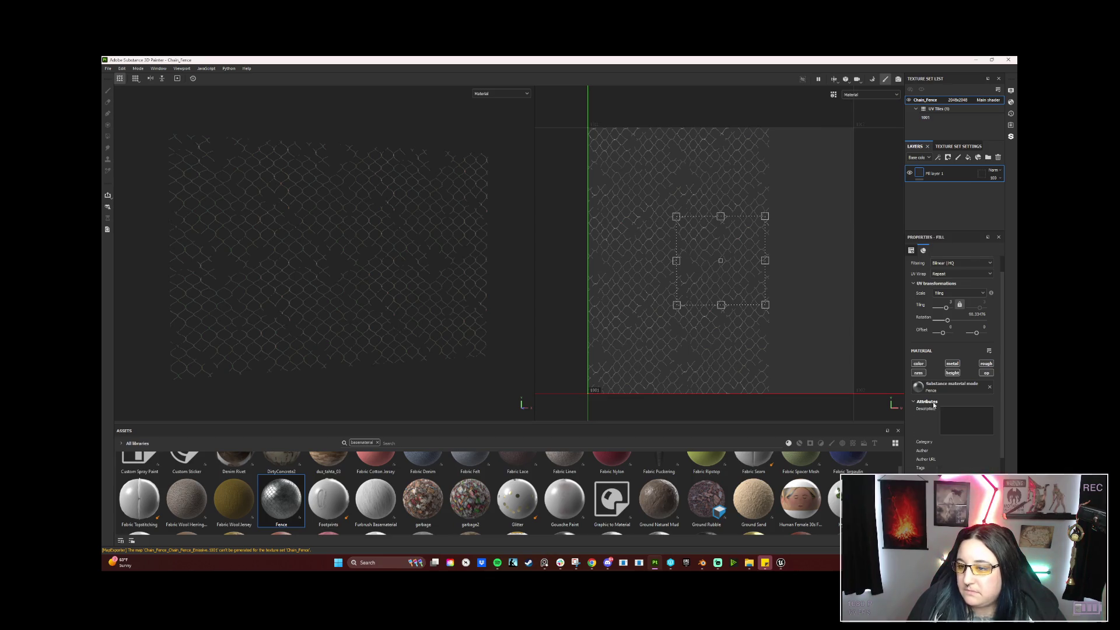
{"action": "scroll", "coordinate": [934, 405], "scroll_direction": "down", "scroll_amount": 2}
{"action": "scroll", "coordinate": [935, 404], "scroll_direction": "down", "scroll_amount": 2}
{"action": "scroll", "coordinate": [933, 404], "scroll_direction": "down", "scroll_amount": 1}
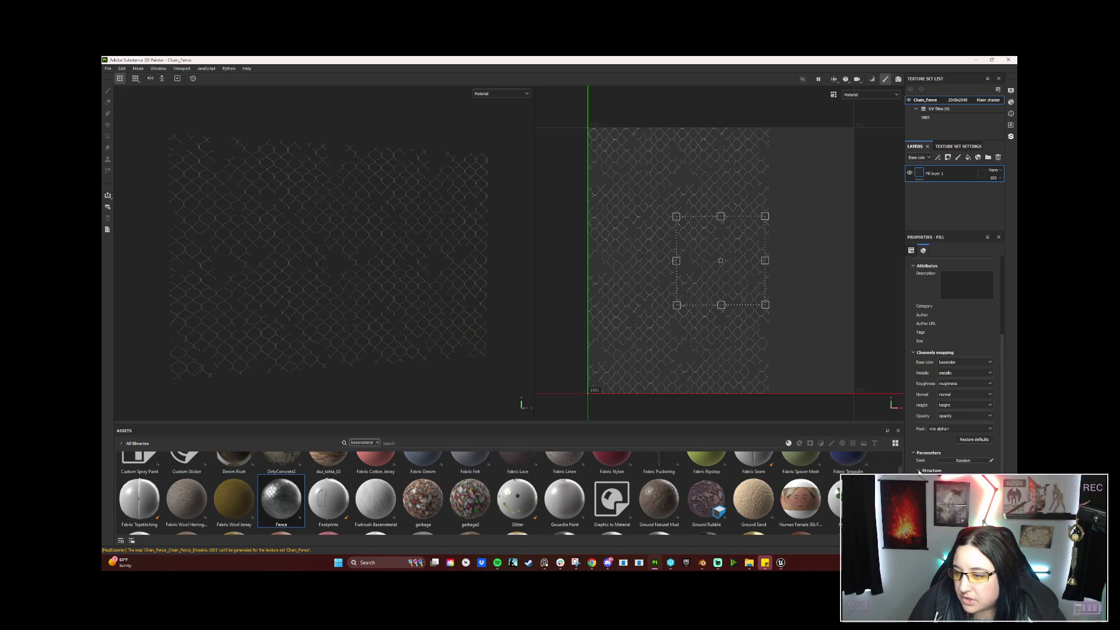
{"action": "scroll", "coordinate": [953, 350], "scroll_direction": "down", "scroll_amount": 3}
{"action": "scroll", "coordinate": [950, 467], "scroll_direction": "down", "scroll_amount": 2}
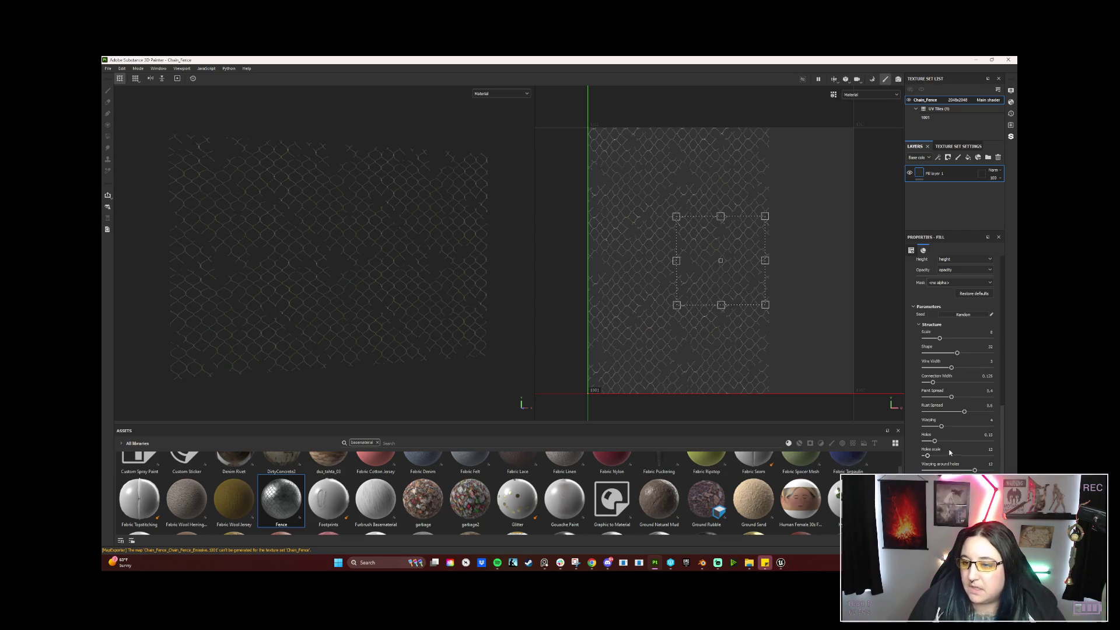
{"action": "left_click_drag", "start_coordinate": [376, 321], "coordinate": [337, 330], "text": "alt"}
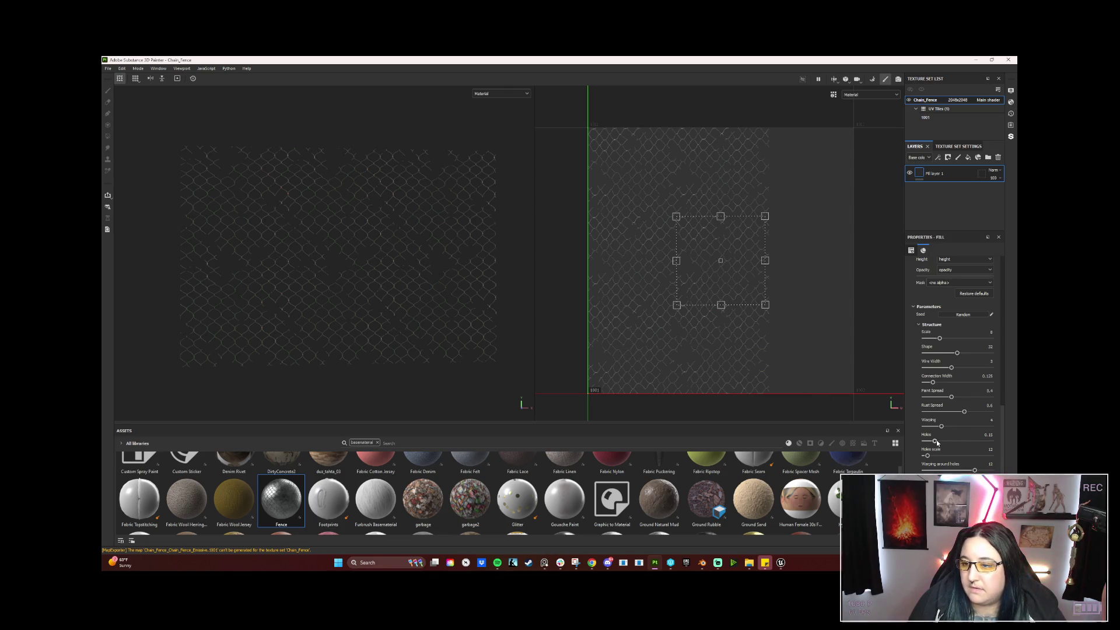
{"action": "left_click", "coordinate": [990, 450]}
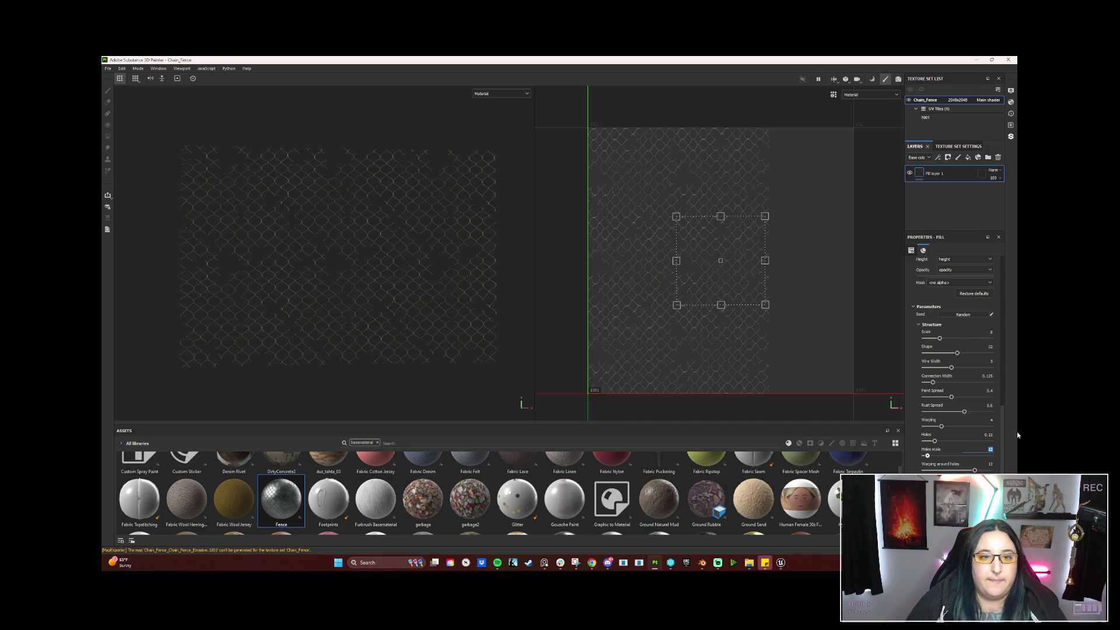
{"action": "type", "text": "15"}
Confirm the Holes scale of 15, then apply the Metal Paint Speaker material to the Chain_Fence fill.
{"action": "key", "text": "Return"}
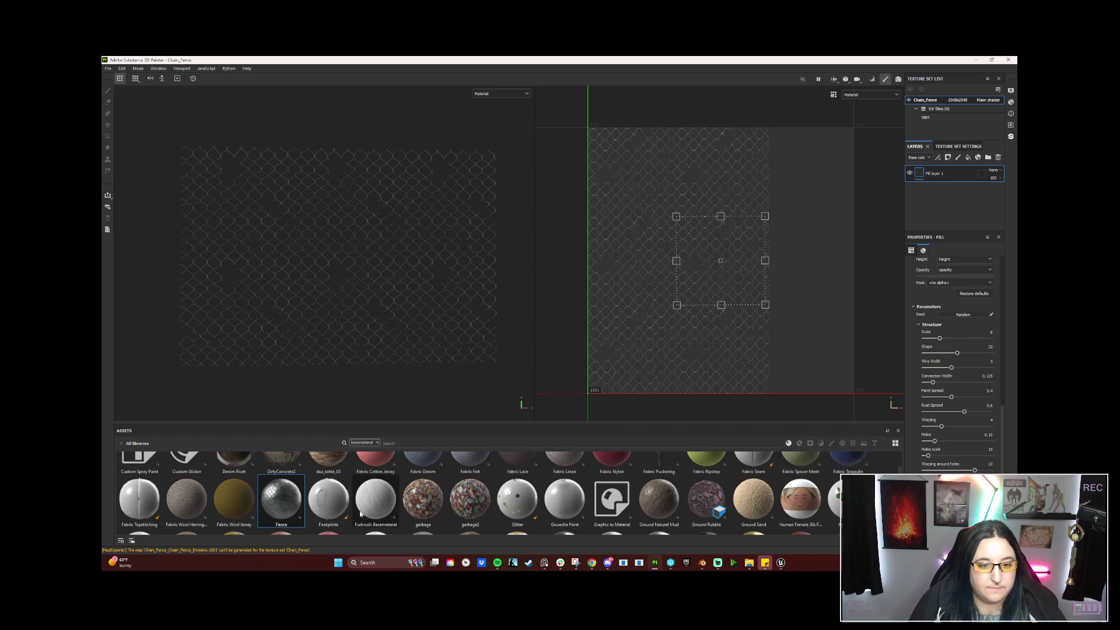
{"action": "scroll", "coordinate": [416, 490], "scroll_direction": "up", "scroll_amount": 3}
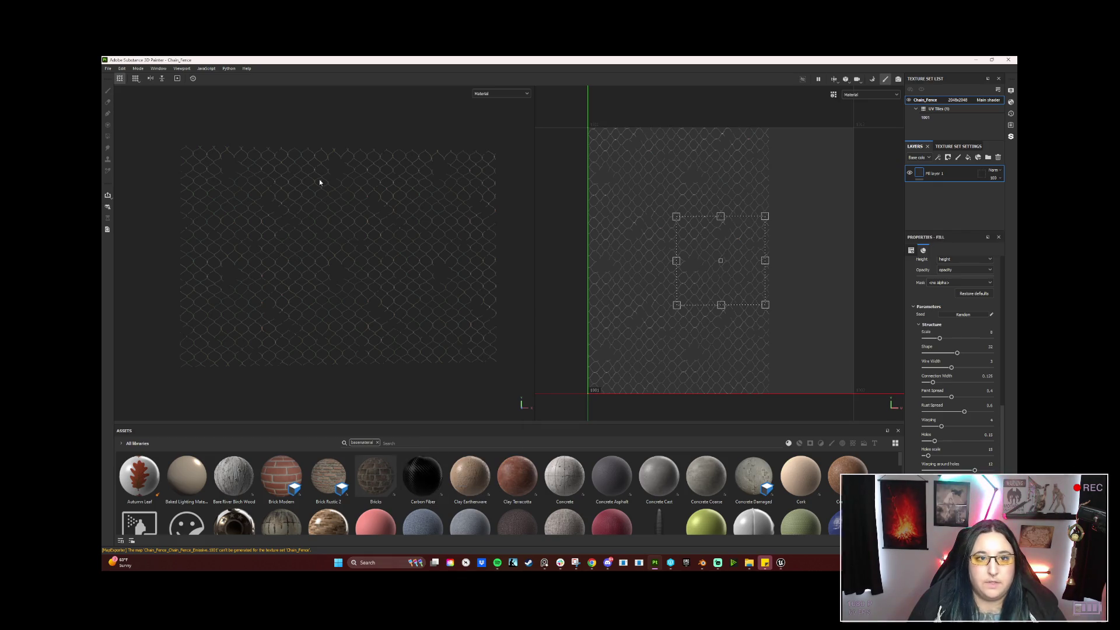
{"action": "scroll", "coordinate": [289, 507], "scroll_direction": "down", "scroll_amount": 2}
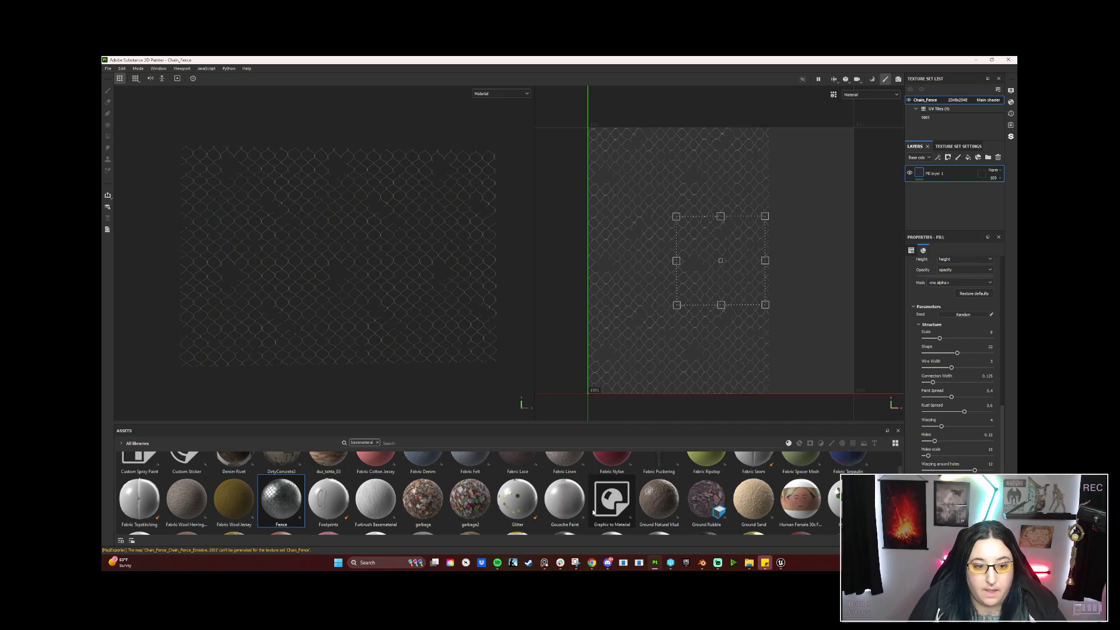
{"action": "scroll", "coordinate": [349, 514], "scroll_direction": "down", "scroll_amount": 3}
{"action": "scroll", "coordinate": [348, 508], "scroll_direction": "down", "scroll_amount": 2}
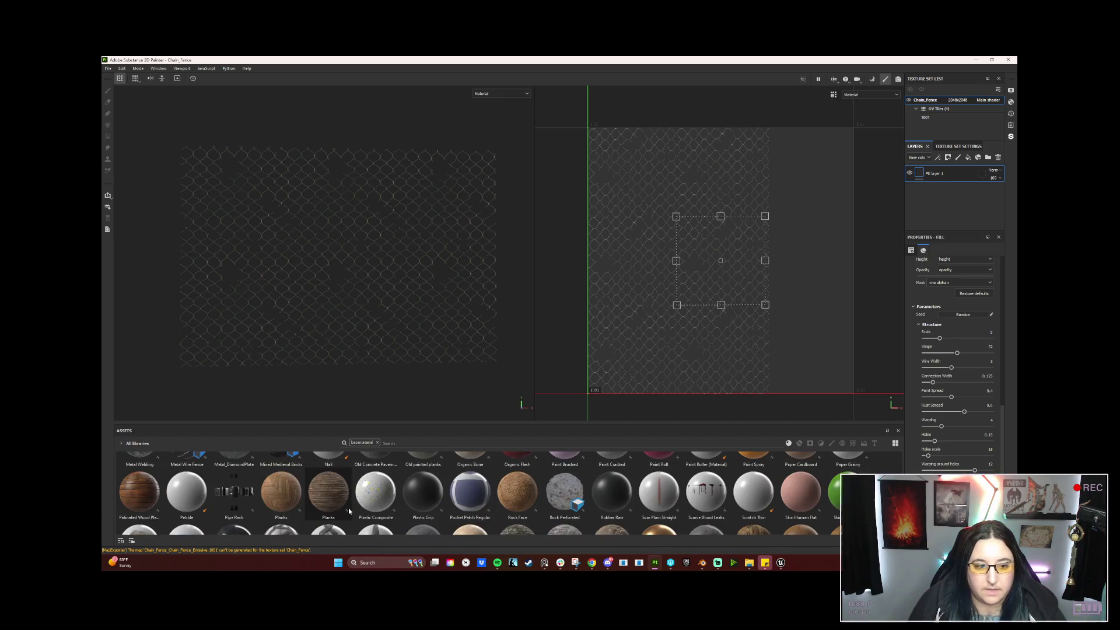
{"action": "scroll", "coordinate": [348, 508], "scroll_direction": "up", "scroll_amount": 2}
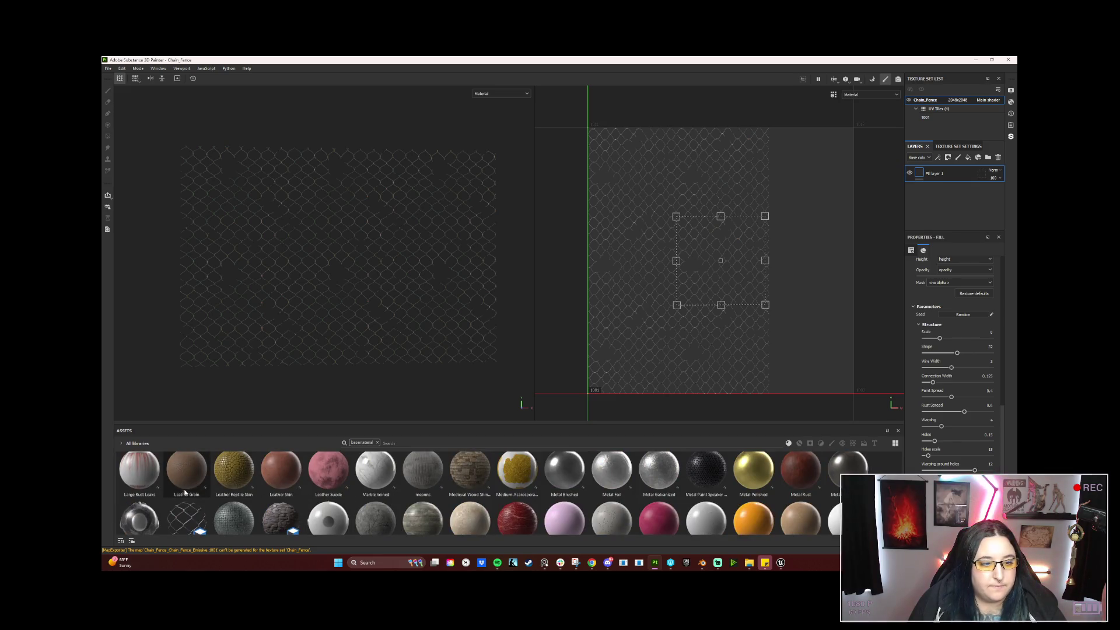
{"action": "scroll", "coordinate": [698, 501], "scroll_direction": "up", "scroll_amount": 3}
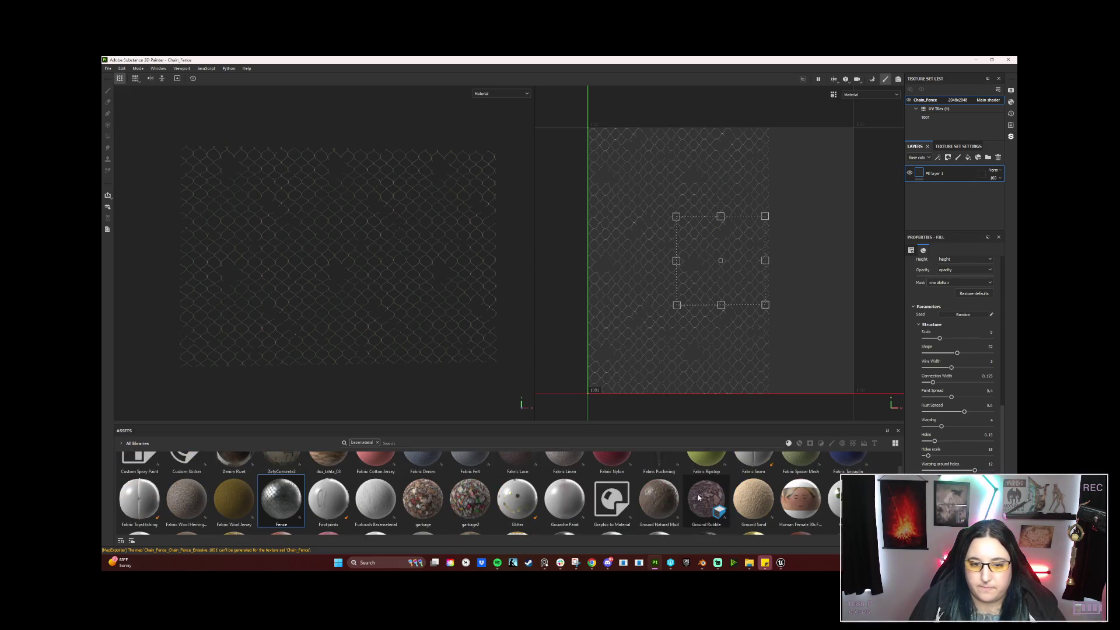
{"action": "scroll", "coordinate": [698, 498], "scroll_direction": "up", "scroll_amount": 2}
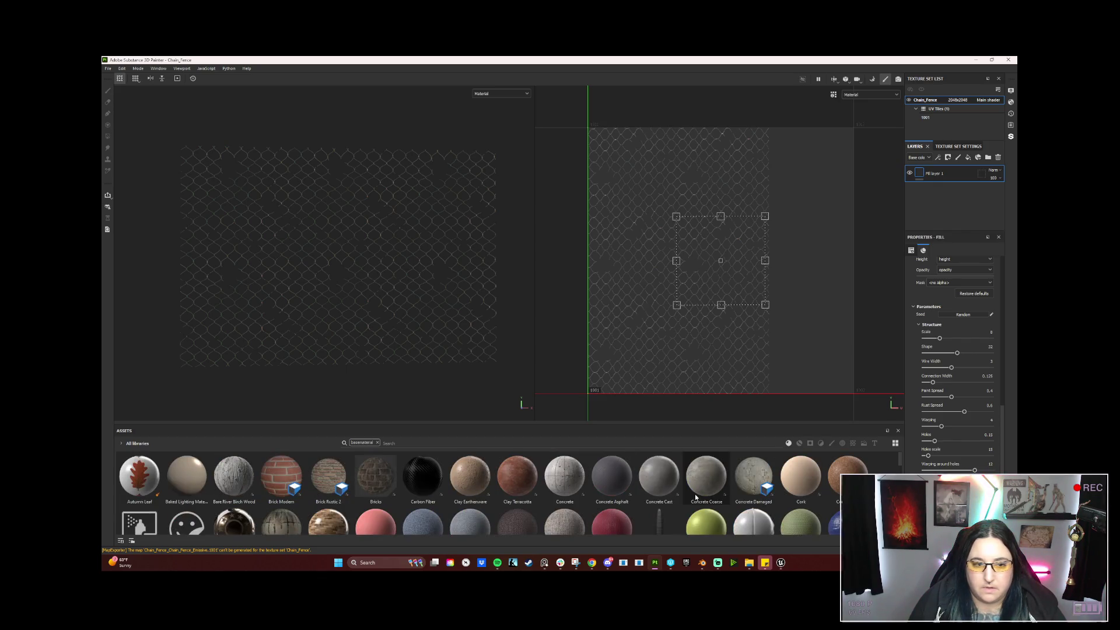
{"action": "scroll", "coordinate": [684, 498], "scroll_direction": "down", "scroll_amount": 5}
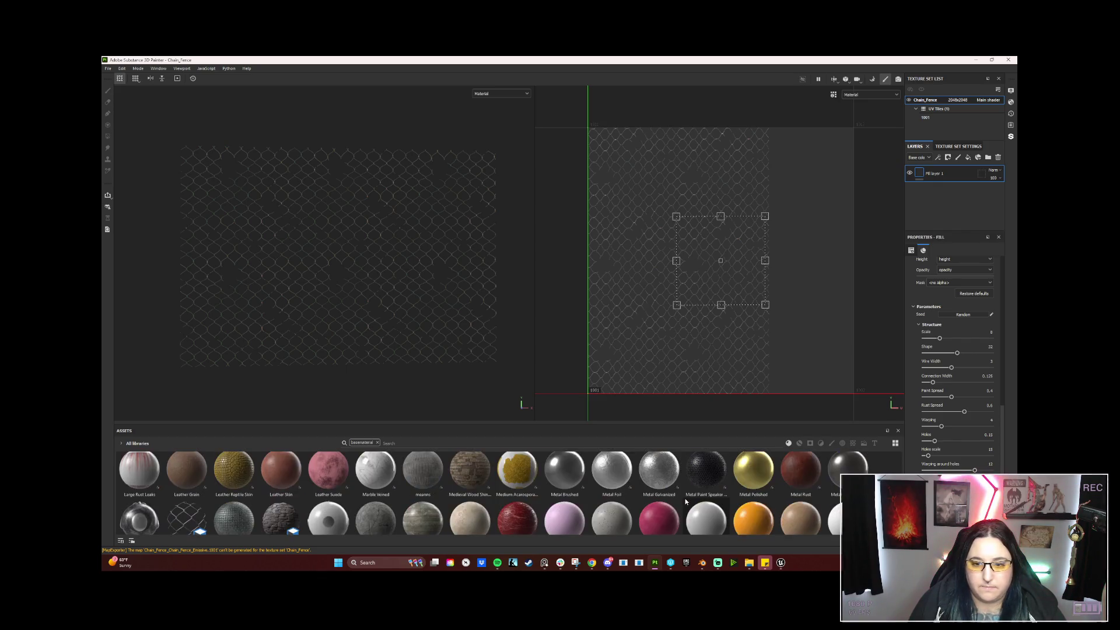
{"action": "left_click", "coordinate": [706, 473]}
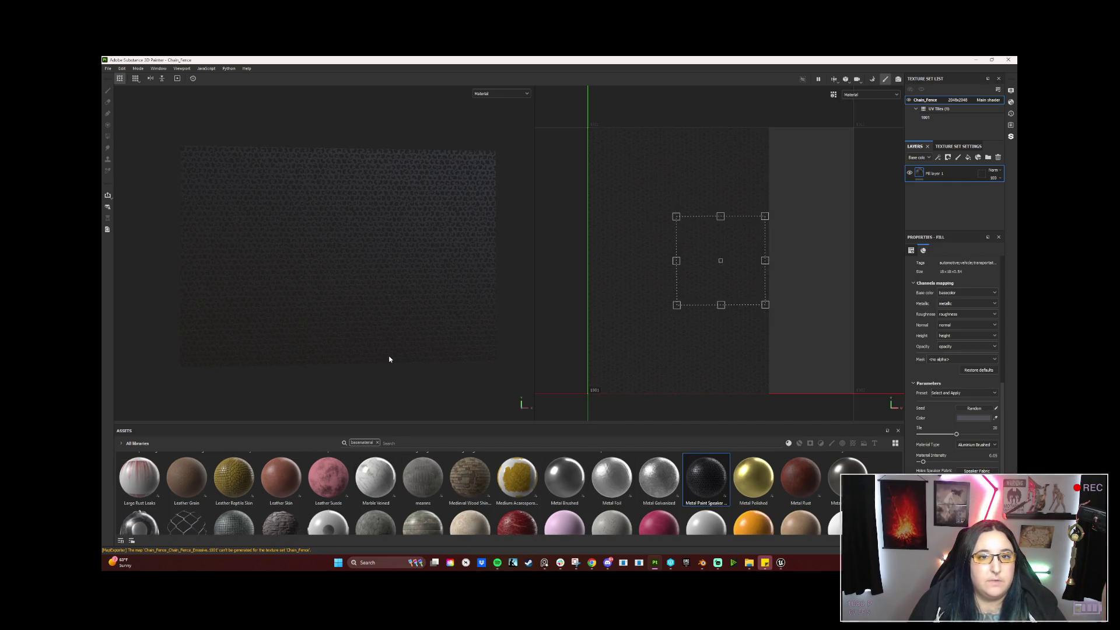
{"action": "scroll", "coordinate": [442, 344], "scroll_direction": "up", "scroll_amount": 2}
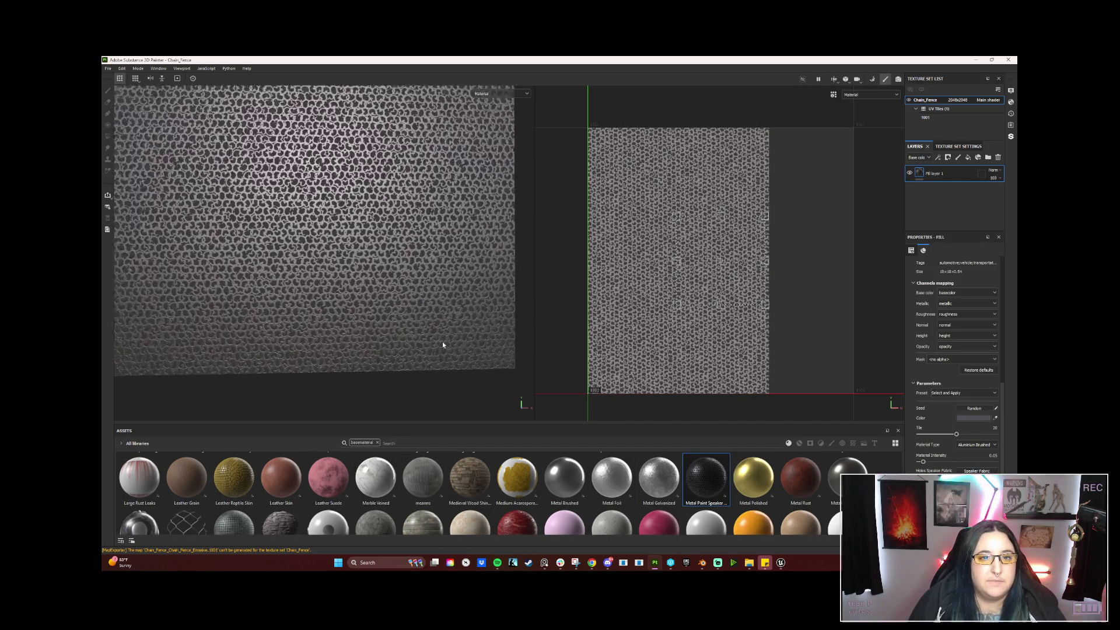
{"action": "mouse_move", "coordinate": [442, 343]}
{"action": "left_mouse_down", "text": "alt"}
{"action": "mouse_move", "coordinate": [410, 249]}
{"action": "mouse_move", "coordinate": [438, 311]}
{"action": "left_mouse_up", "text": "alt"}
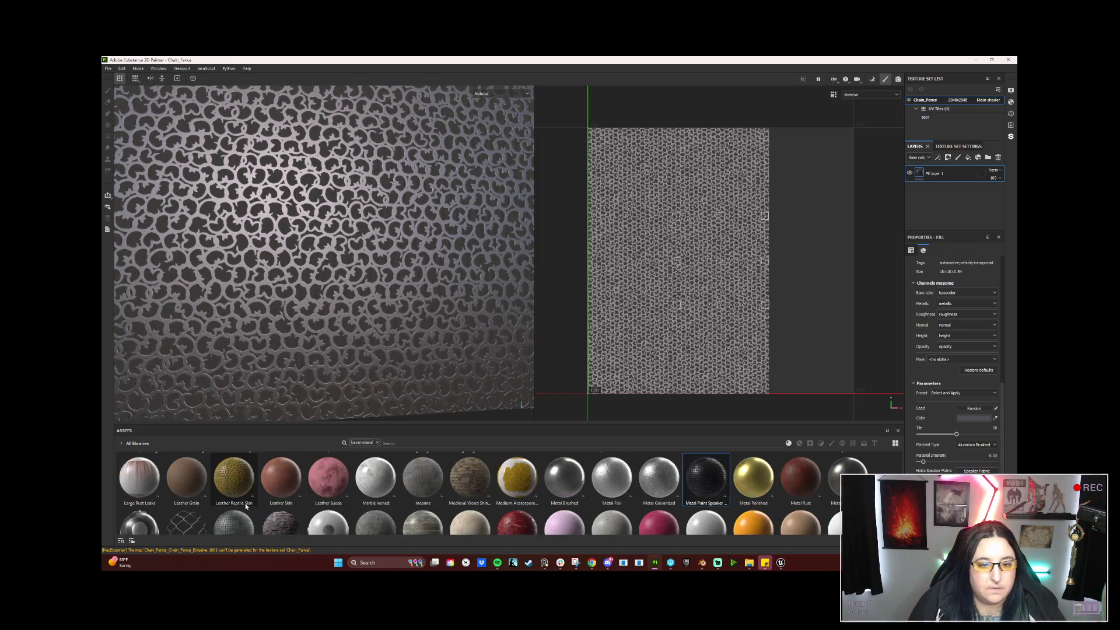
{"action": "scroll", "coordinate": [246, 506], "scroll_direction": "down", "scroll_amount": 2}
{"action": "left_click_drag", "start_coordinate": [187, 478], "coordinate": [324, 361]}
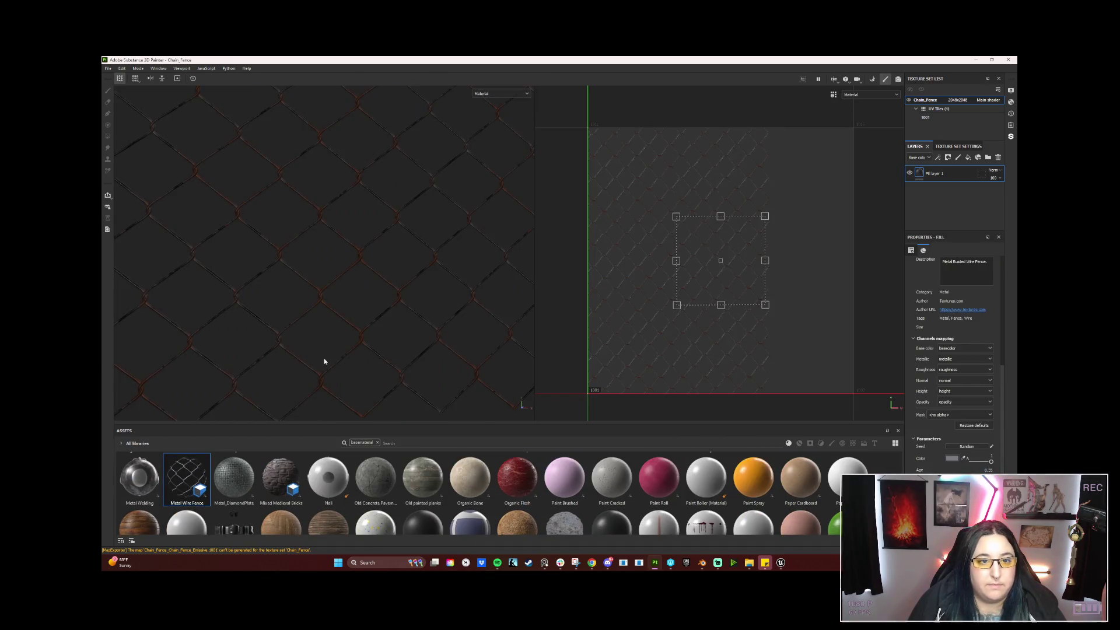
{"action": "scroll", "coordinate": [405, 276], "scroll_direction": "down", "scroll_amount": 3}
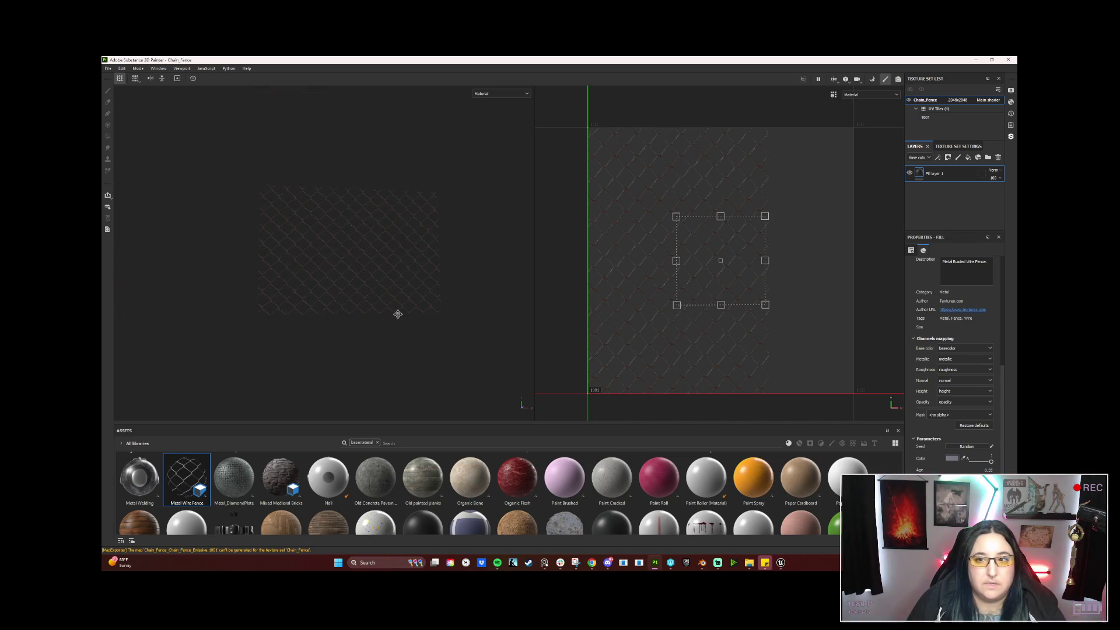
{"action": "middle_click_drag", "start_coordinate": [402, 308], "coordinate": [403, 358]}
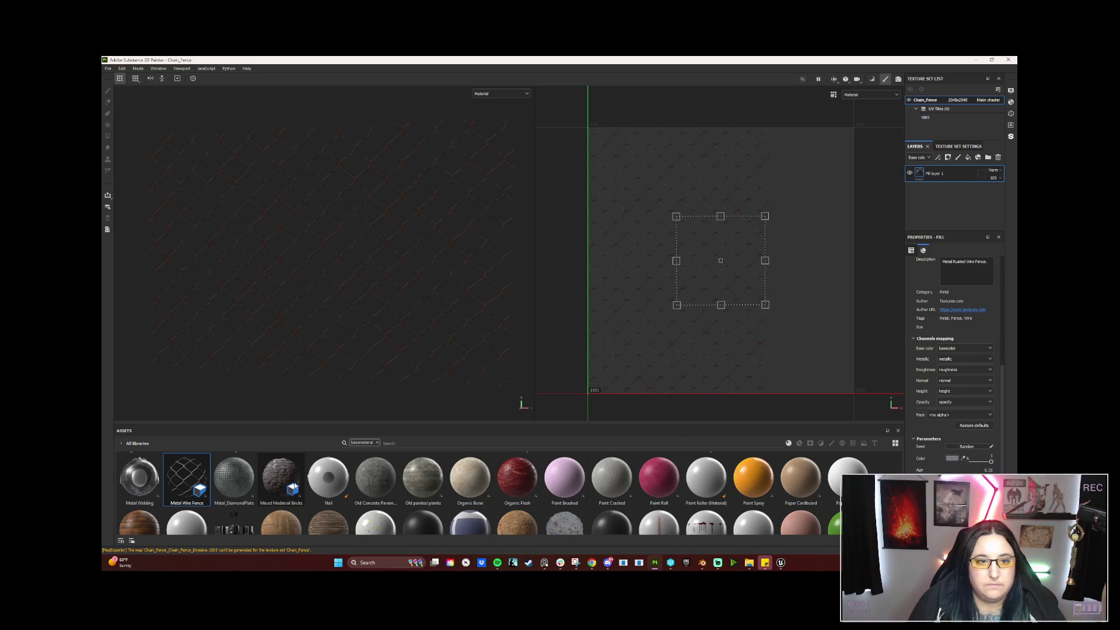
{"action": "scroll", "coordinate": [727, 523], "scroll_direction": "up", "scroll_amount": 5}
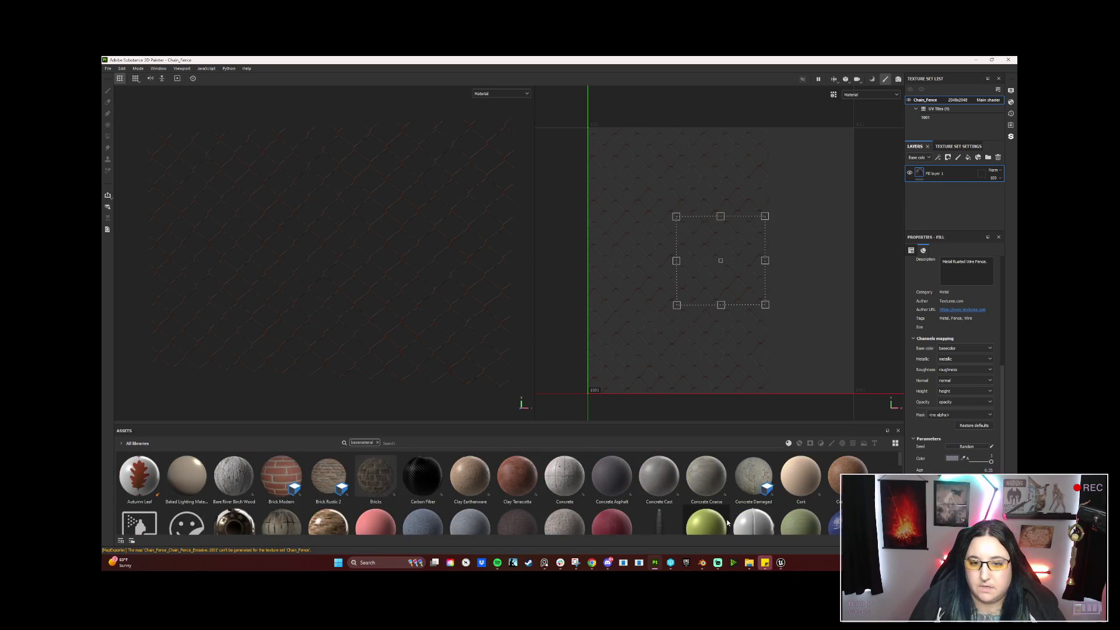
{"action": "scroll", "coordinate": [717, 508], "scroll_direction": "down", "scroll_amount": 2}
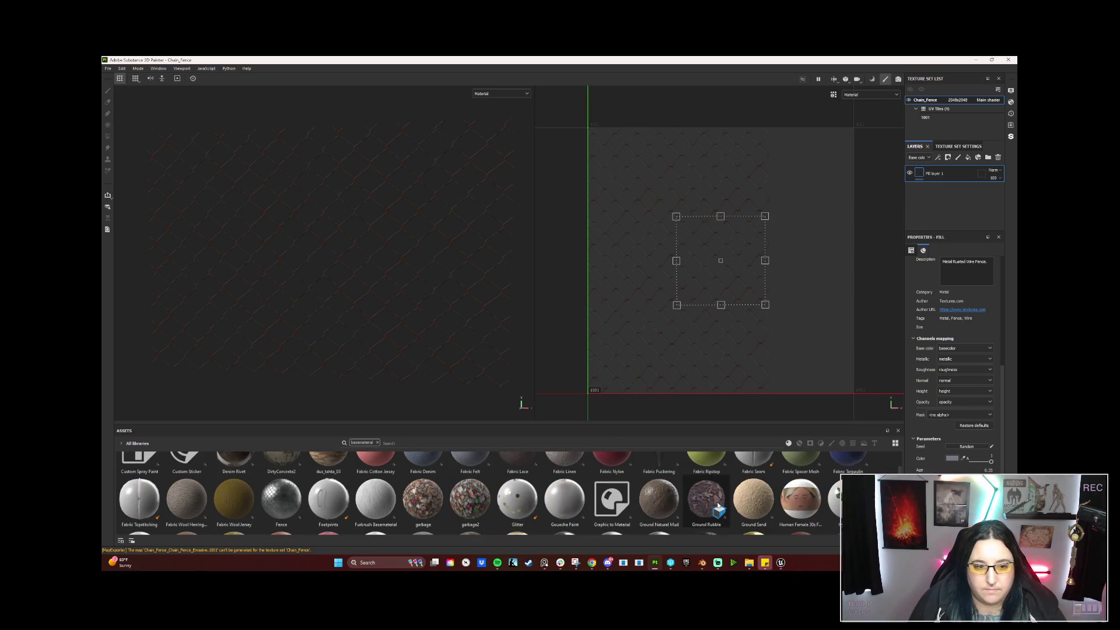
{"action": "scroll", "coordinate": [255, 500], "scroll_direction": "down", "scroll_amount": 3}
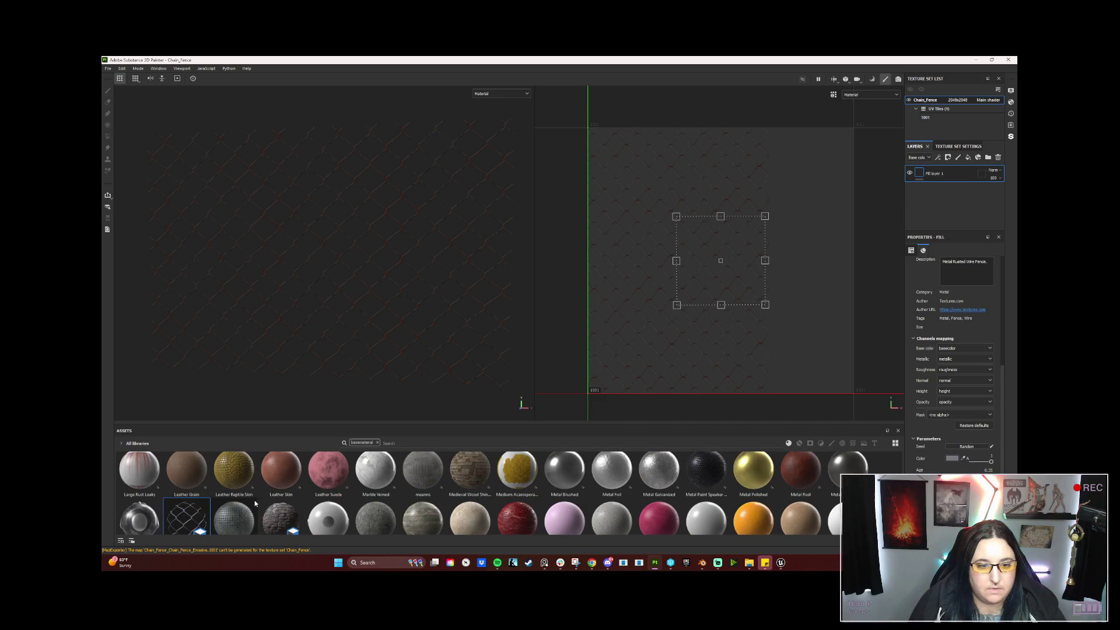
{"action": "scroll", "coordinate": [295, 497], "scroll_direction": "down", "scroll_amount": 3}
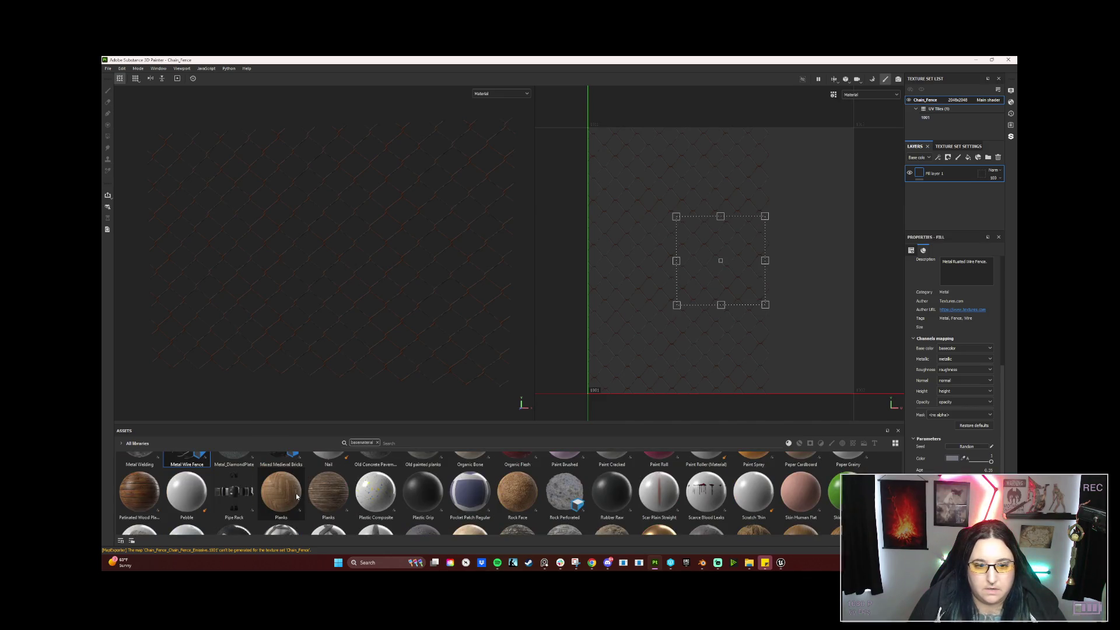
{"action": "scroll", "coordinate": [290, 490], "scroll_direction": "down", "scroll_amount": 3}
Try Steel_chain_fence, revert to Metal Wire Fence and raise its tiling for denser wire links.
{"action": "left_click", "coordinate": [246, 467]}
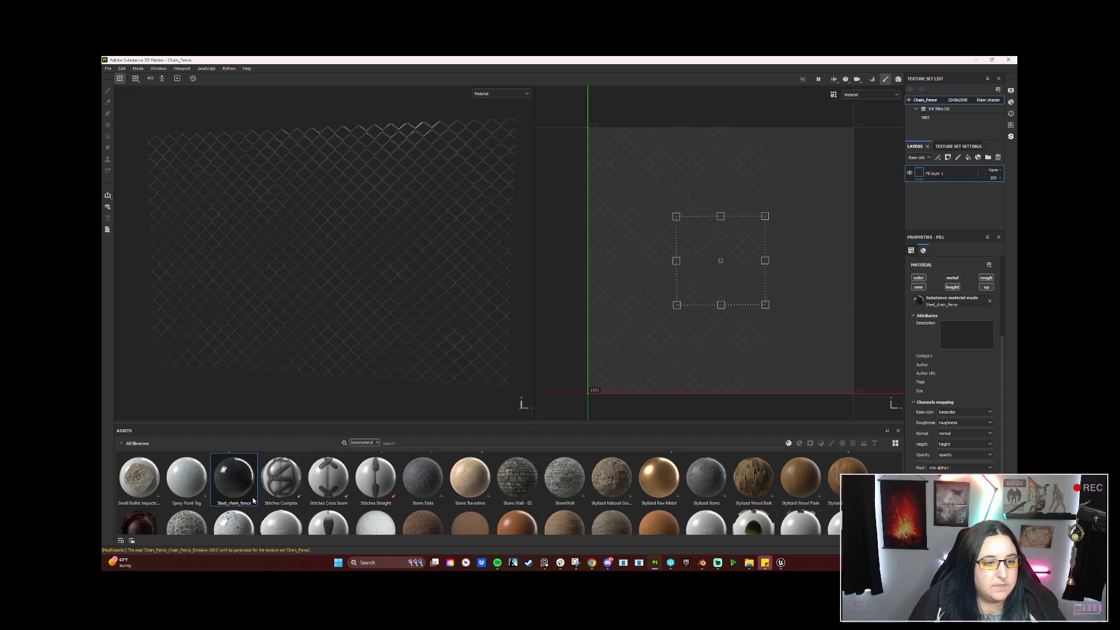
{"action": "scroll", "coordinate": [230, 487], "scroll_direction": "up", "scroll_amount": 5}
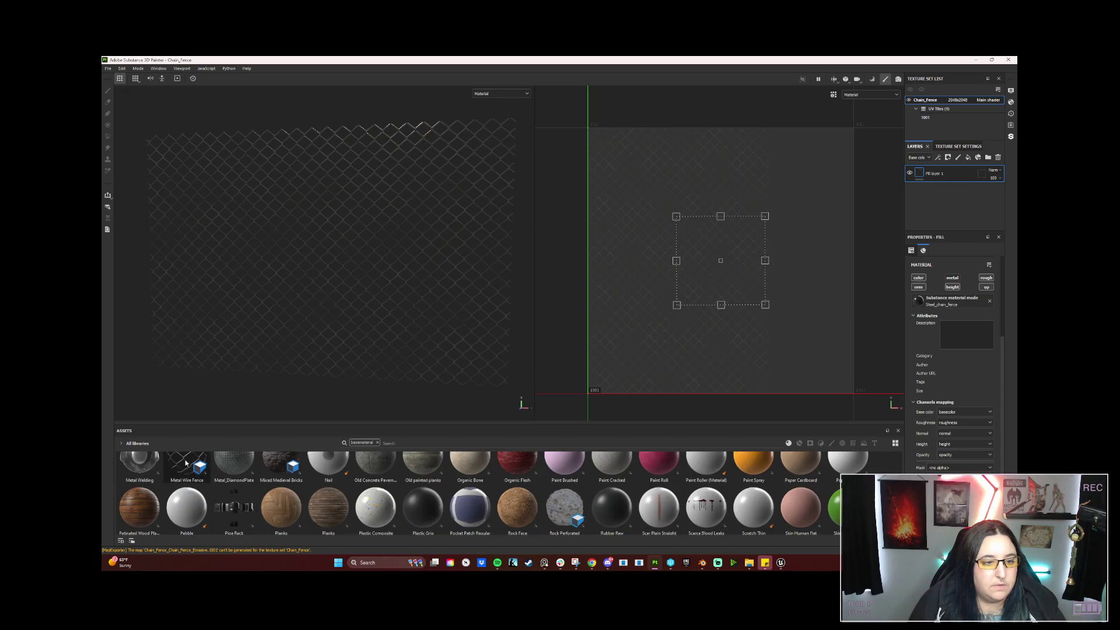
{"action": "left_click_drag", "start_coordinate": [186, 477], "coordinate": [353, 363]}
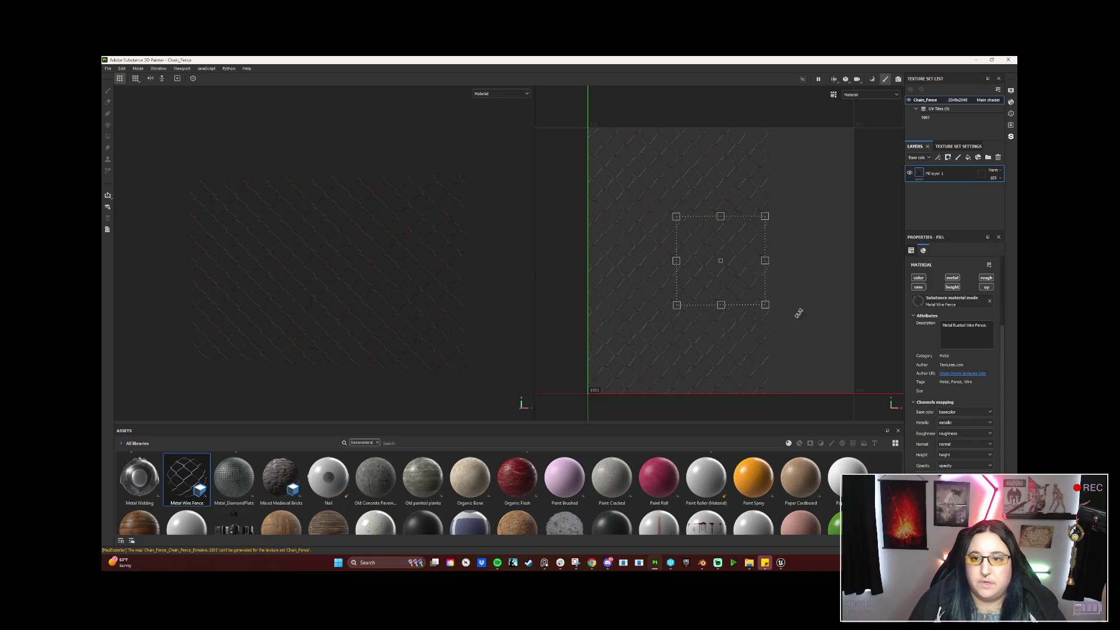
{"action": "scroll", "coordinate": [942, 423], "scroll_direction": "up", "scroll_amount": 3}
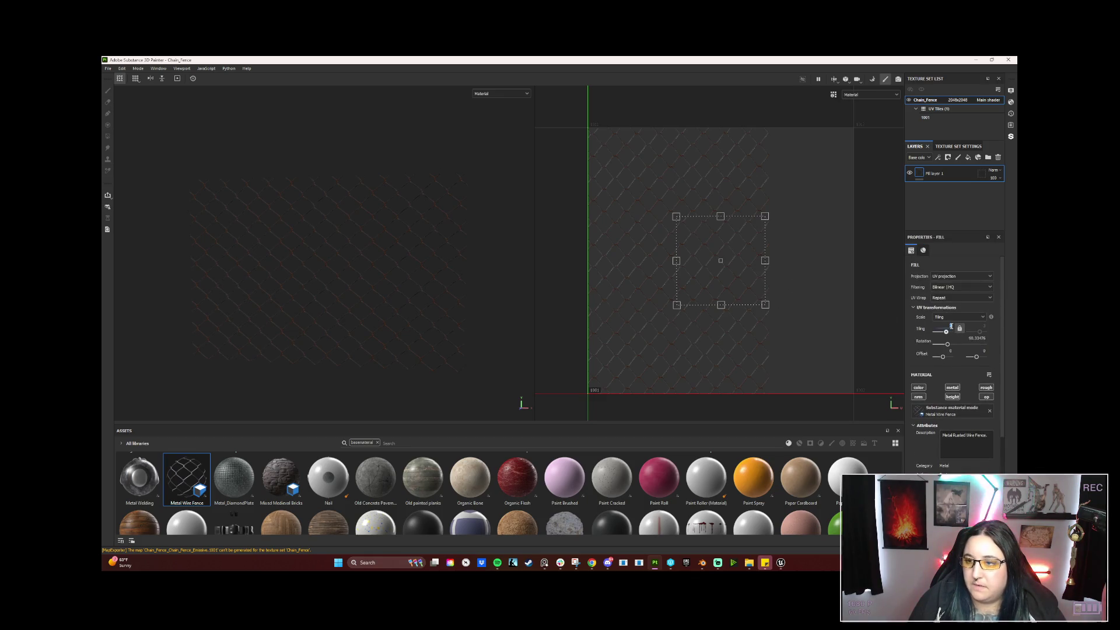
{"action": "left_click_drag", "start_coordinate": [946, 330], "coordinate": [1017, 299]}
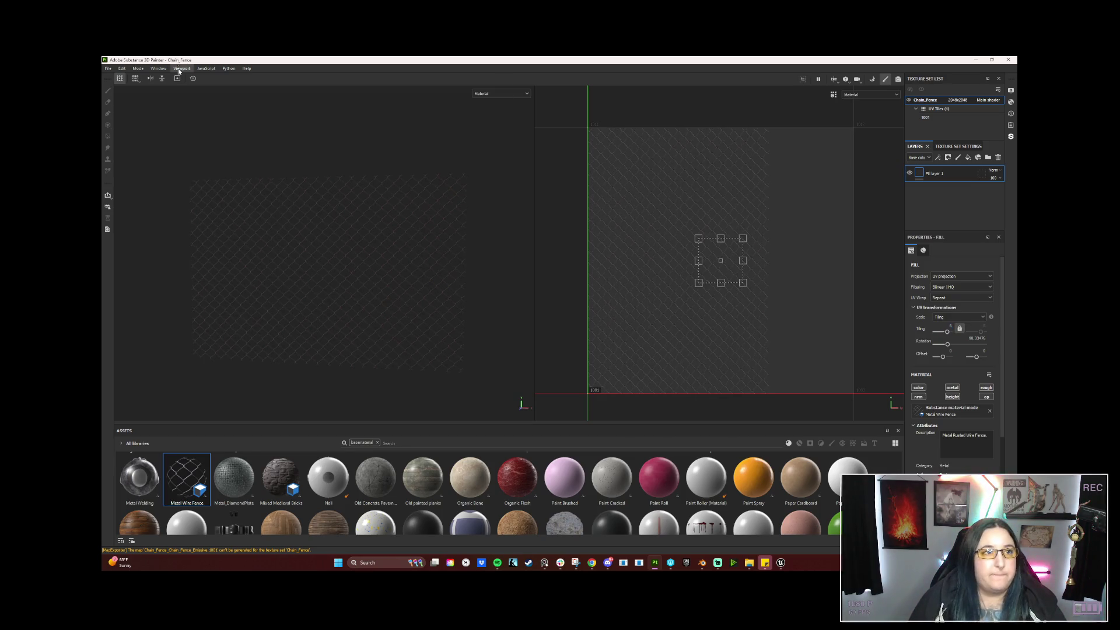
Save the Chain_Fence project with the densely tiled Metal Wire Fence material.
{"action": "left_click", "coordinate": [109, 70]}
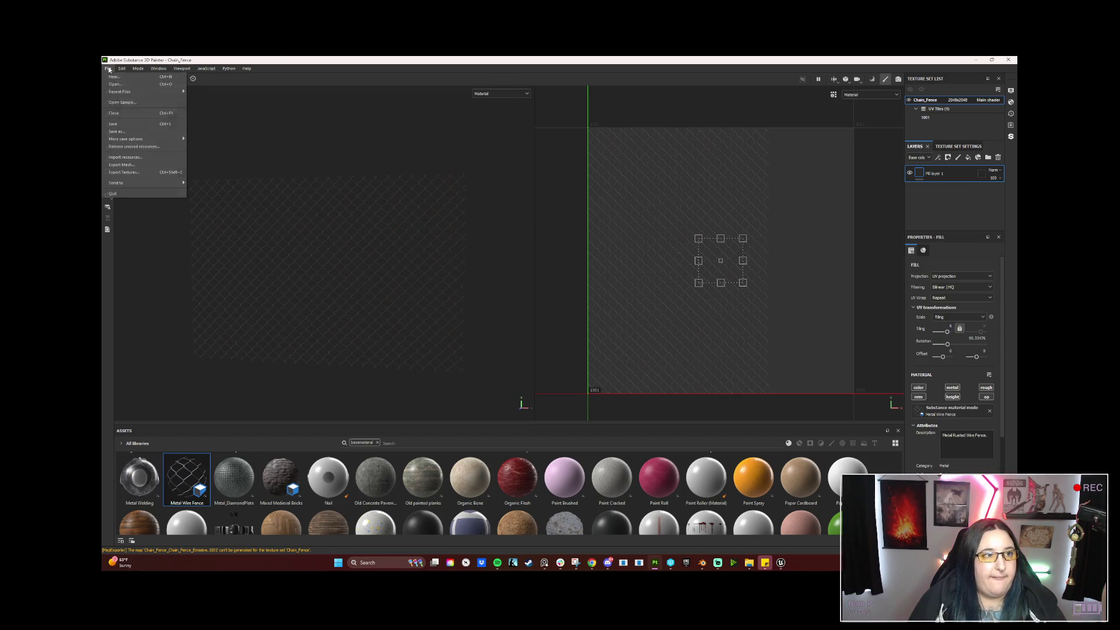
{"action": "left_click", "coordinate": [125, 124]}
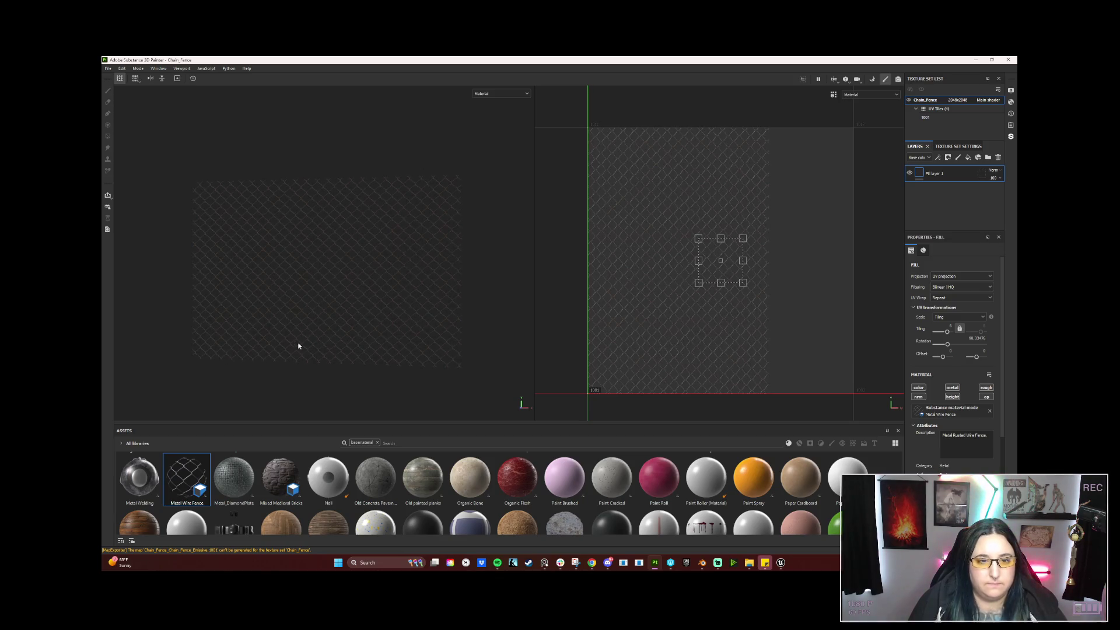
{"action": "scroll", "coordinate": [321, 328], "scroll_direction": "up", "scroll_amount": 2}
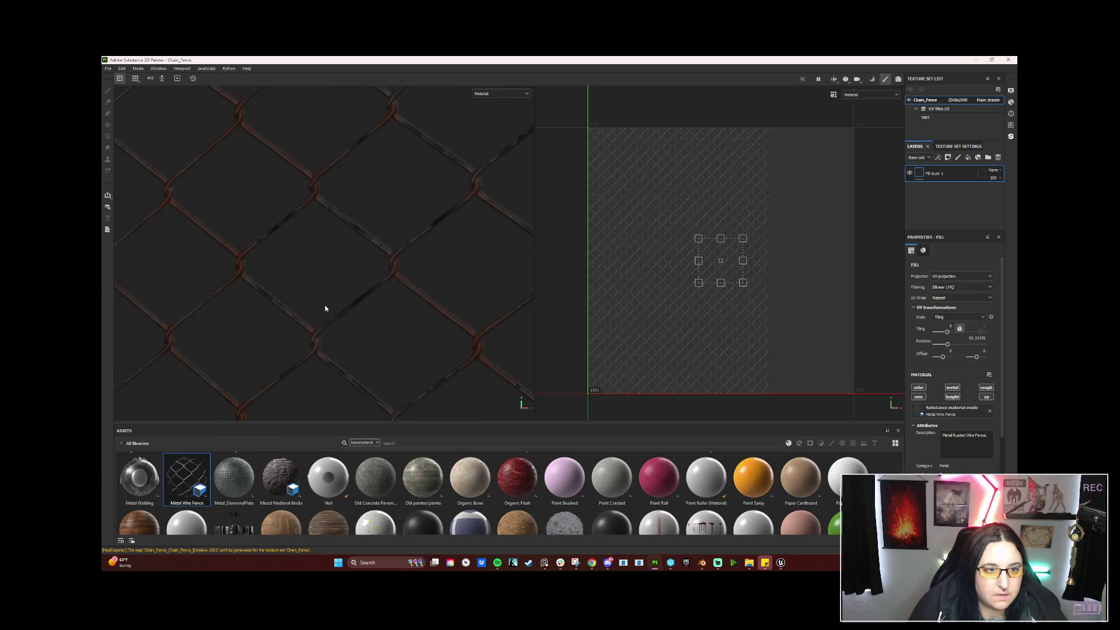
{"action": "scroll", "coordinate": [326, 316], "scroll_direction": "down", "scroll_amount": 3}
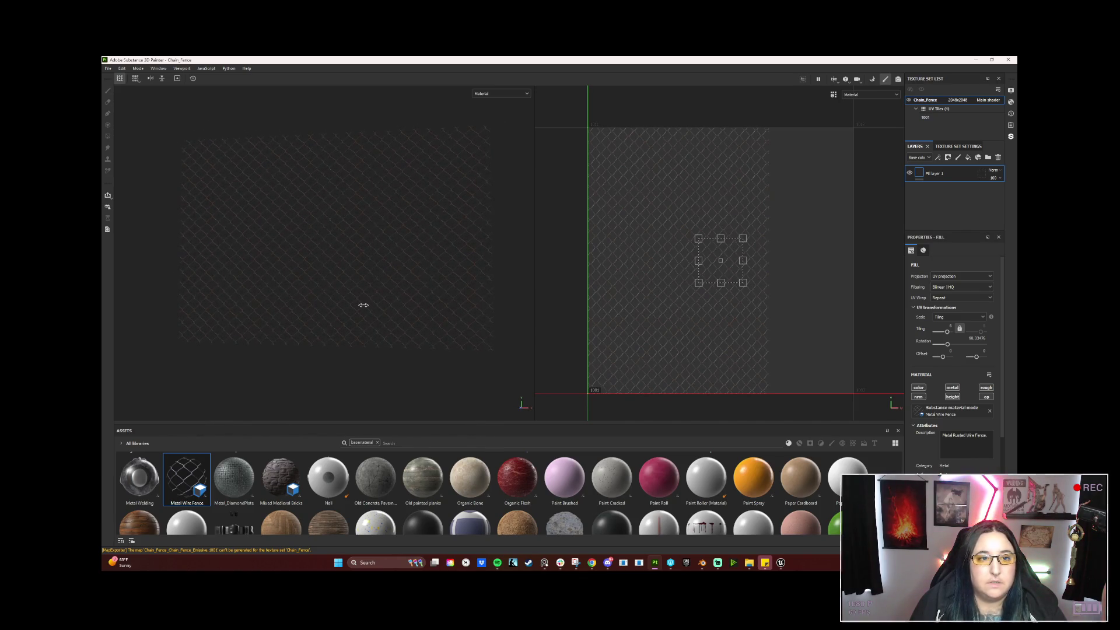
{"action": "left_click", "coordinate": [108, 68]}
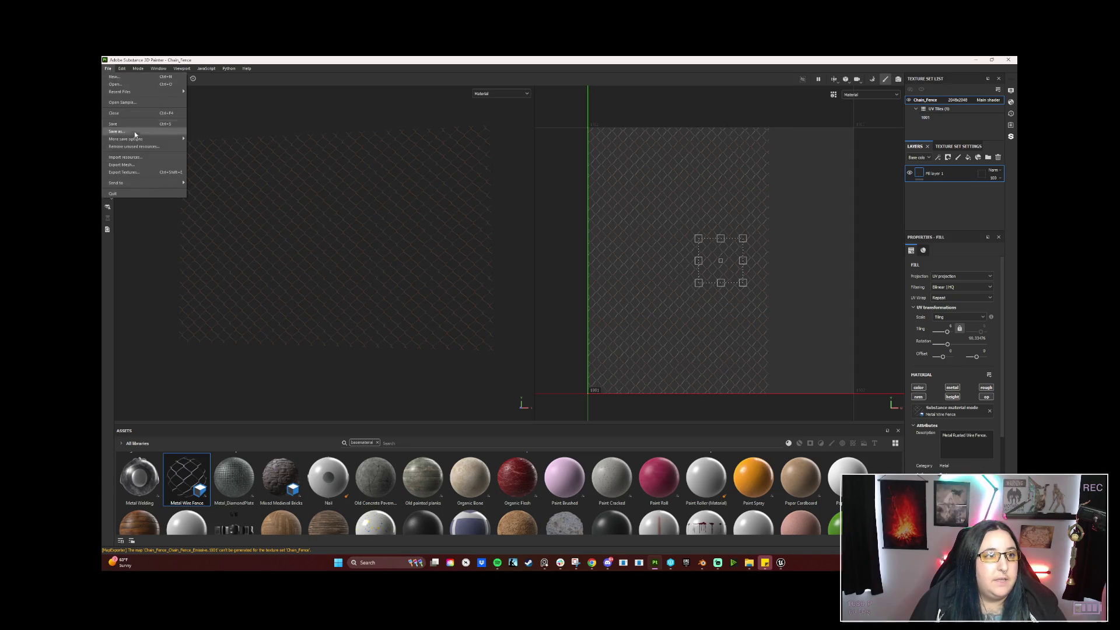
Export the Chain_Fence textures as PNG files and switch over to the Unreal level editor.
{"action": "left_click", "coordinate": [129, 171]}
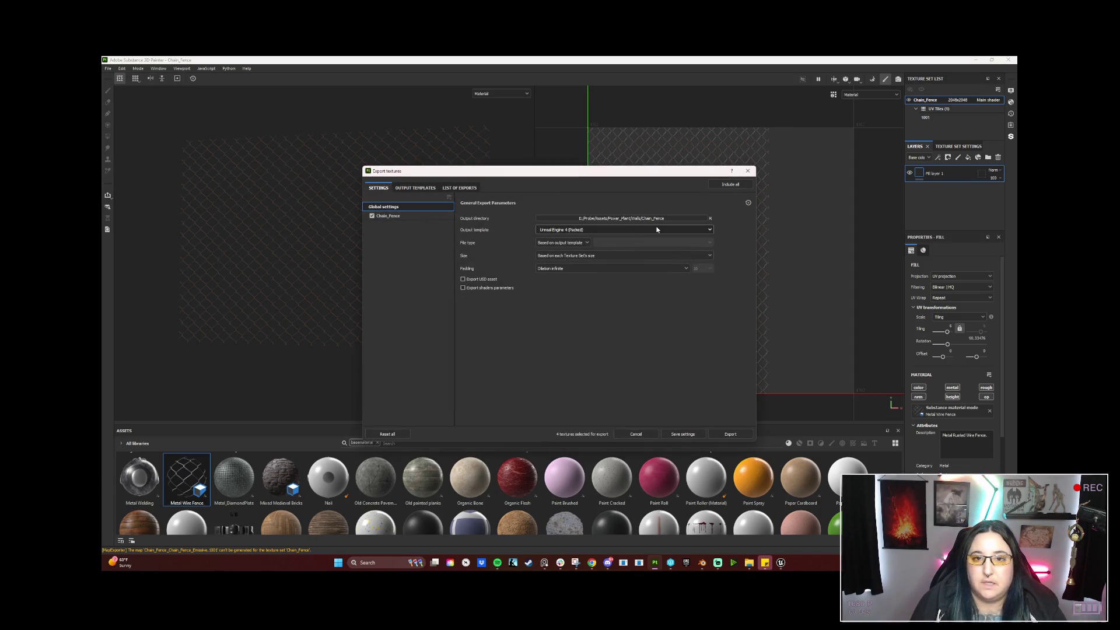
{"action": "left_click", "coordinate": [733, 435]}
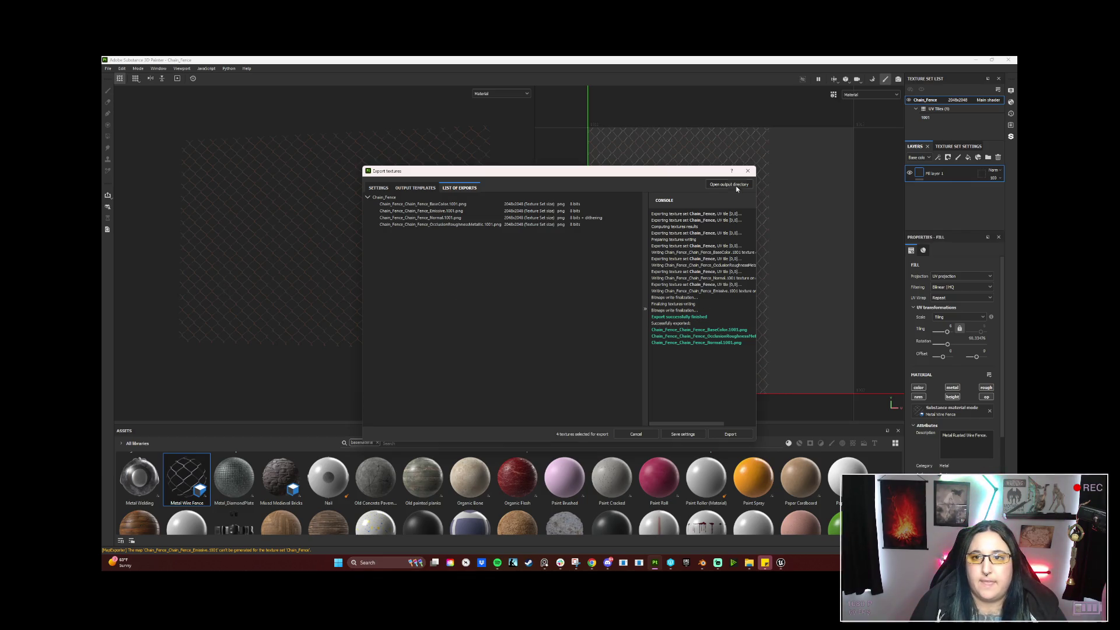
{"action": "left_click", "coordinate": [746, 170]}
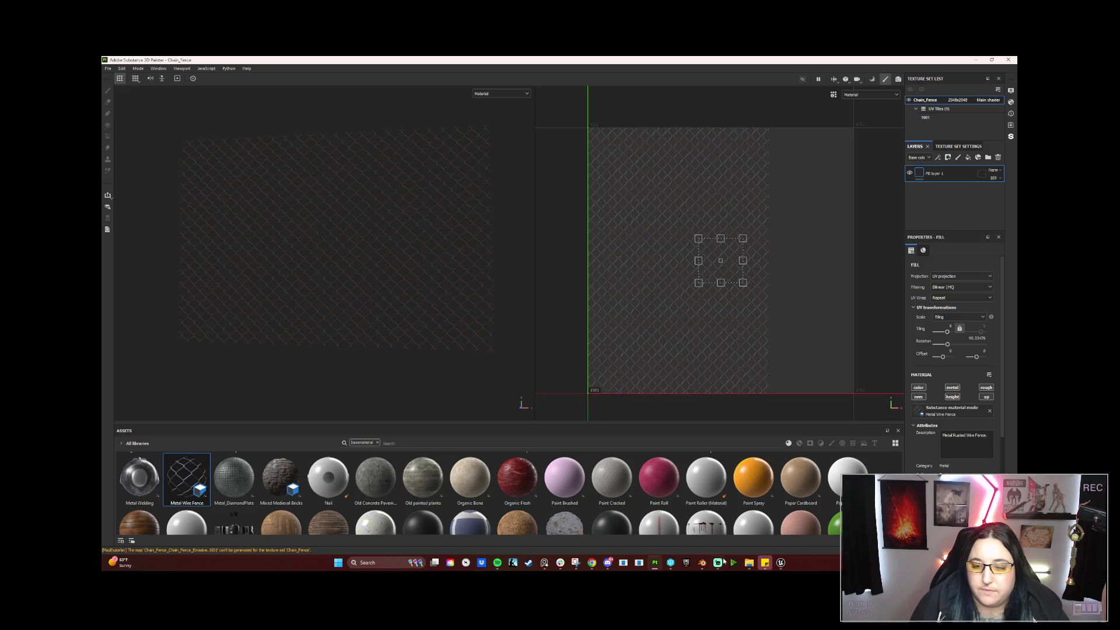
{"action": "mouse_move", "coordinate": [717, 563]}
{"action": "left_click", "coordinate": [822, 525]}
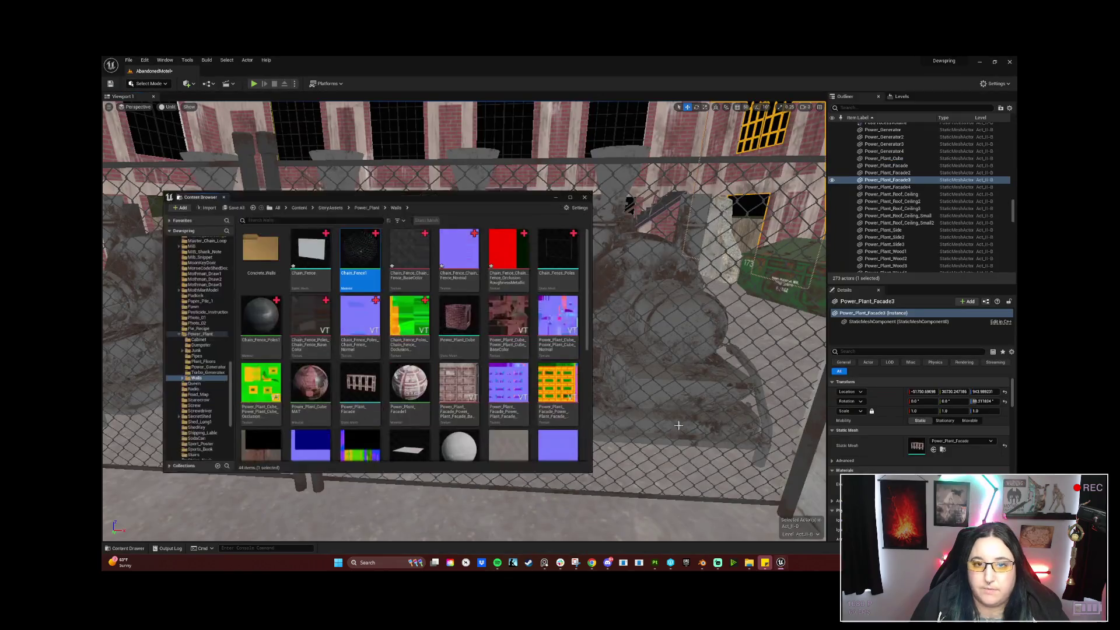
Reimport the selected Chain_Fence textures from the new exports and close the Content Browser.
{"action": "left_click", "coordinate": [395, 241]}
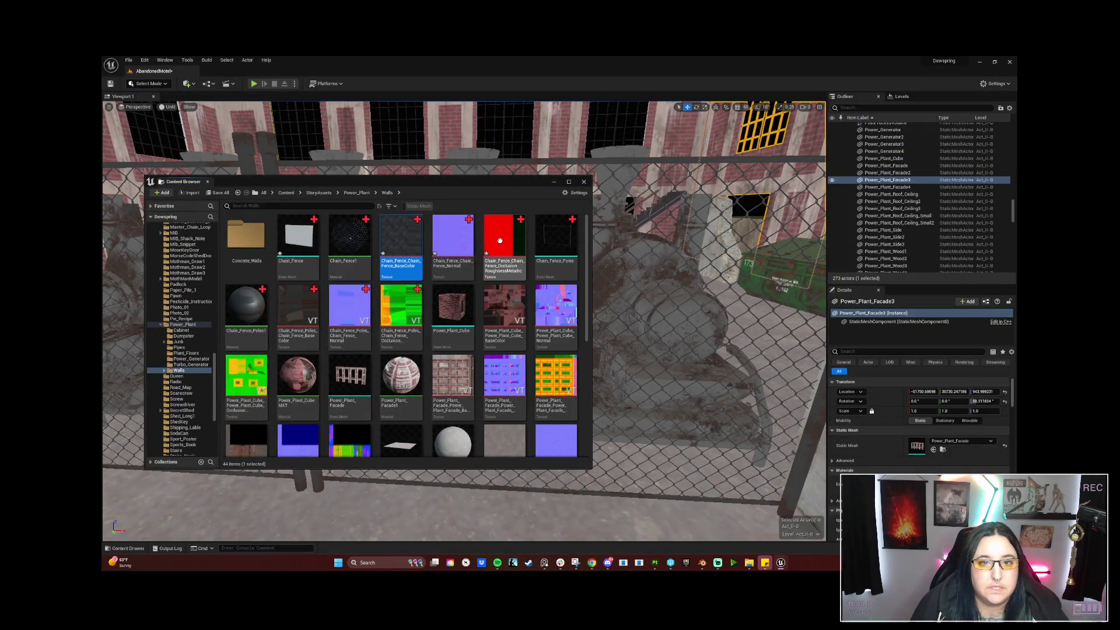
{"action": "left_click", "coordinate": [499, 235], "text": "shift"}
{"action": "right_click", "coordinate": [511, 244]}
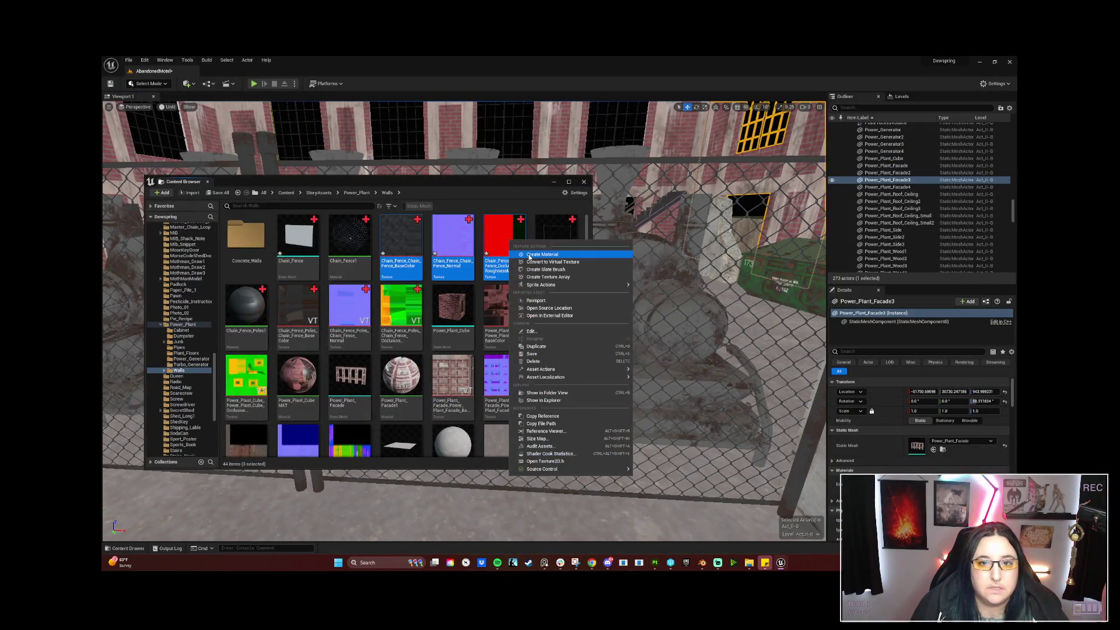
{"action": "left_click", "coordinate": [540, 301]}
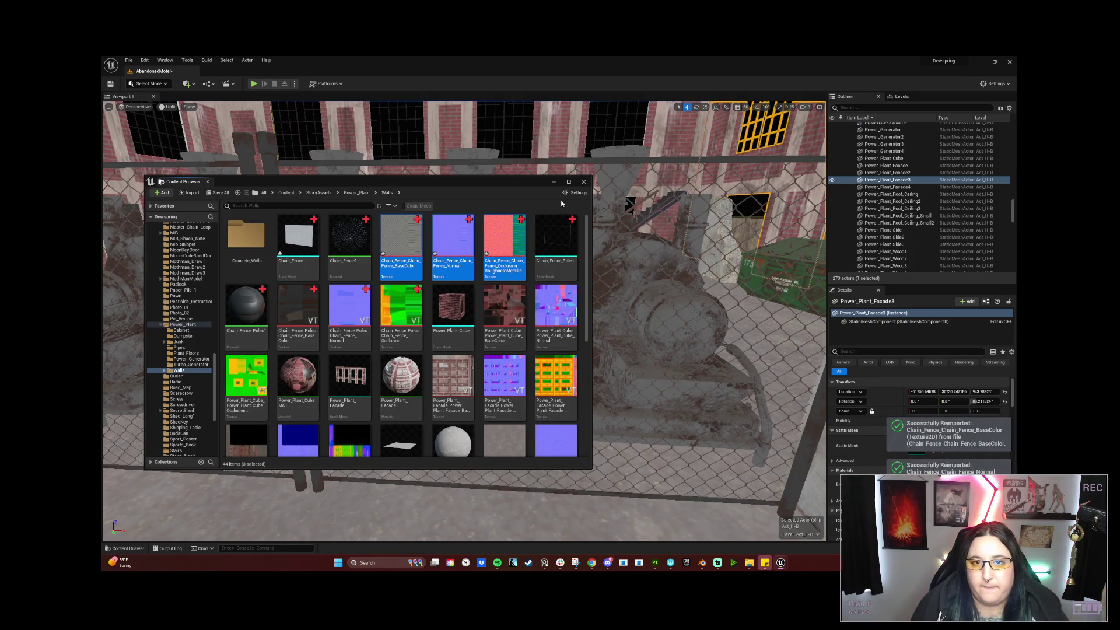
{"action": "left_click", "coordinate": [554, 182]}
Fly the camera toward the cage table and start a play-in-editor test with Alt+P.
{"action": "mouse_move", "coordinate": [553, 182]}
{"action": "right_mouse_down"}
{"action": "mouse_move", "coordinate": [438, 262]}
{"action": "mouse_move", "coordinate": [463, 315]}
{"action": "mouse_move", "coordinate": [490, 333]}
{"action": "mouse_move", "coordinate": [525, 316]}
{"action": "mouse_move", "coordinate": [542, 333]}
{"action": "right_mouse_up"}
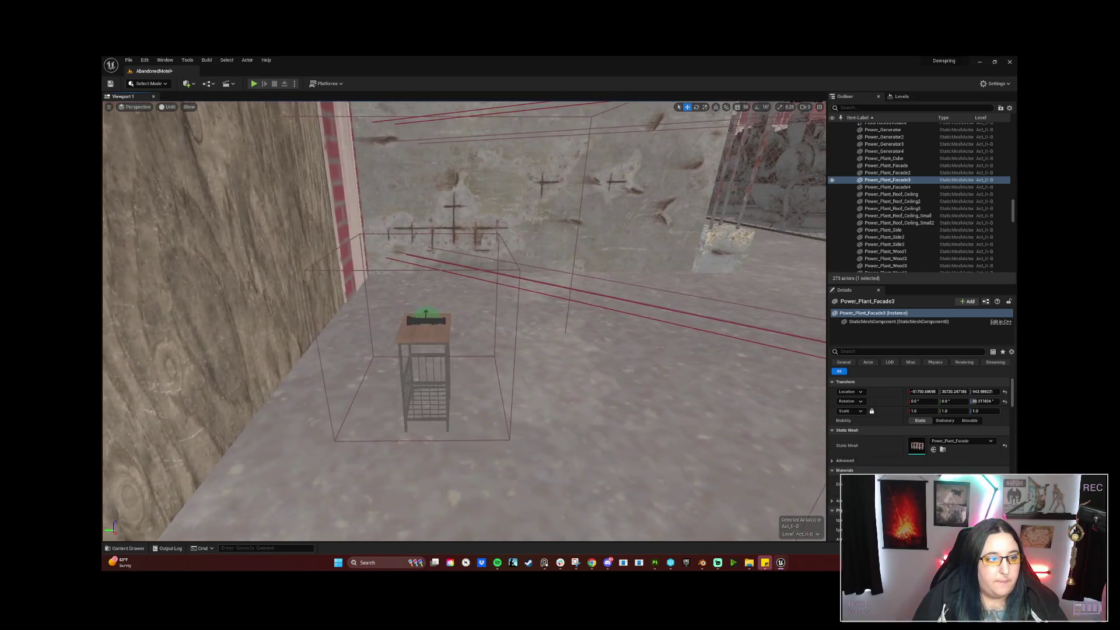
{"action": "mouse_move", "coordinate": [543, 333]}
{"action": "right_mouse_down"}
{"action": "mouse_move", "coordinate": [551, 324]}
{"action": "mouse_move", "coordinate": [502, 408]}
{"action": "right_mouse_up"}
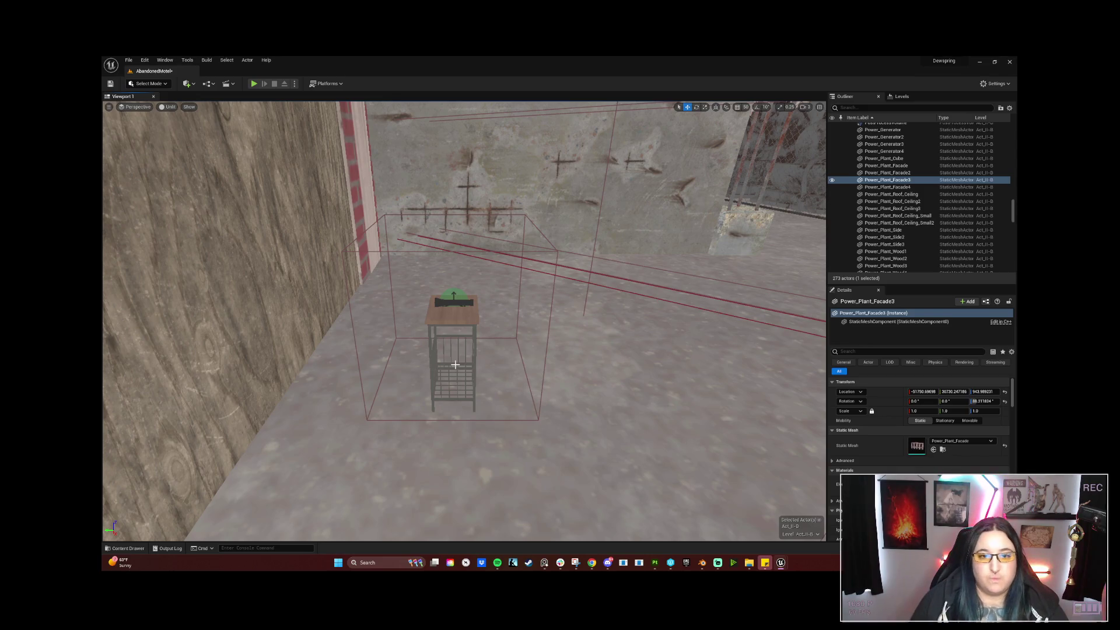
{"action": "key", "text": "alt+p"}
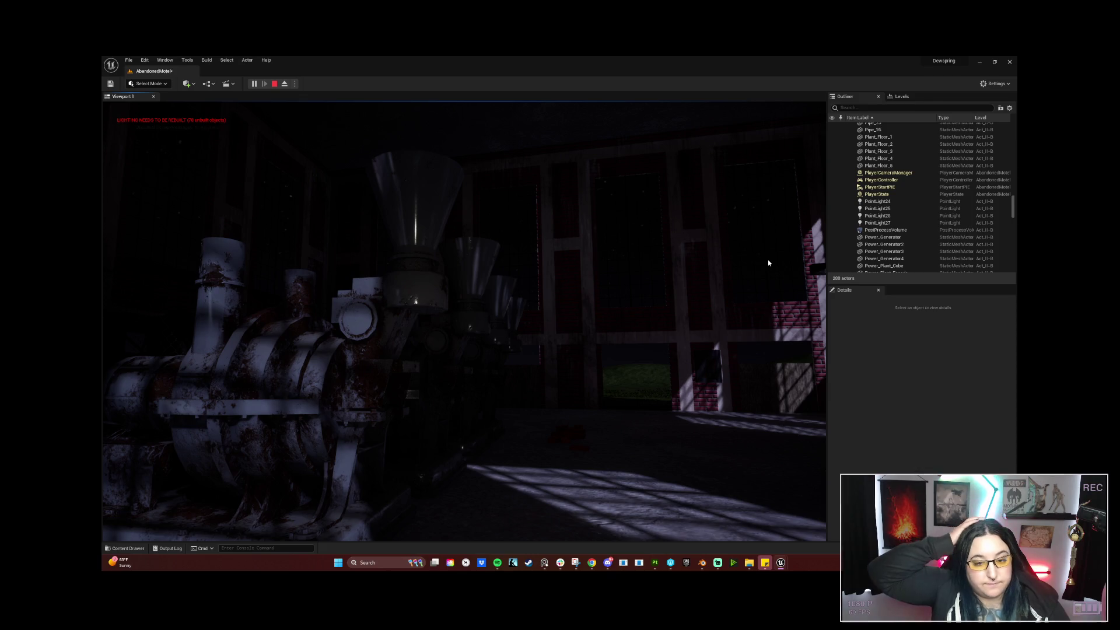
Stop the play test with Escape and return to editing mode.
{"action": "key", "text": "Escape"}
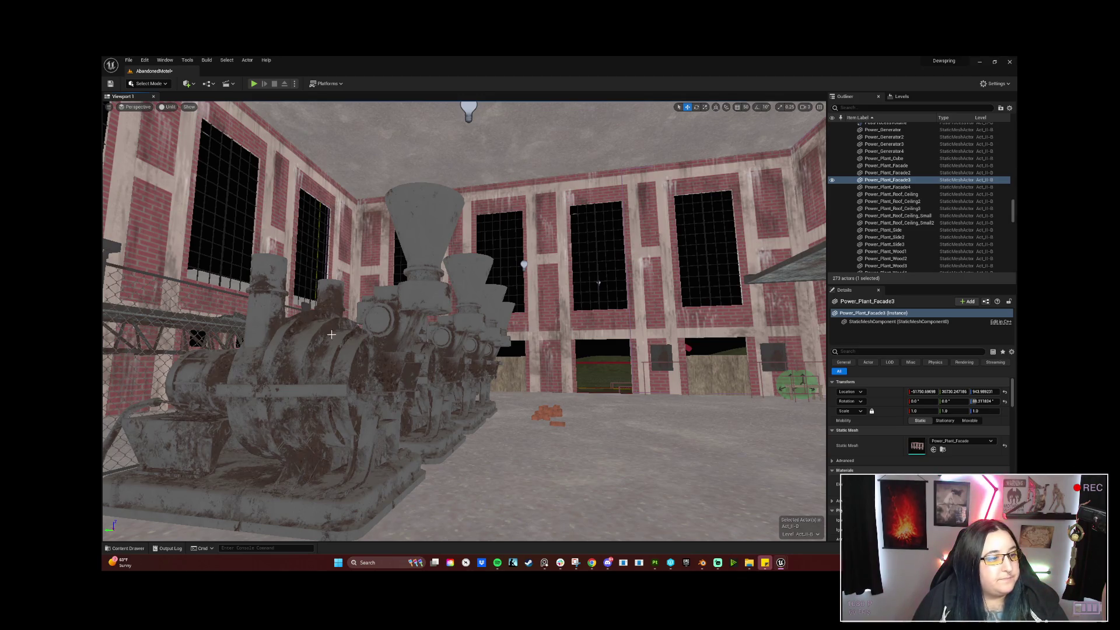
{"action": "right_click_drag", "start_coordinate": [599, 282], "coordinate": [599, 282]}
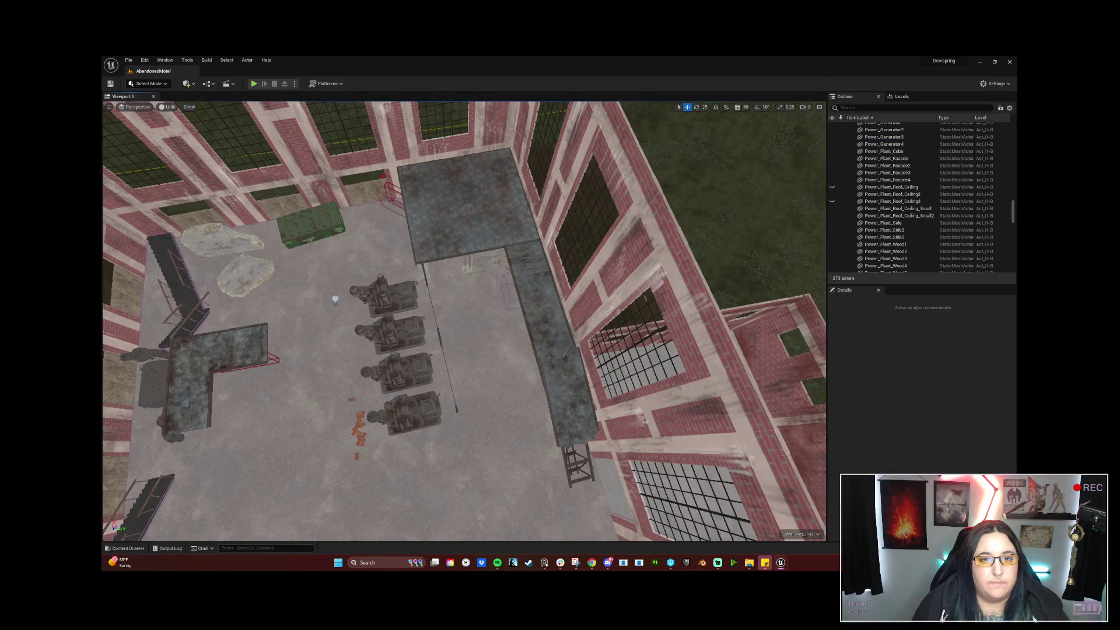
{"action": "right_click_drag", "start_coordinate": [464, 321], "coordinate": [463, 321]}
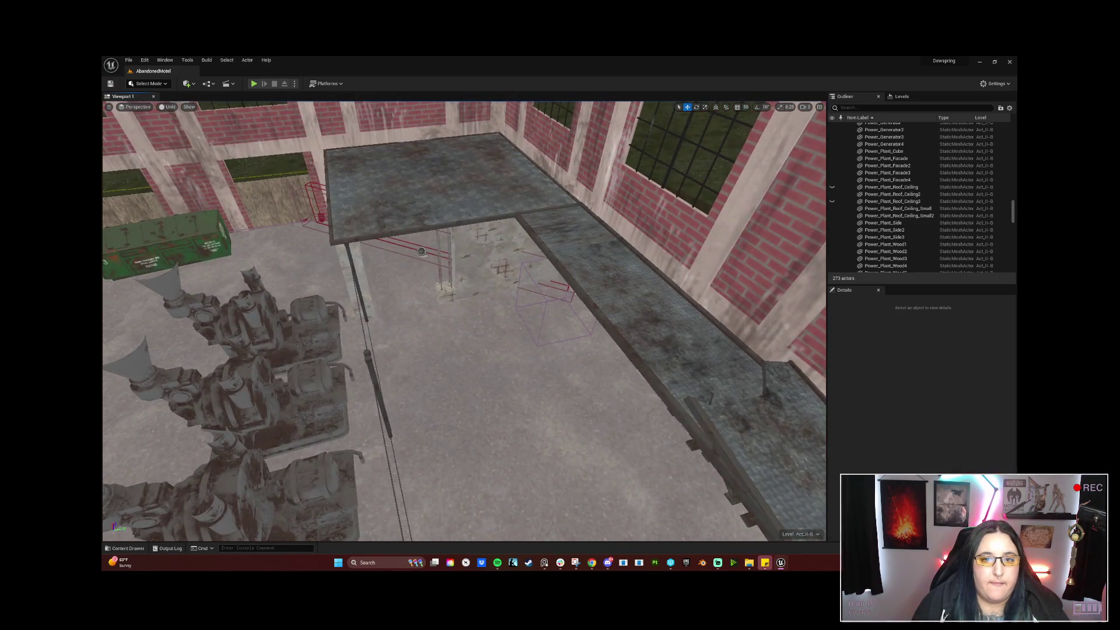
{"action": "right_click_drag", "start_coordinate": [535, 378], "coordinate": [535, 378]}
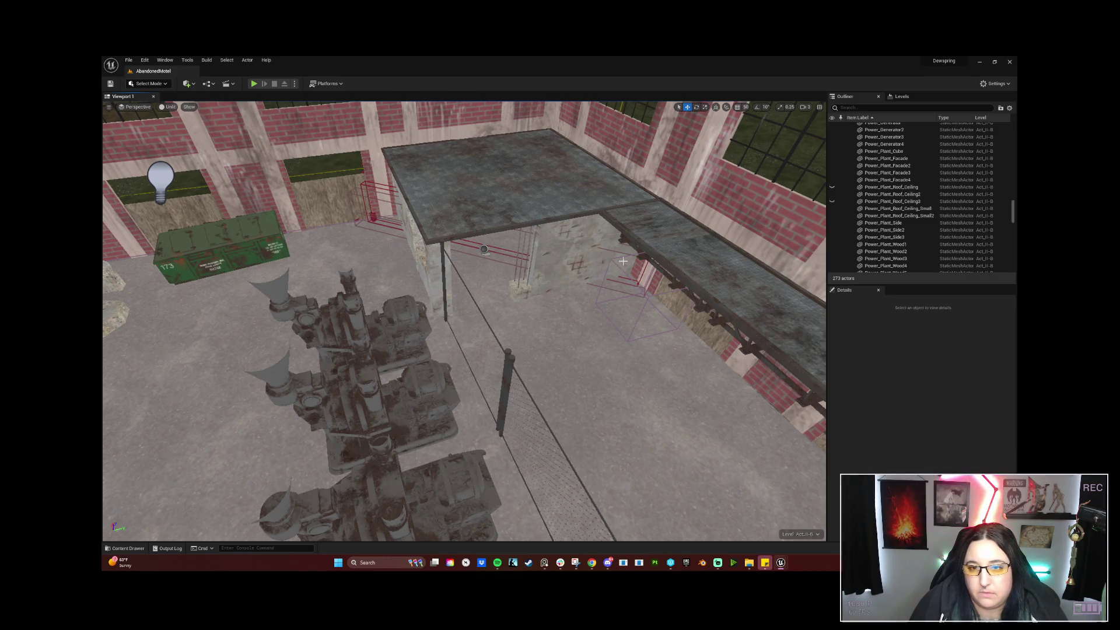
{"action": "right_click_drag", "start_coordinate": [611, 269], "coordinate": [611, 269]}
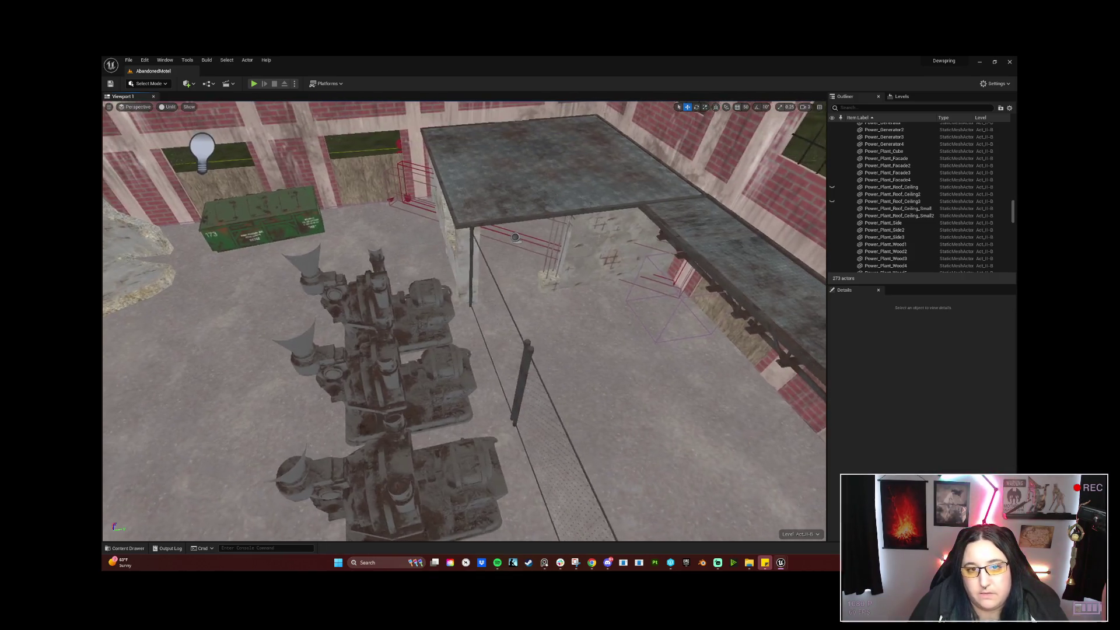
{"action": "right_click_drag", "start_coordinate": [464, 323], "coordinate": [464, 289]}
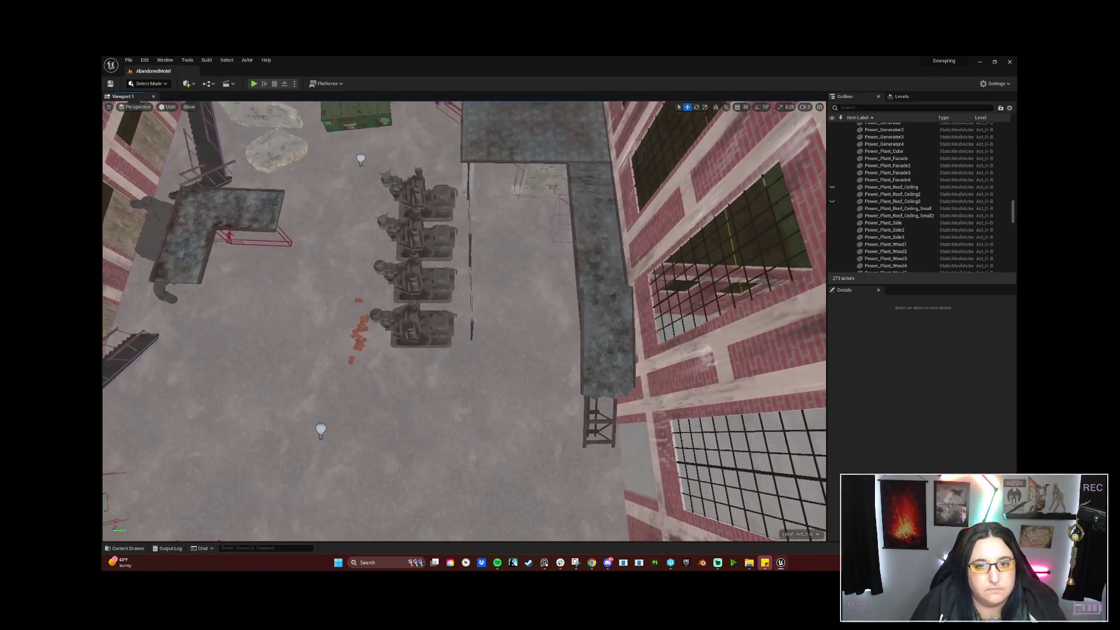
{"action": "right_click_drag", "start_coordinate": [532, 182], "coordinate": [532, 183]}
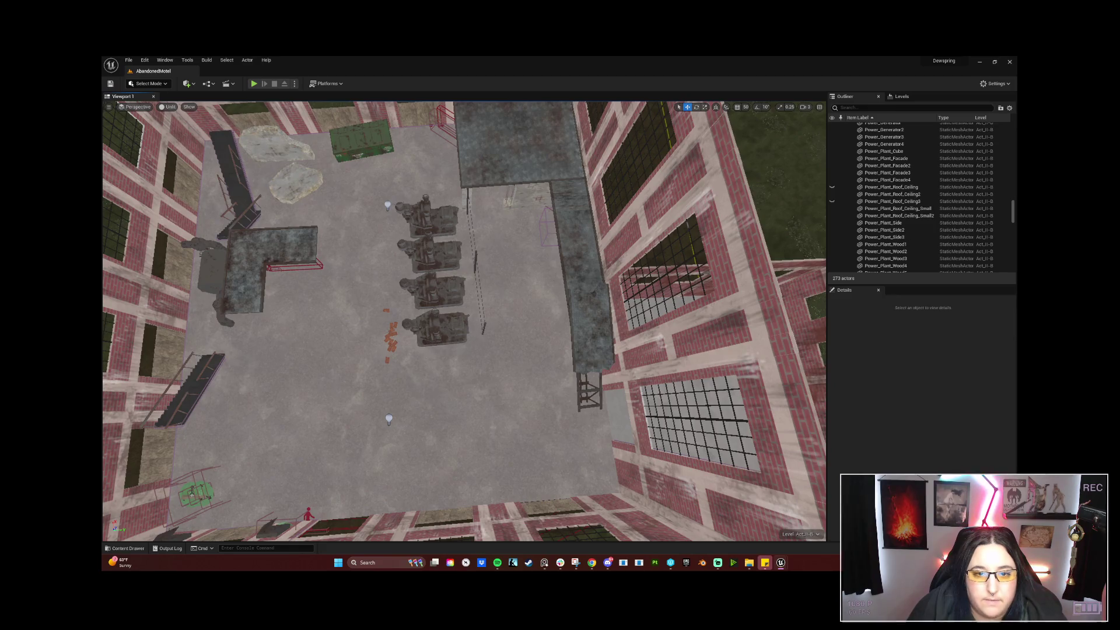
Duplicate the Chain_Fence sections with poles, rotate the copies 90° horizontal and place them below the generators.
{"action": "left_click", "coordinate": [475, 256]}
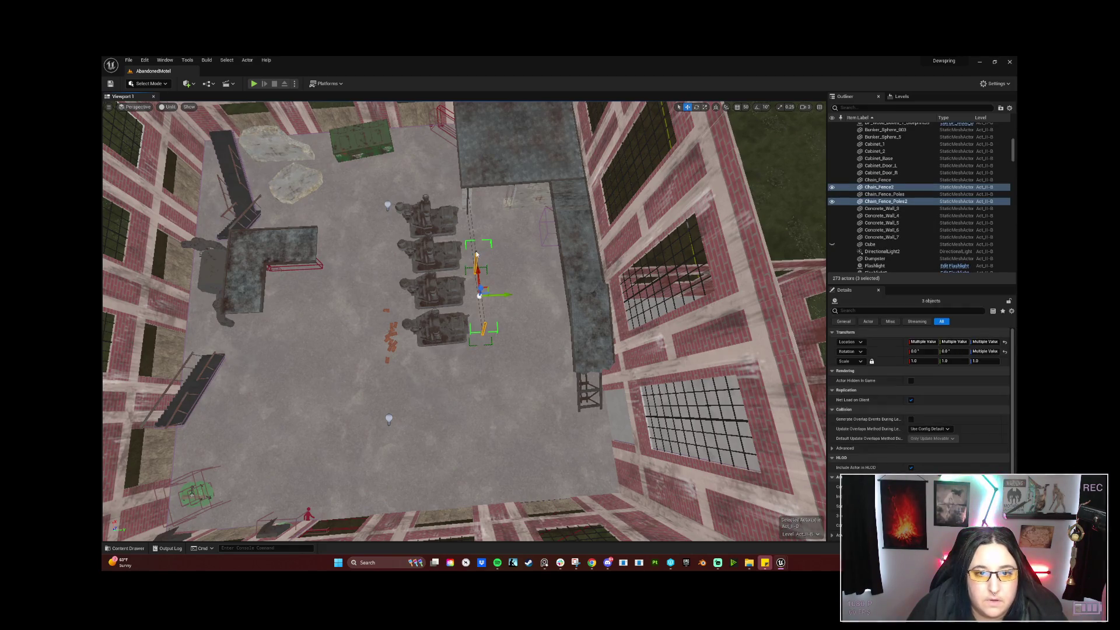
{"action": "left_click", "coordinate": [475, 254], "text": "ctrl"}
{"action": "left_click_drag", "start_coordinate": [470, 204], "coordinate": [487, 378], "text": "alt"}
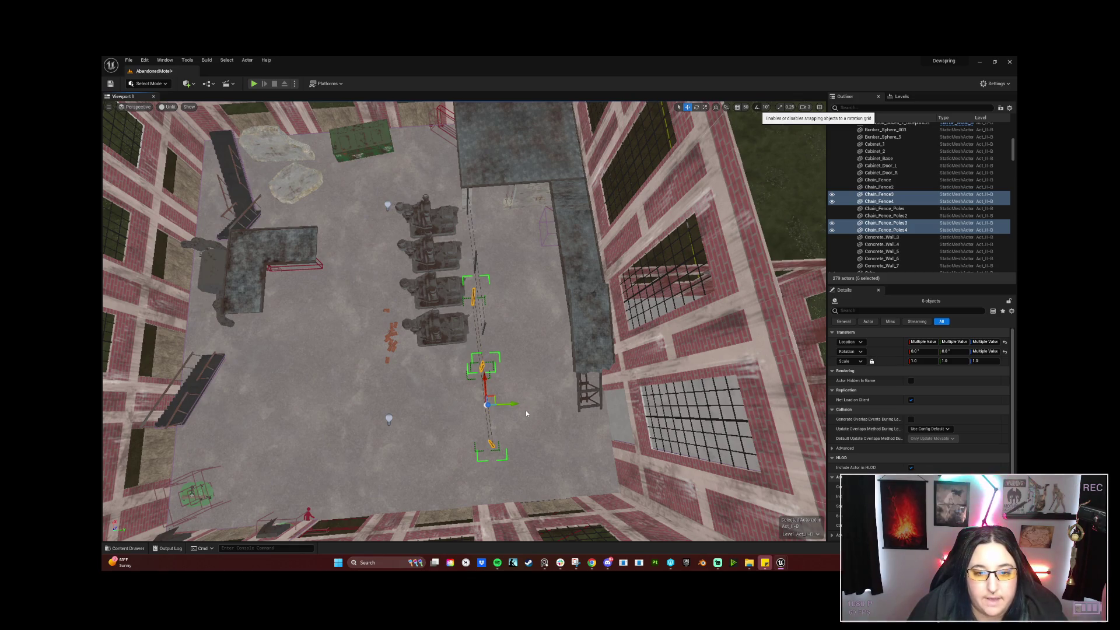
{"action": "key", "text": "e"}
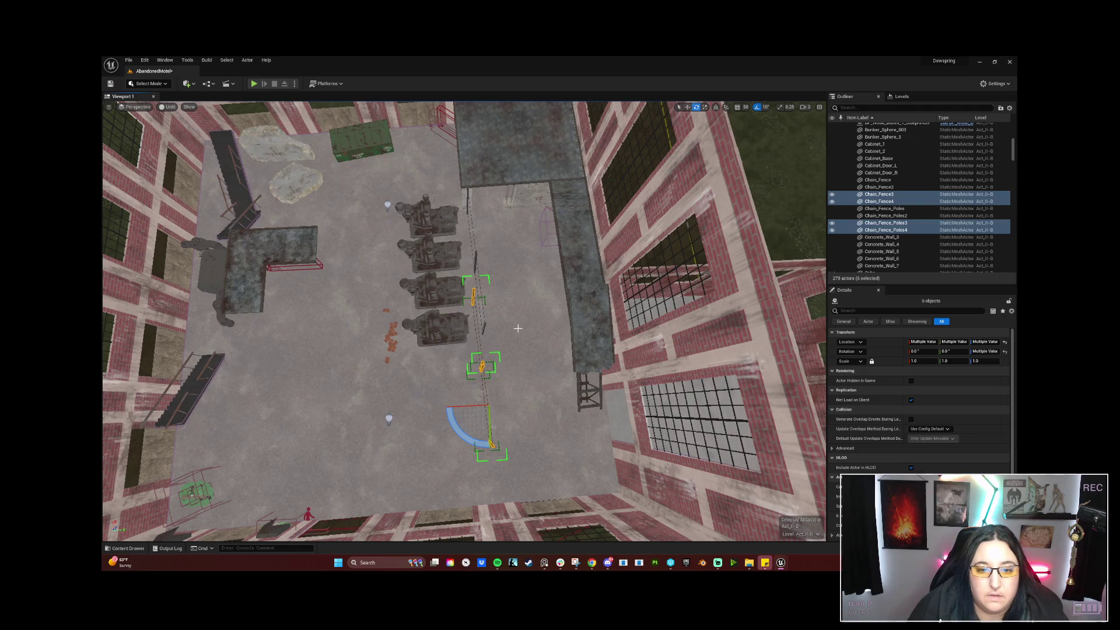
{"action": "left_click_drag", "start_coordinate": [451, 418], "coordinate": [449, 415]}
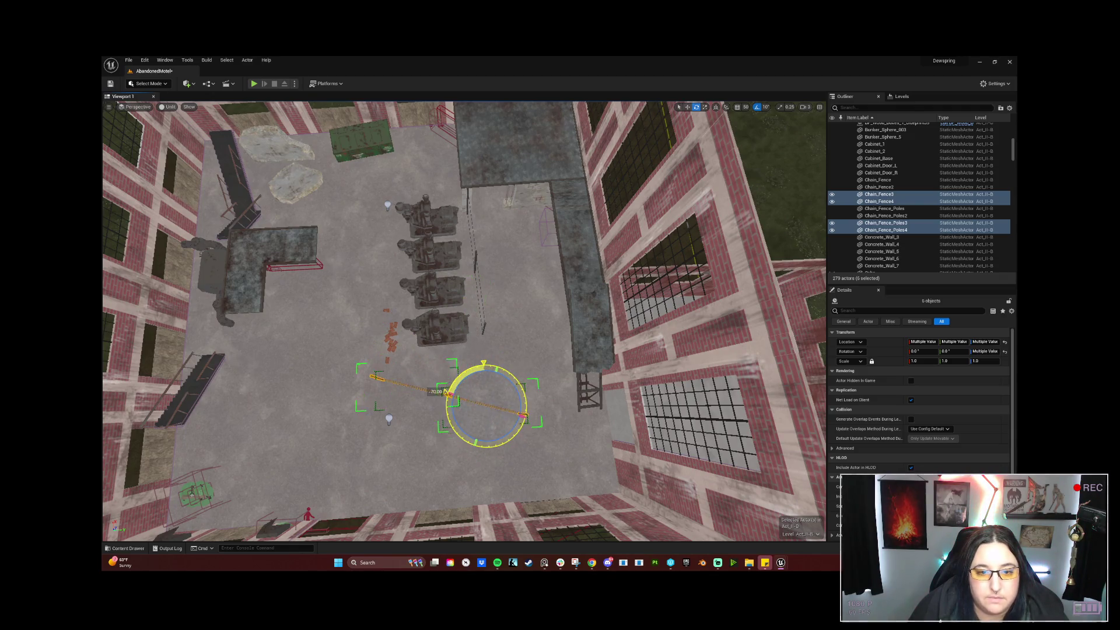
{"action": "key", "text": "w"}
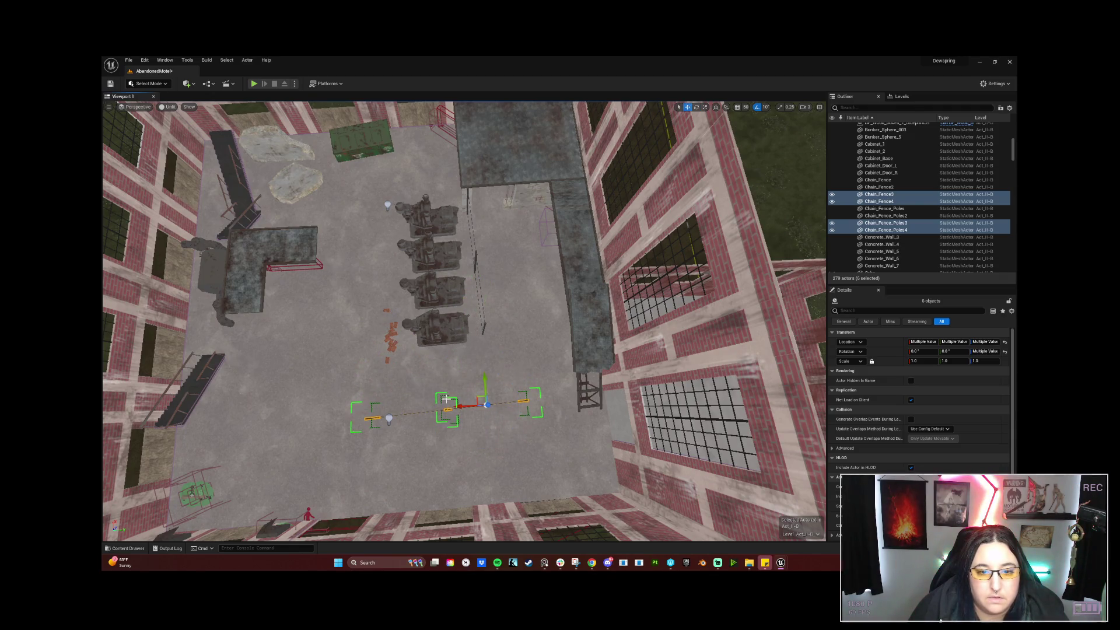
{"action": "mouse_move", "coordinate": [447, 400]}
{"action": "left_mouse_down"}
{"action": "mouse_move", "coordinate": [446, 384]}
{"action": "mouse_move", "coordinate": [513, 398]}
{"action": "left_mouse_up"}
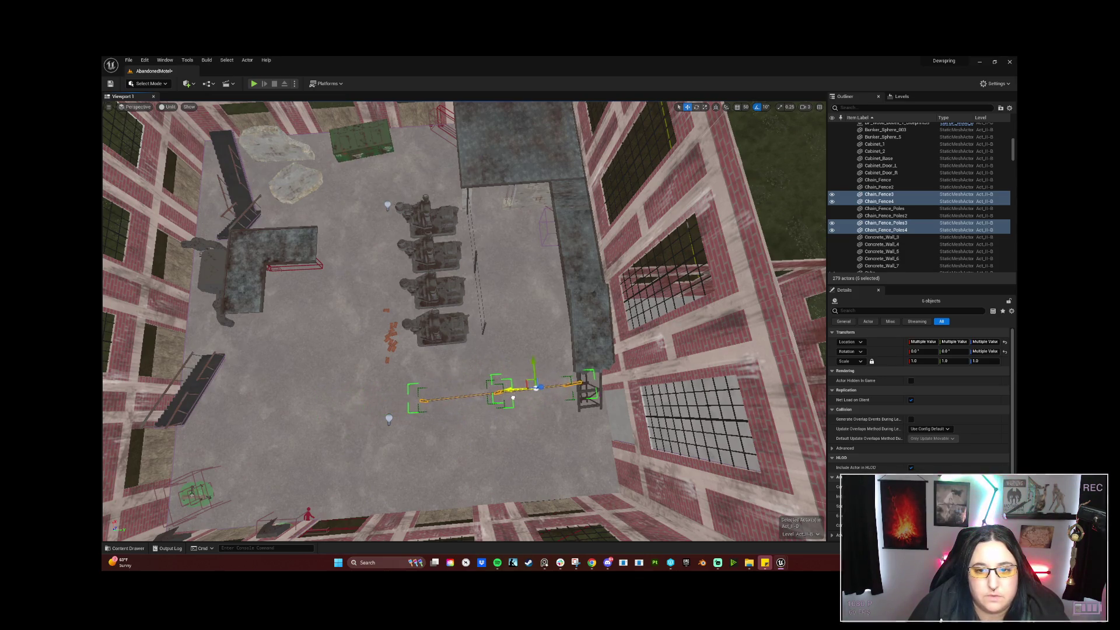
{"action": "left_click_drag", "start_coordinate": [512, 398], "coordinate": [511, 398]}
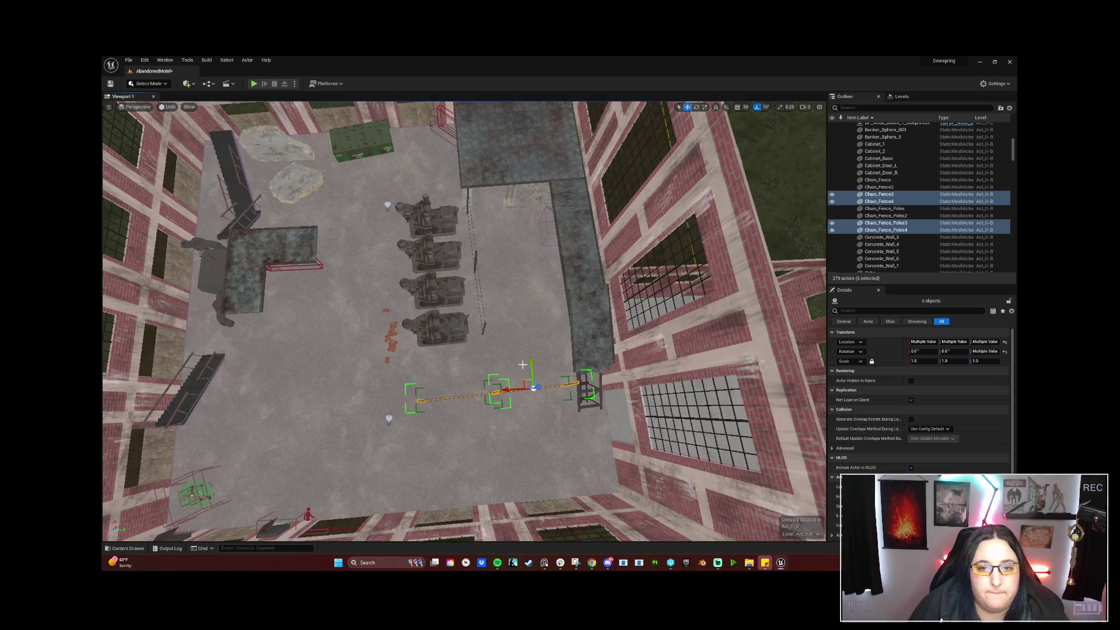
{"action": "left_click_drag", "start_coordinate": [528, 362], "coordinate": [522, 340]}
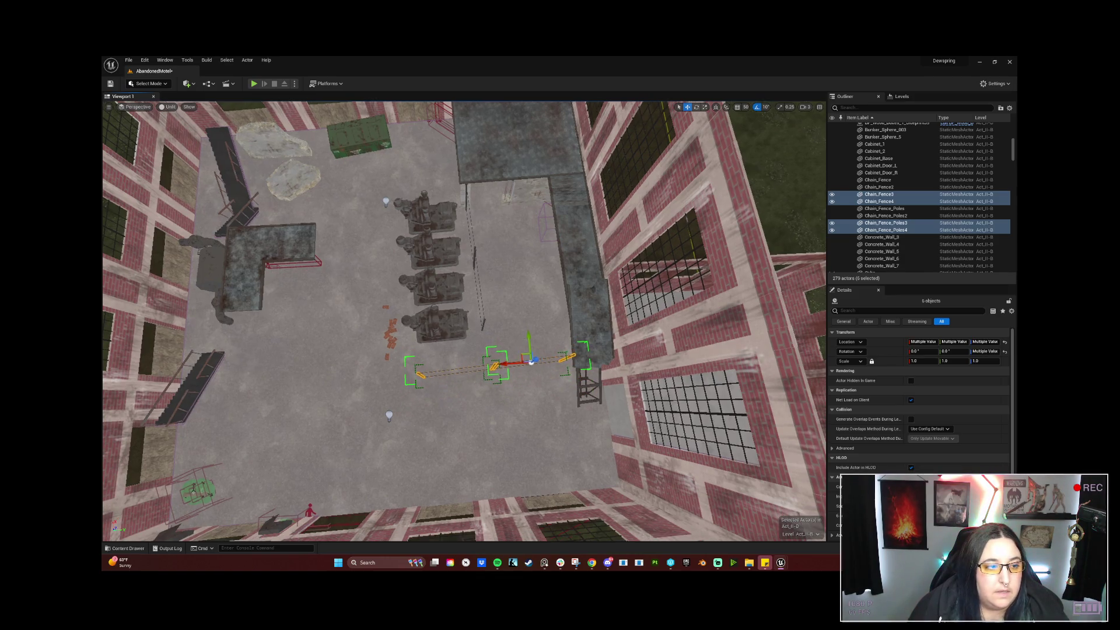
{"action": "scroll", "coordinate": [504, 354], "scroll_direction": "up", "scroll_amount": 3}
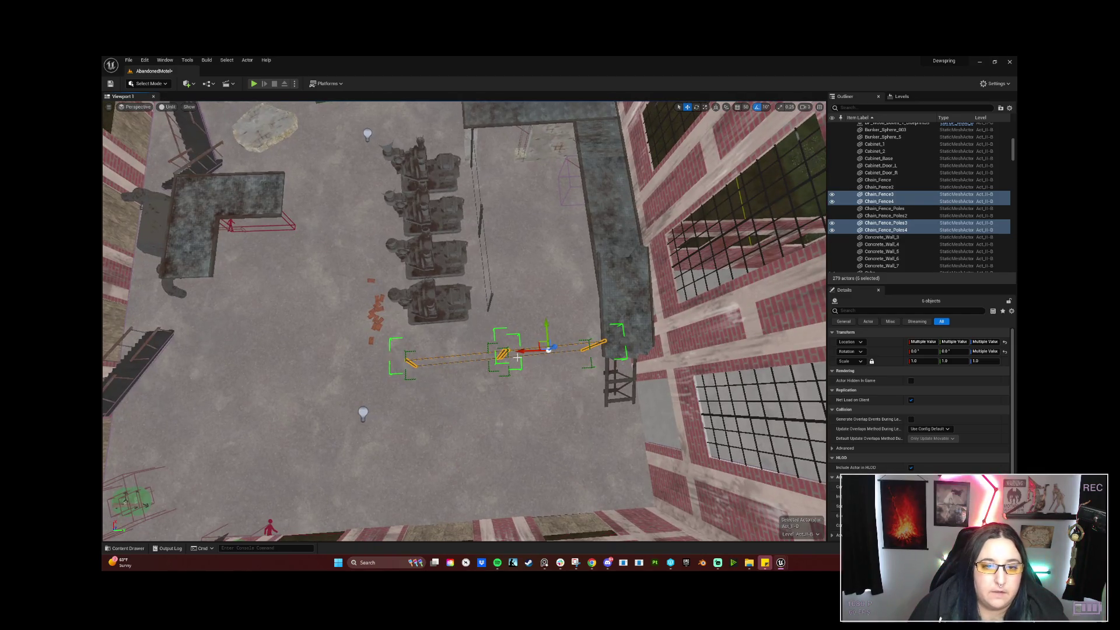
Duplicate the fence sections again with Ctrl+D and slide the copies left to extend the line to the walkway supports.
{"action": "key", "text": "ctrl+d"}
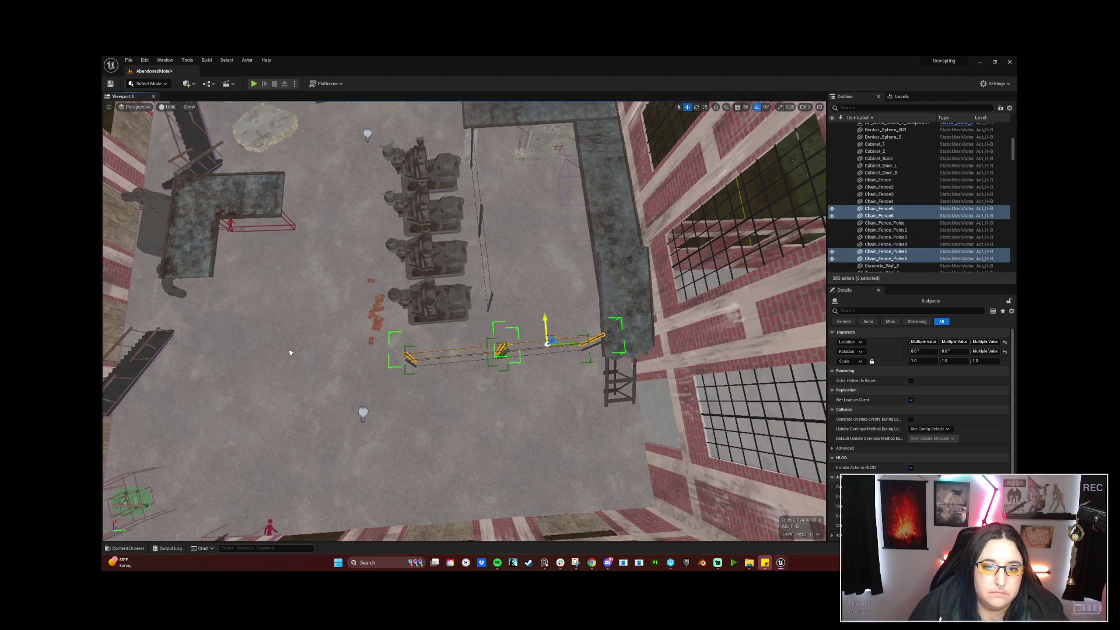
{"action": "key", "text": "ctrl+z"}
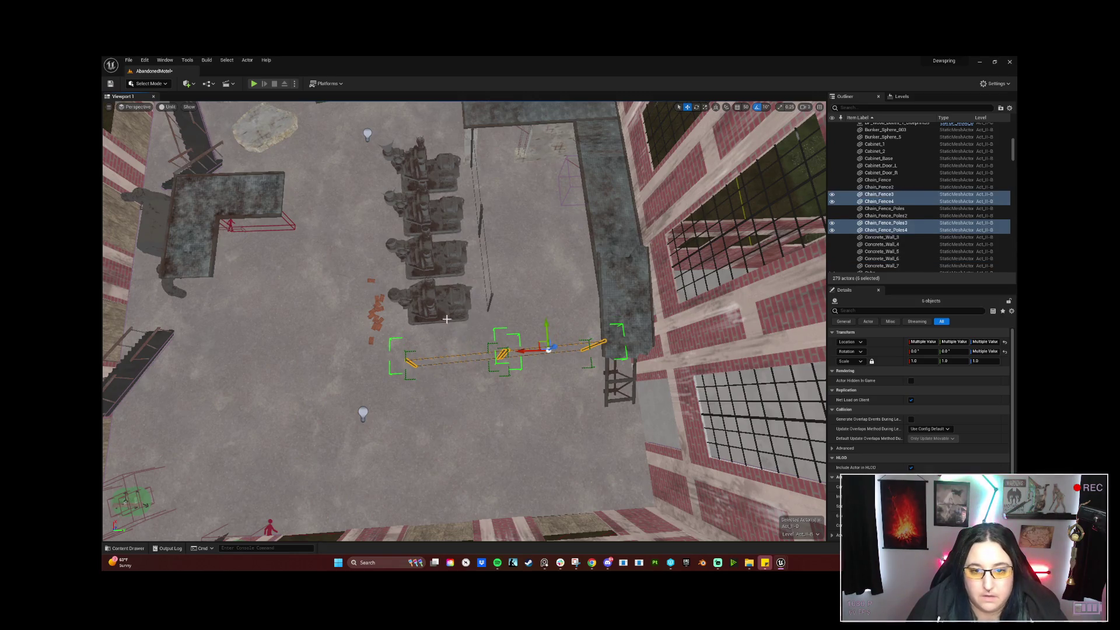
{"action": "key", "text": "ctrl+d"}
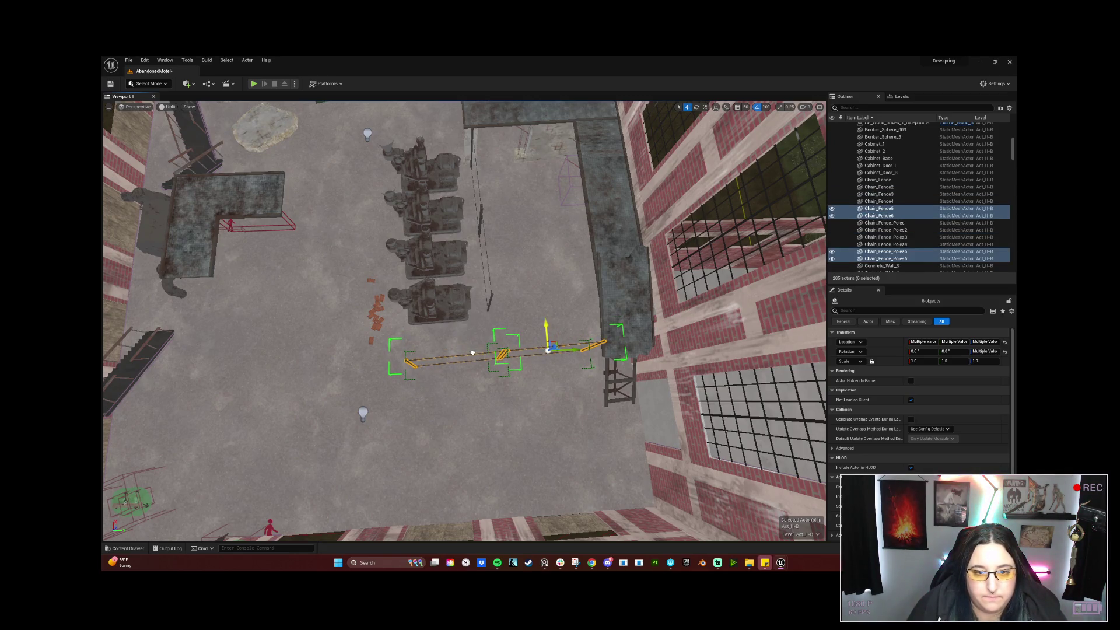
{"action": "left_click_drag", "start_coordinate": [573, 350], "coordinate": [390, 359]}
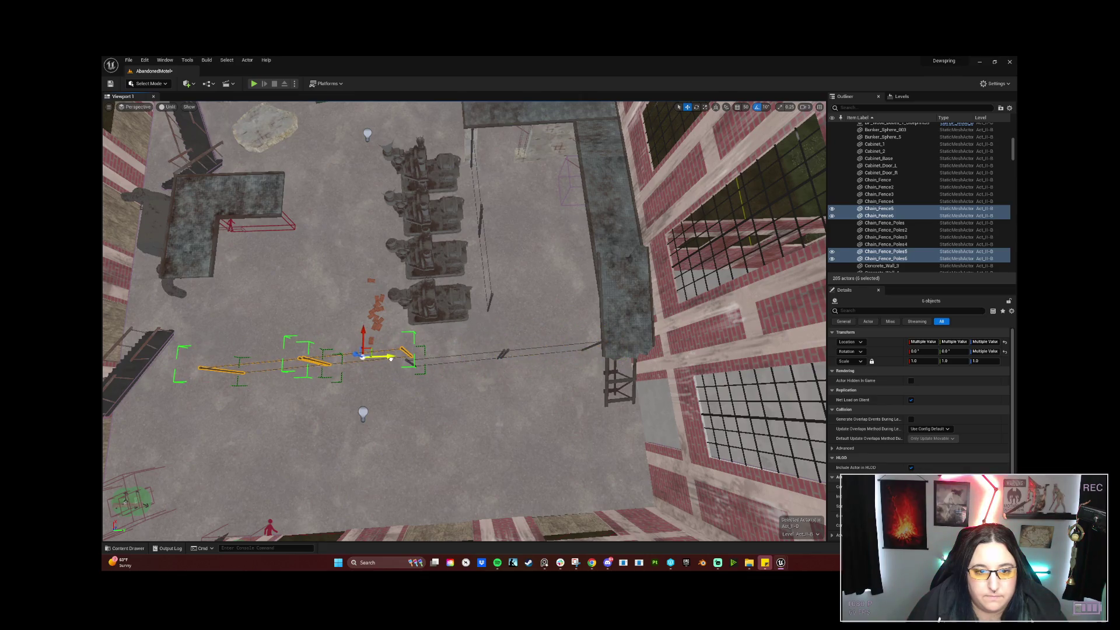
{"action": "middle_click_drag", "start_coordinate": [418, 360], "coordinate": [439, 340]}
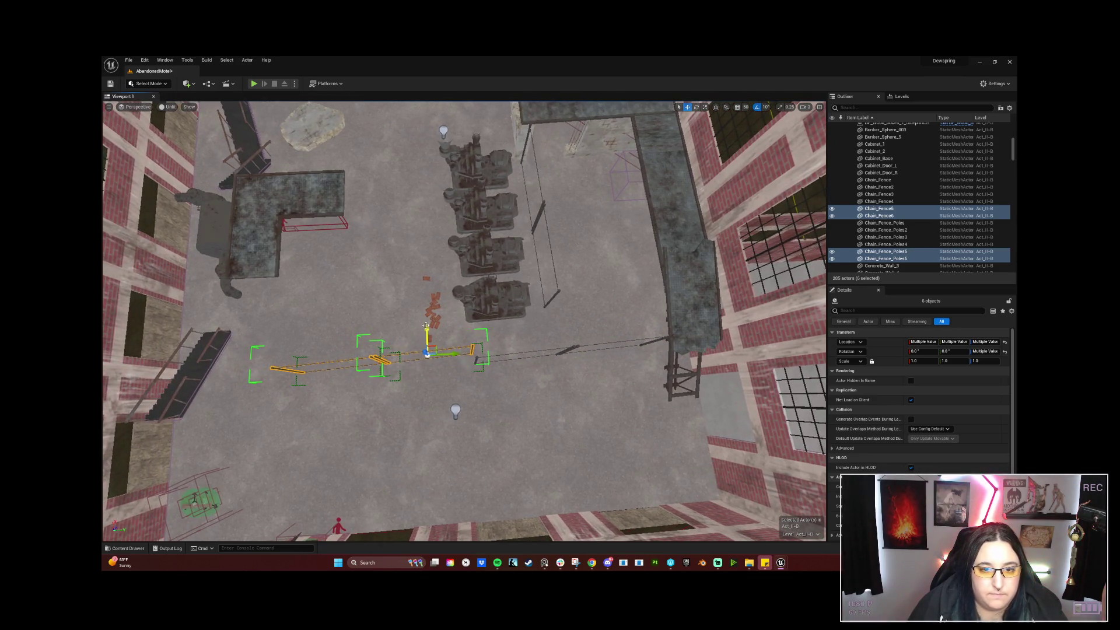
{"action": "left_click_drag", "start_coordinate": [426, 326], "coordinate": [424, 336]}
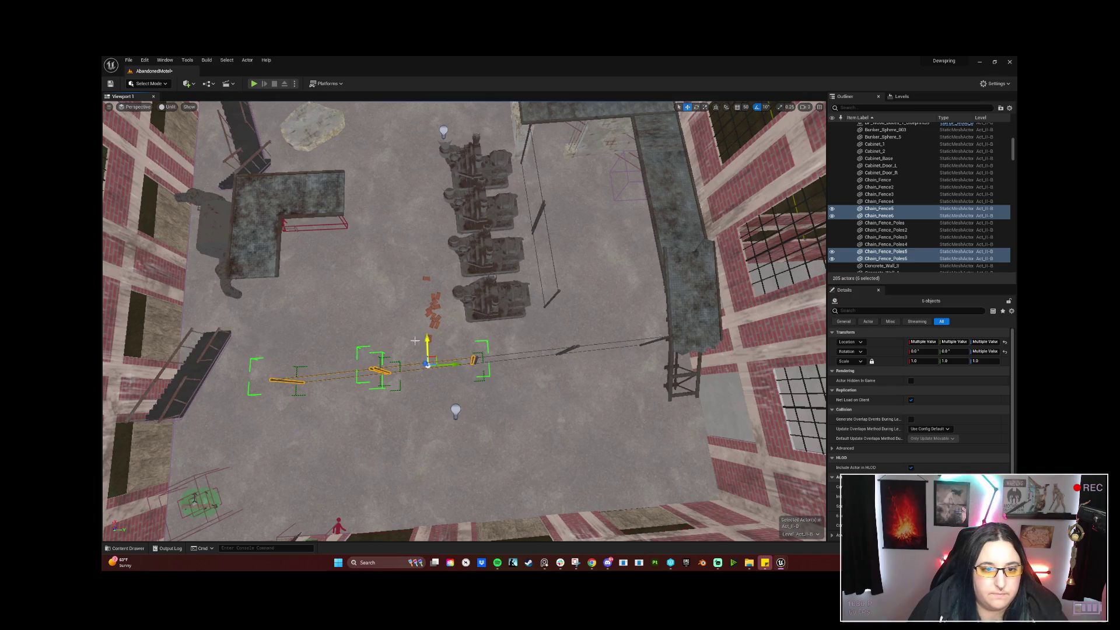
{"action": "left_click", "coordinate": [372, 369], "text": "ctrl"}
{"action": "middle_click_drag", "start_coordinate": [373, 370], "coordinate": [422, 374]}
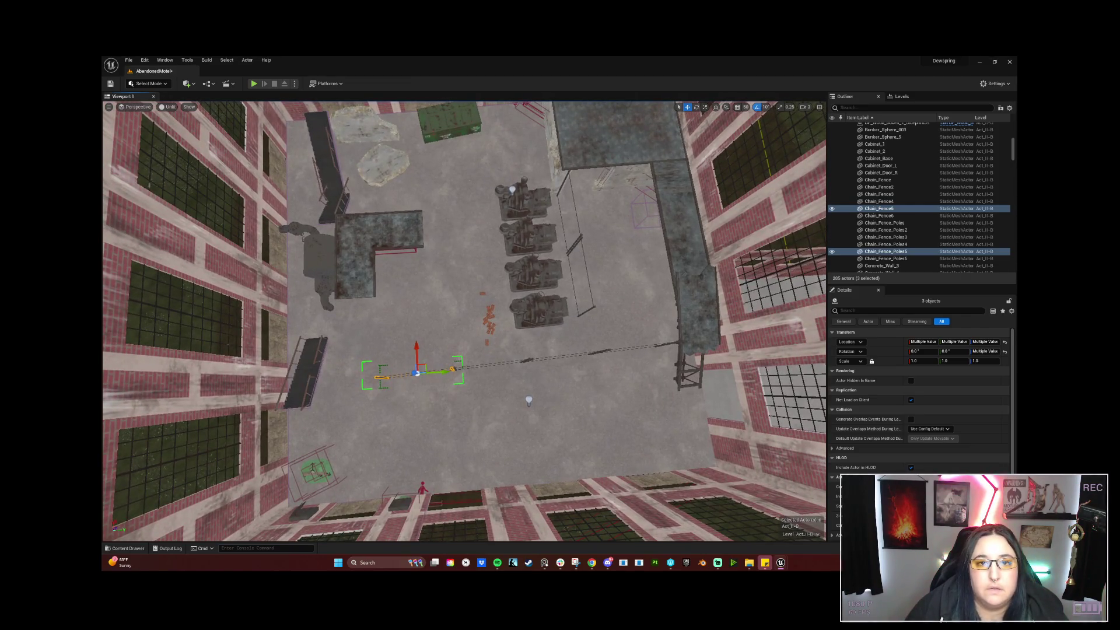
{"action": "mouse_move", "coordinate": [528, 385]}
{"action": "right_mouse_down"}
{"action": "mouse_move", "coordinate": [529, 263]}
{"action": "mouse_move", "coordinate": [490, 263]}
{"action": "mouse_move", "coordinate": [525, 262]}
{"action": "right_mouse_up"}
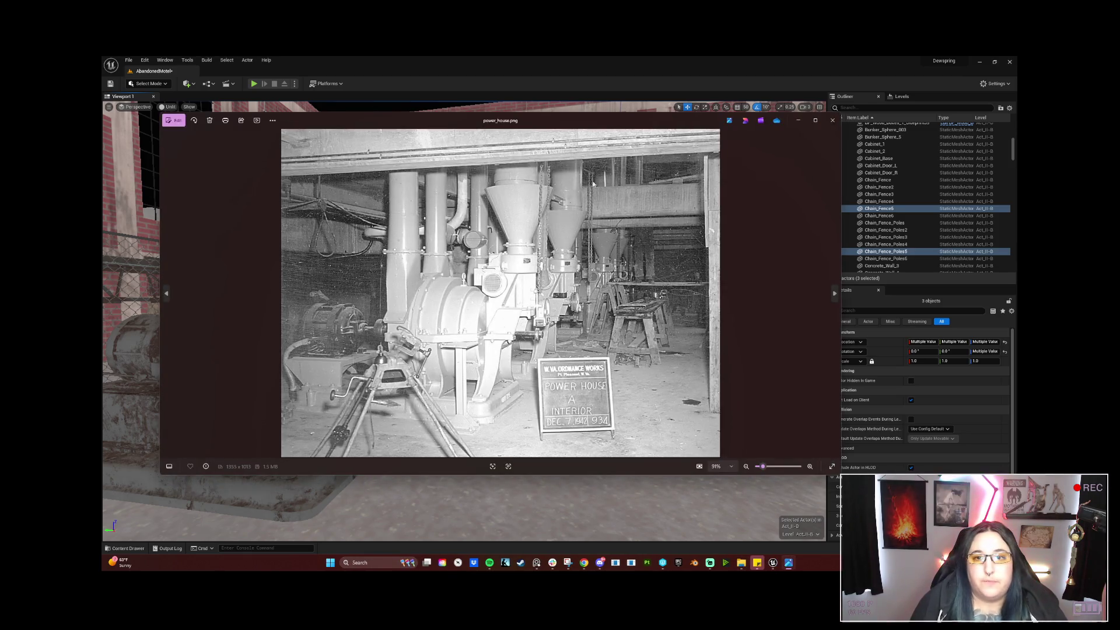
Move the power_house.png reference photo window down and right over the level.
{"action": "left_click_drag", "start_coordinate": [630, 113], "coordinate": [748, 171]}
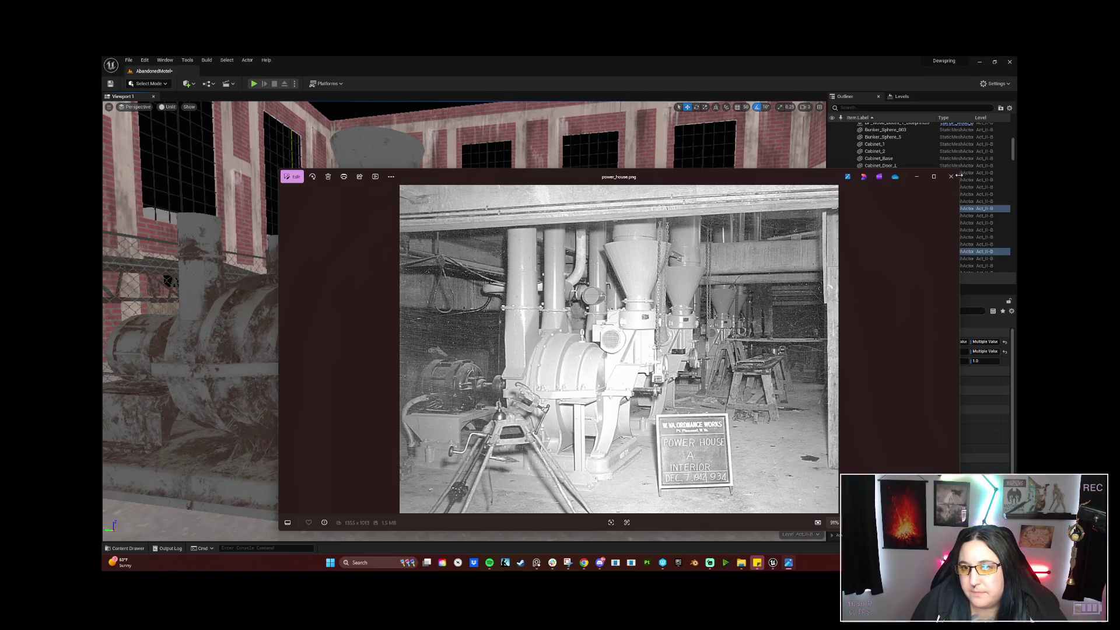
Shrink and reposition the reference photo window, then fly the view back to compare the hall against it.
{"action": "left_click_drag", "start_coordinate": [960, 170], "coordinate": [791, 220]}
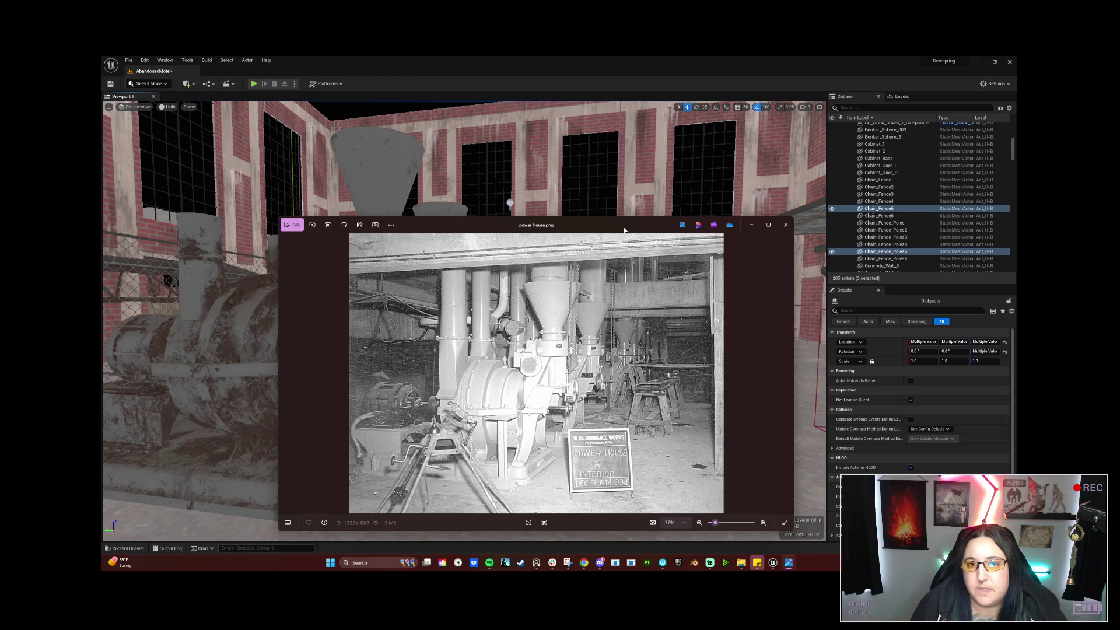
{"action": "left_click_drag", "start_coordinate": [624, 230], "coordinate": [727, 169]}
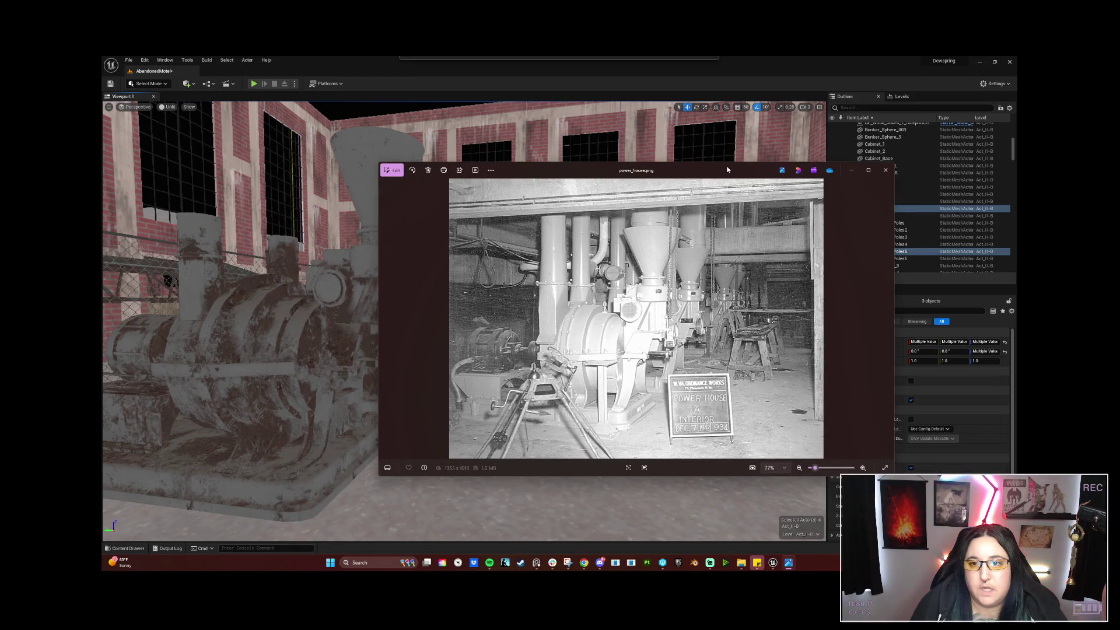
{"action": "left_click_drag", "start_coordinate": [727, 169], "coordinate": [621, 167]}
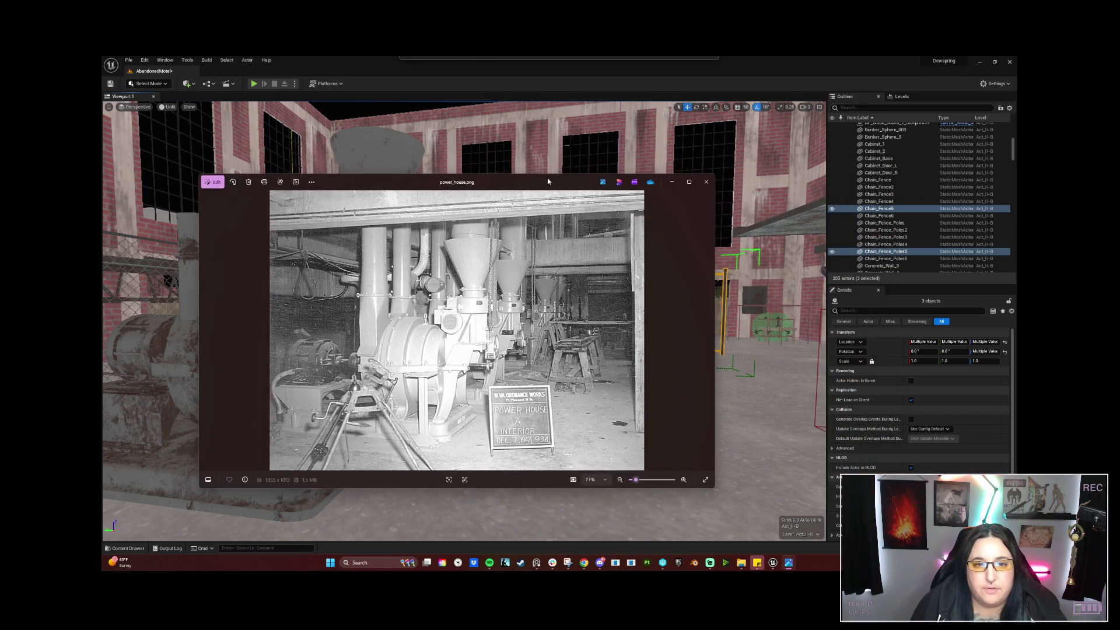
{"action": "mouse_move", "coordinate": [622, 167]}
{"action": "left_mouse_down"}
{"action": "mouse_move", "coordinate": [528, 186]}
{"action": "mouse_move", "coordinate": [893, 174]}
{"action": "left_mouse_up"}
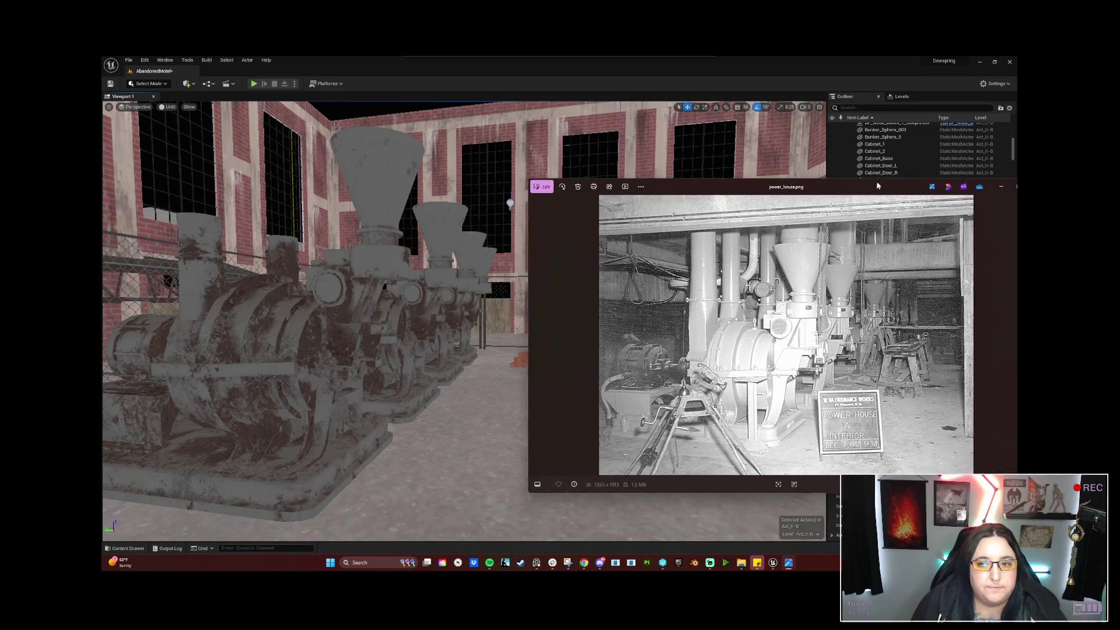
{"action": "right_click_drag", "start_coordinate": [352, 337], "coordinate": [364, 349]}
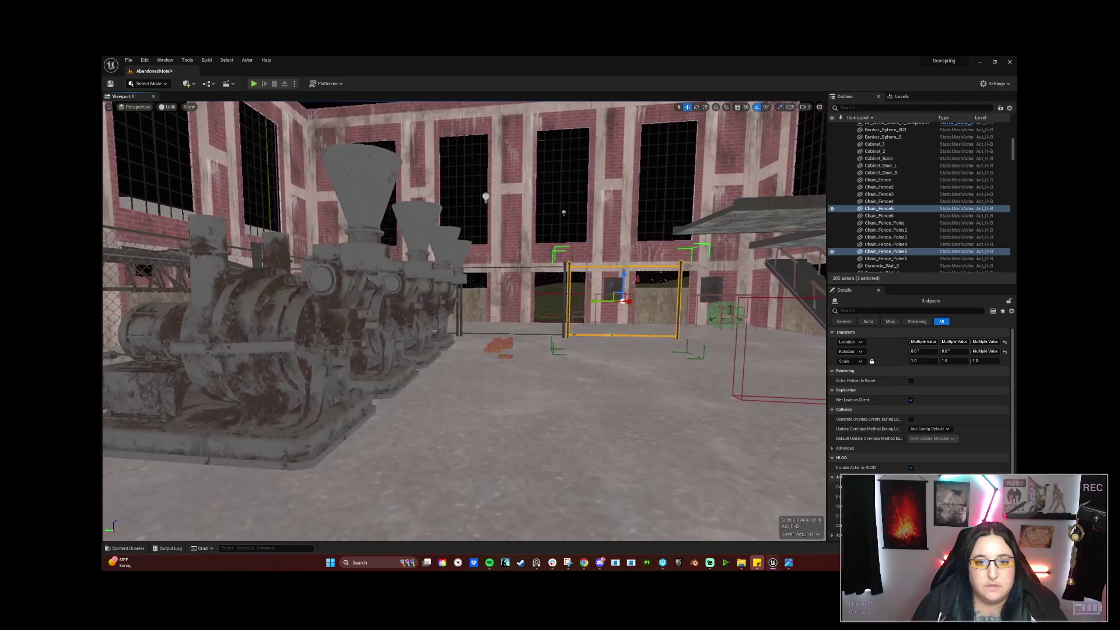
{"action": "key", "text": "alt+Tab"}
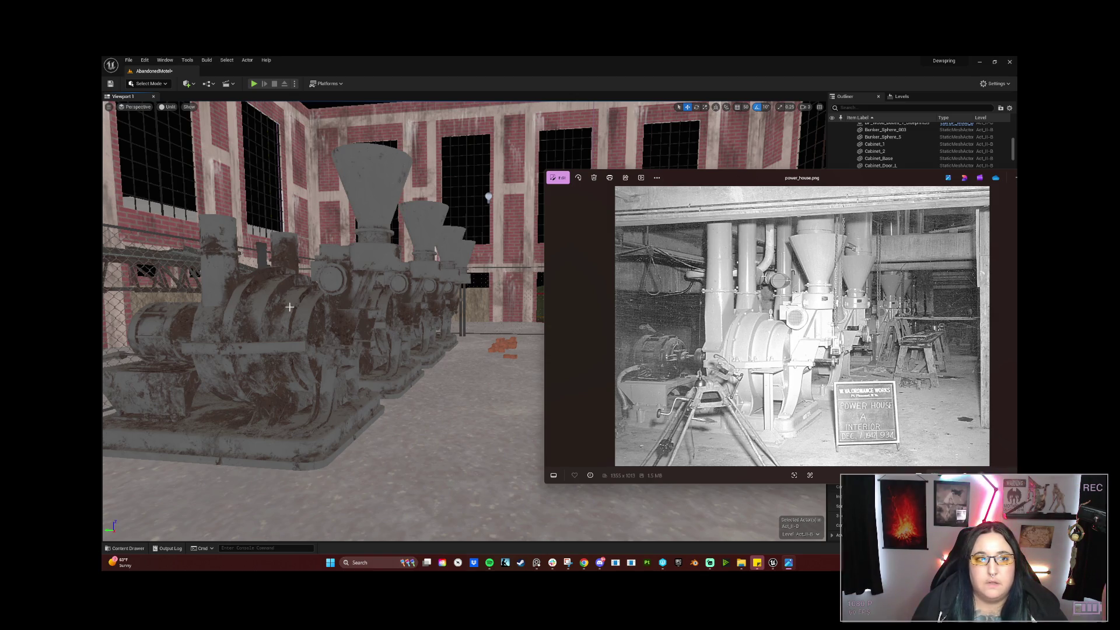
Select the rear and front generators, check them against the reopened reference photo, then close Windows Photos.
{"action": "left_click", "coordinate": [449, 326]}
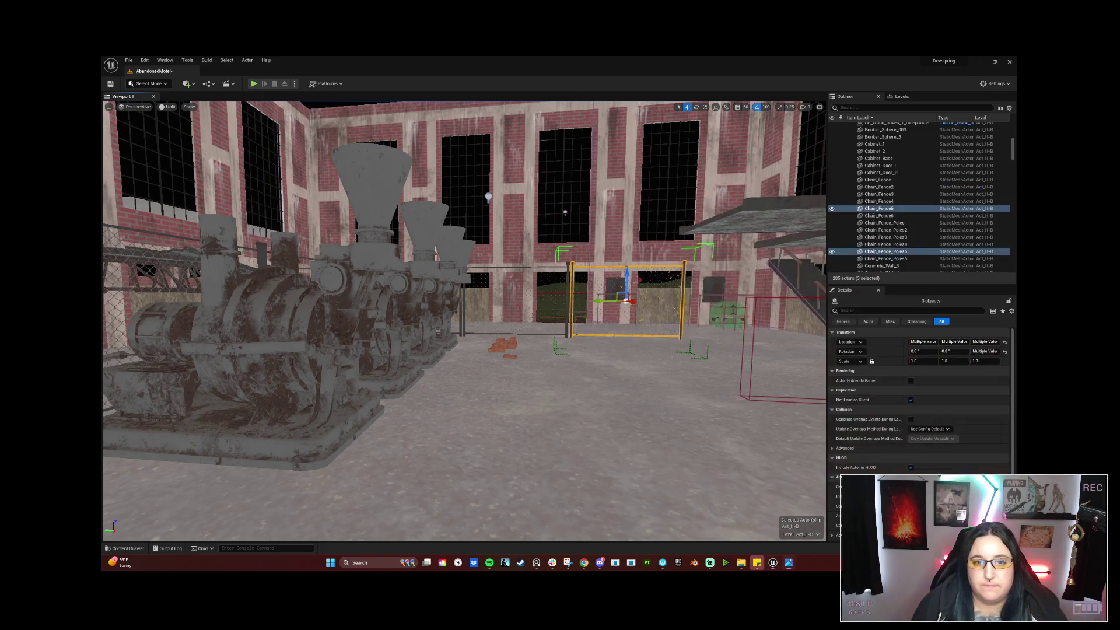
{"action": "left_click", "coordinate": [434, 289], "text": "ctrl"}
{"action": "left_click", "coordinate": [451, 263], "text": "ctrl"}
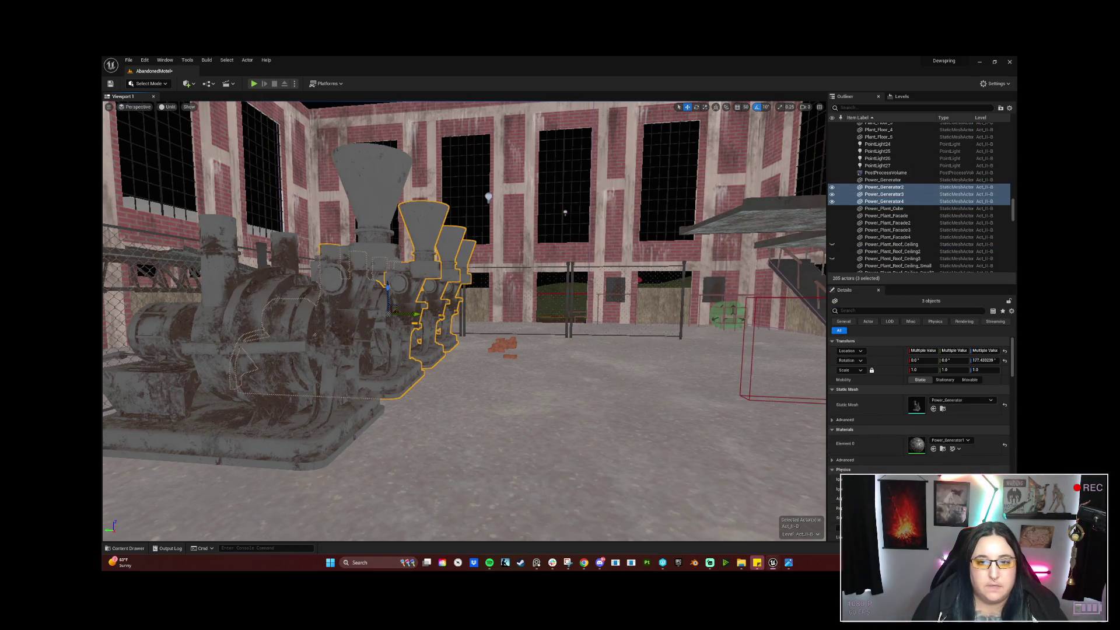
{"action": "left_click", "coordinate": [377, 359]}
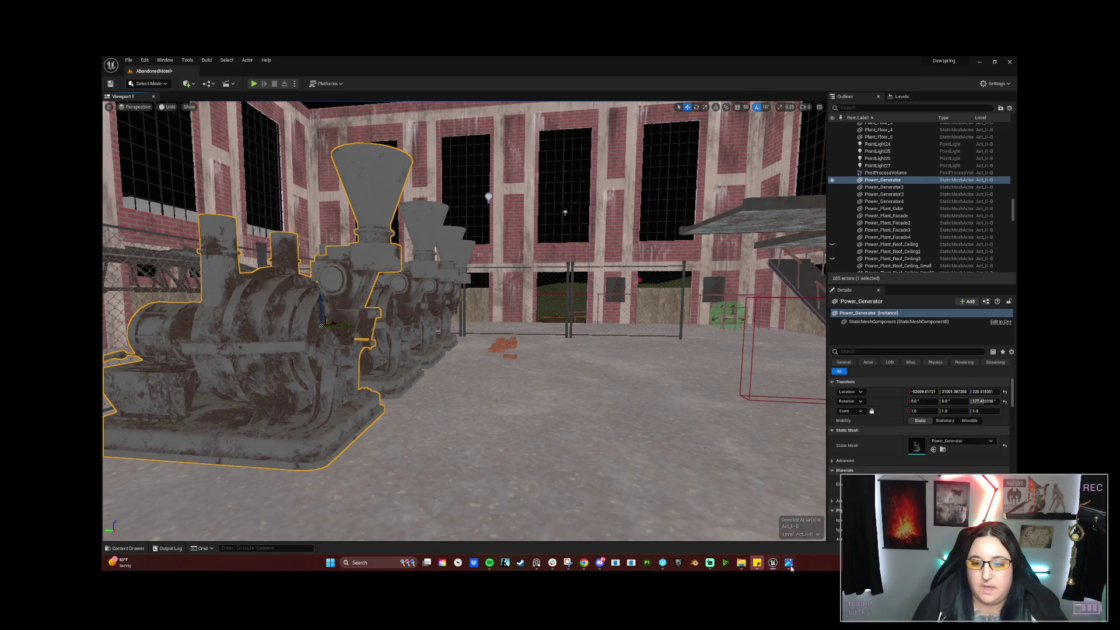
{"action": "left_click", "coordinate": [789, 563]}
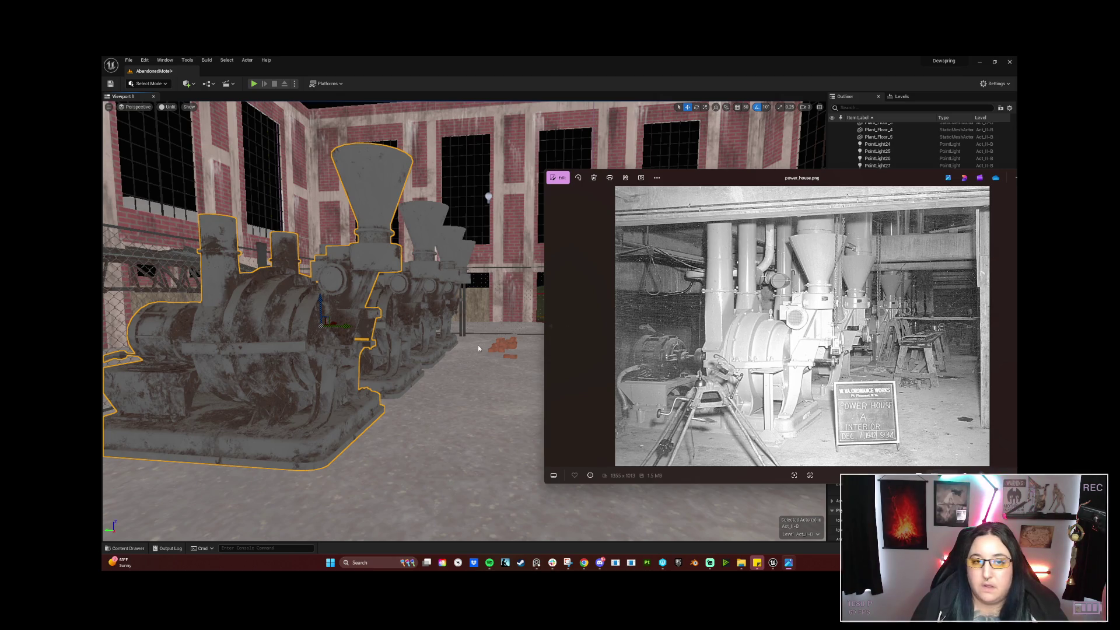
{"action": "mouse_move", "coordinate": [696, 186]}
{"action": "left_mouse_down"}
{"action": "mouse_move", "coordinate": [616, 163]}
{"action": "mouse_move", "coordinate": [620, 143]}
{"action": "left_mouse_up"}
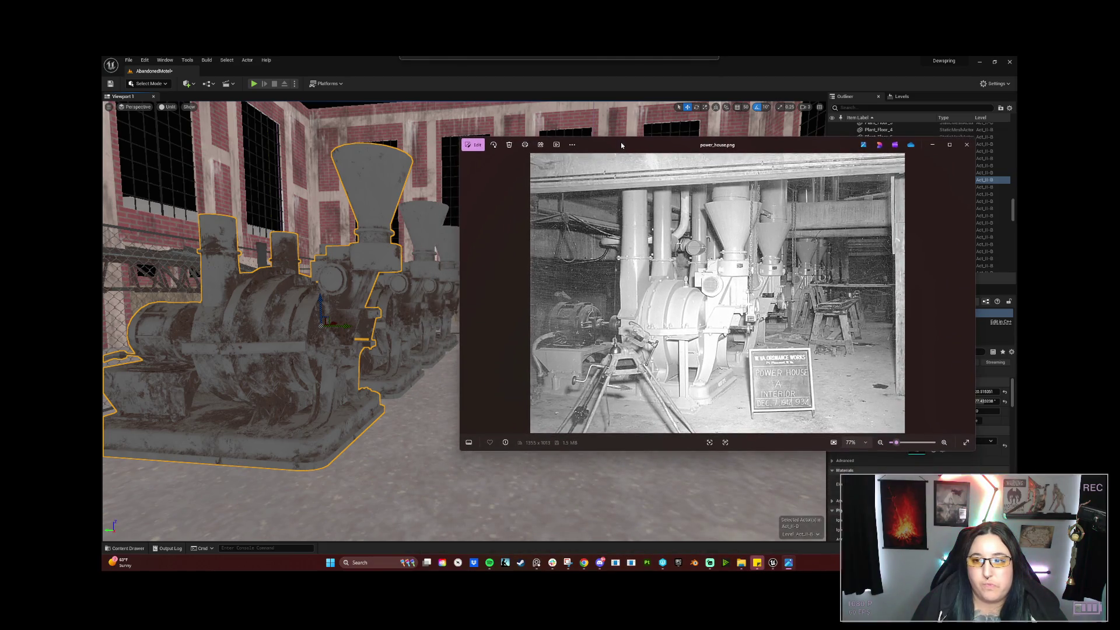
{"action": "left_click", "coordinate": [932, 146]}
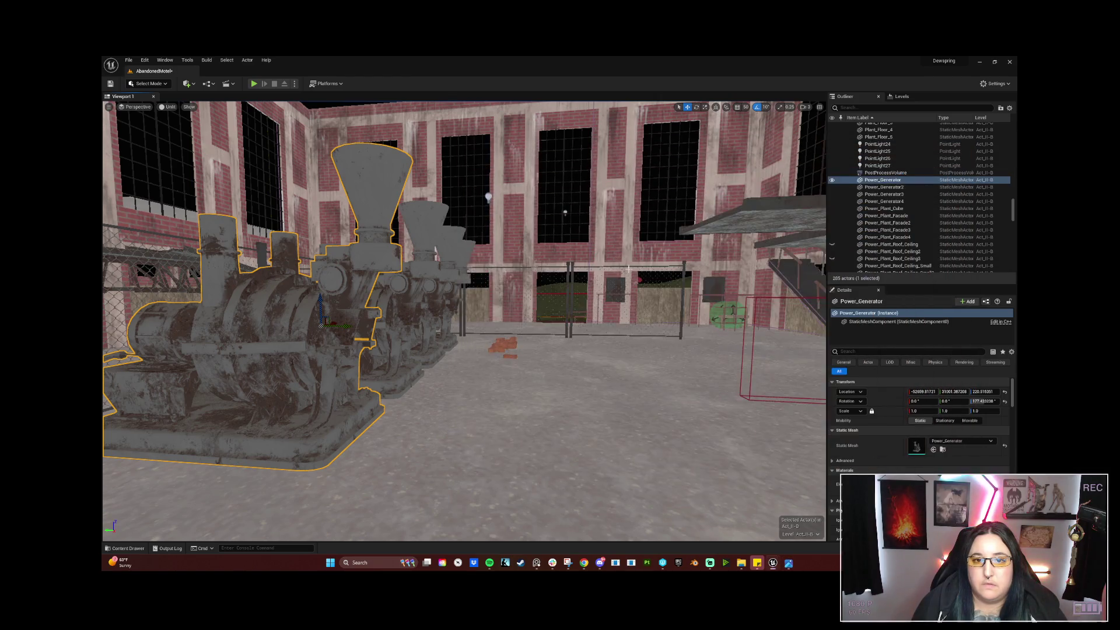
Rotate Concrete_Wall_8 about 70 degrees and move it across the floor toward the bricks beside the generators.
{"action": "right_click_drag", "start_coordinate": [628, 269], "coordinate": [603, 291]}
{"action": "left_click", "coordinate": [603, 291]}
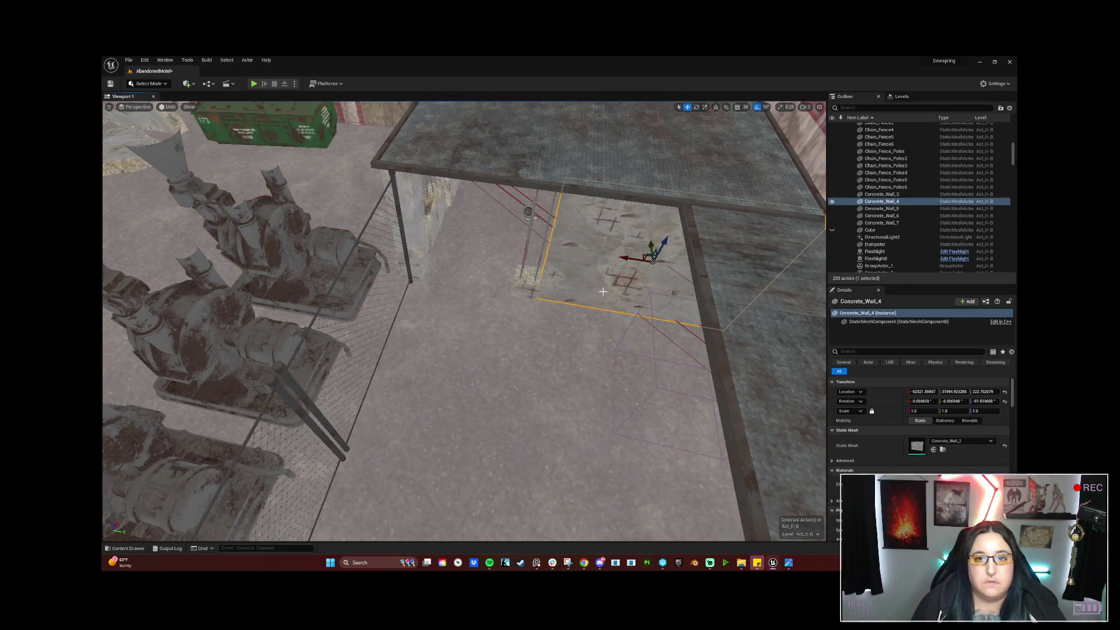
{"action": "left_click", "coordinate": [626, 259]}
{"action": "right_click_drag", "start_coordinate": [624, 259], "coordinate": [625, 259]}
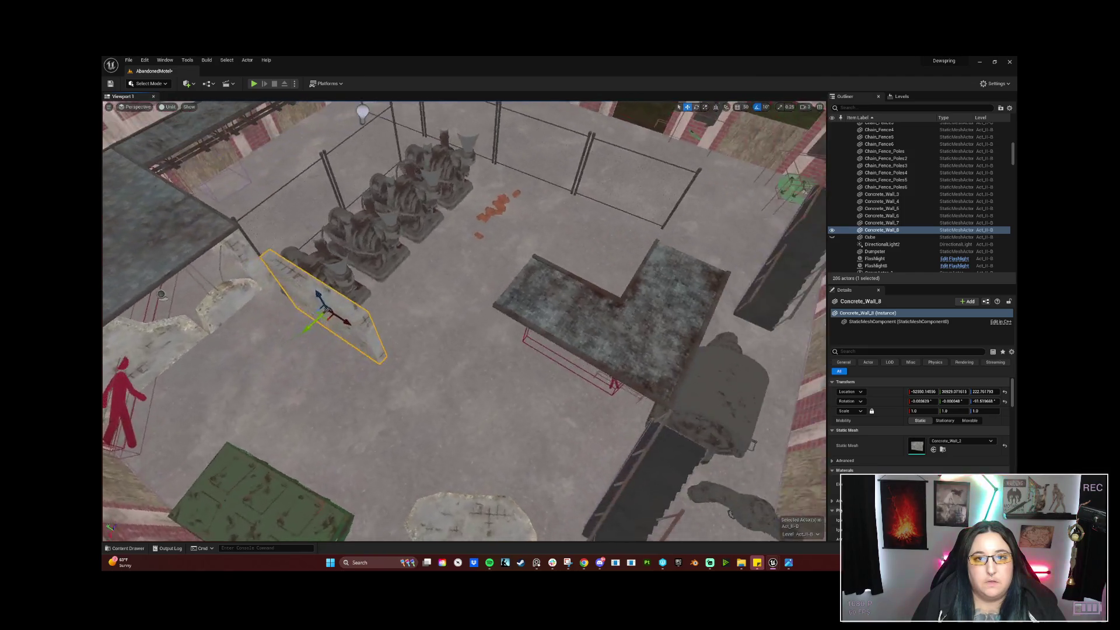
{"action": "right_click_drag", "start_coordinate": [454, 265], "coordinate": [454, 266]}
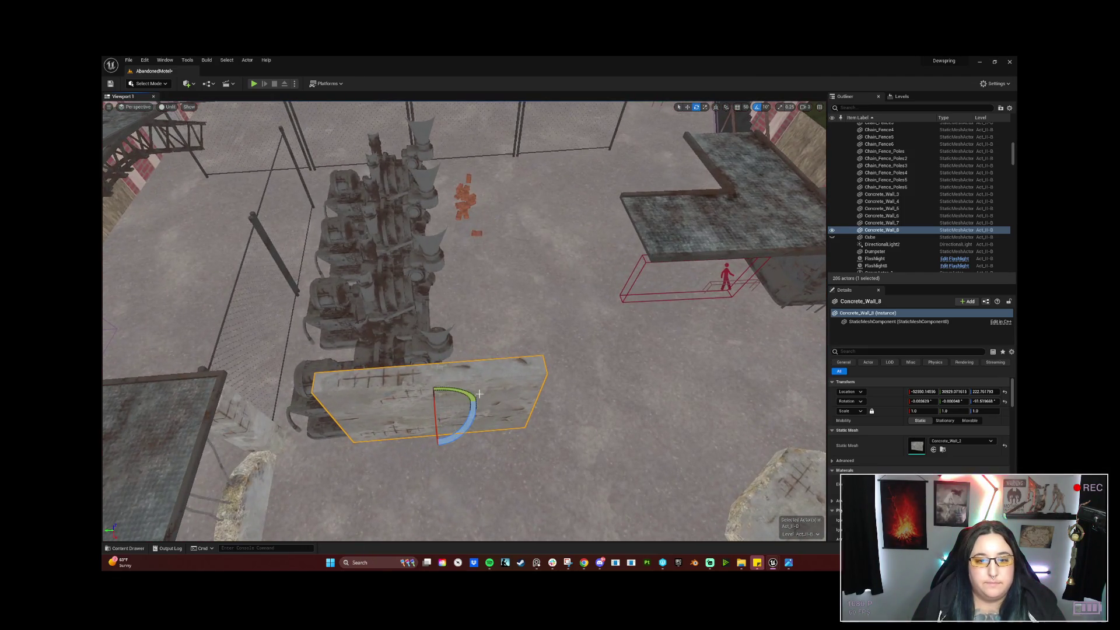
{"action": "left_click_drag", "start_coordinate": [475, 420], "coordinate": [455, 456]}
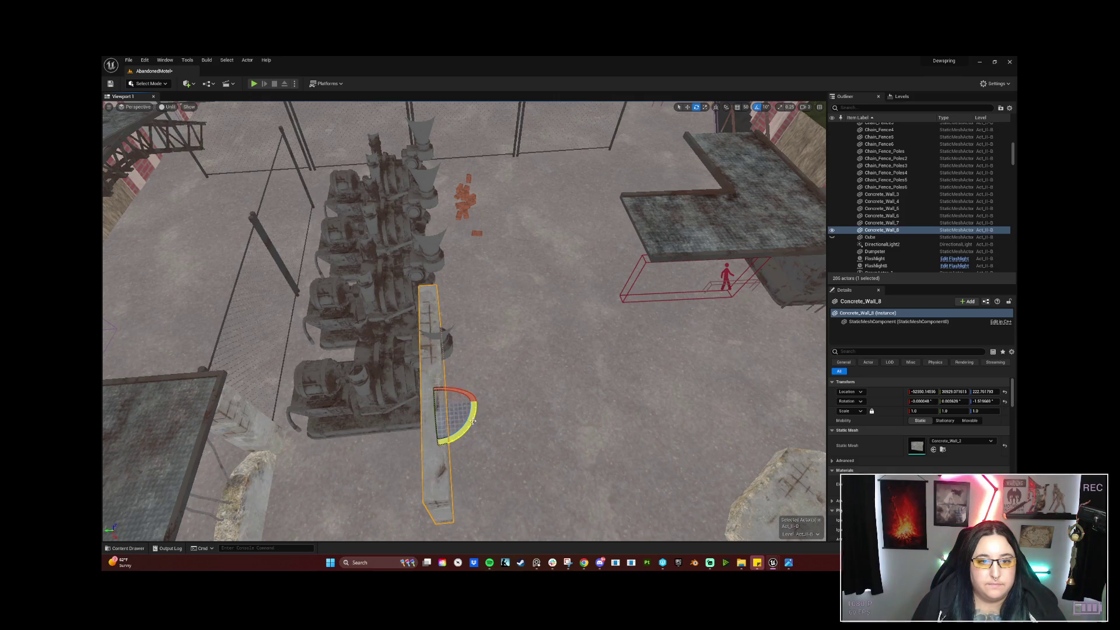
{"action": "key", "text": "w"}
{"action": "left_click_drag", "start_coordinate": [406, 406], "coordinate": [537, 400]}
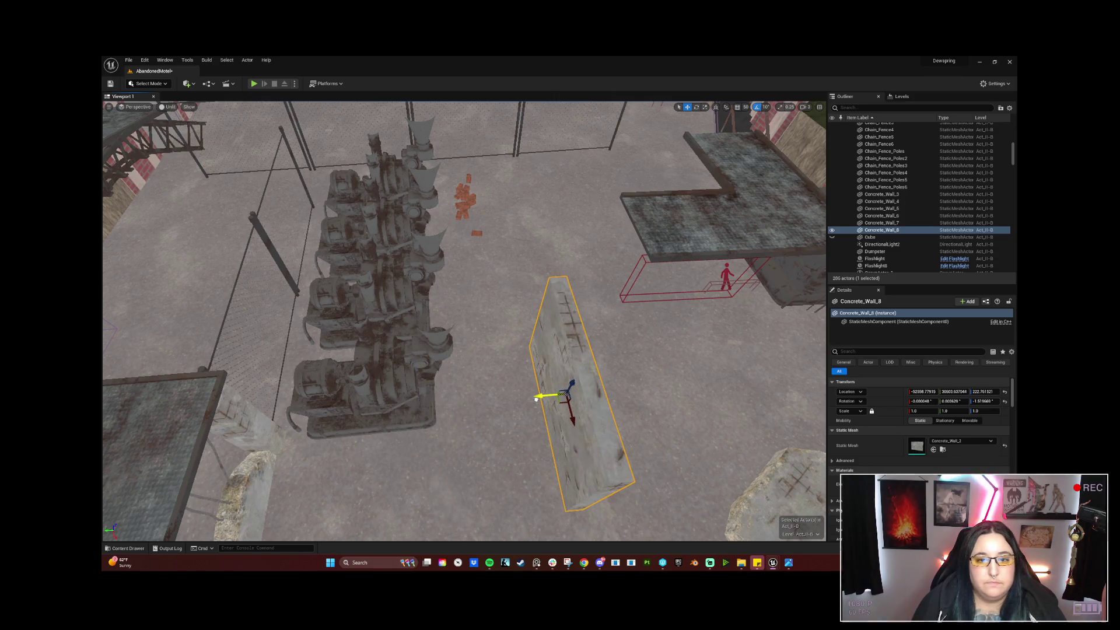
{"action": "mouse_move", "coordinate": [536, 399]}
{"action": "right_mouse_down"}
{"action": "mouse_move", "coordinate": [561, 350]}
{"action": "mouse_move", "coordinate": [464, 472]}
{"action": "right_mouse_up"}
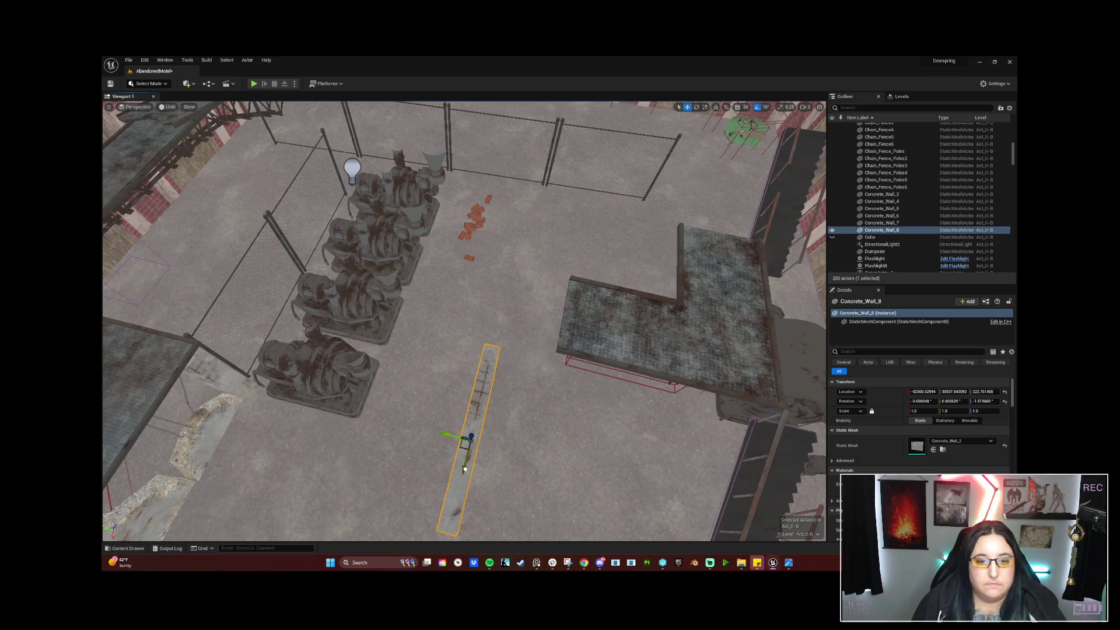
{"action": "left_click_drag", "start_coordinate": [464, 468], "coordinate": [497, 238]}
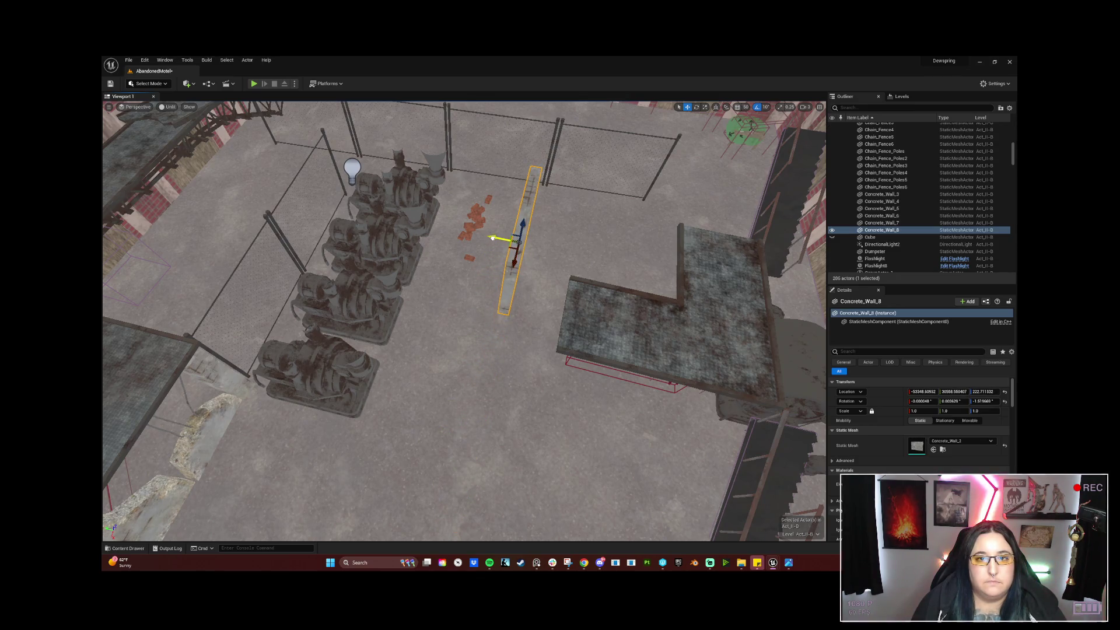
{"action": "right_click_drag", "start_coordinate": [493, 238], "coordinate": [493, 255]}
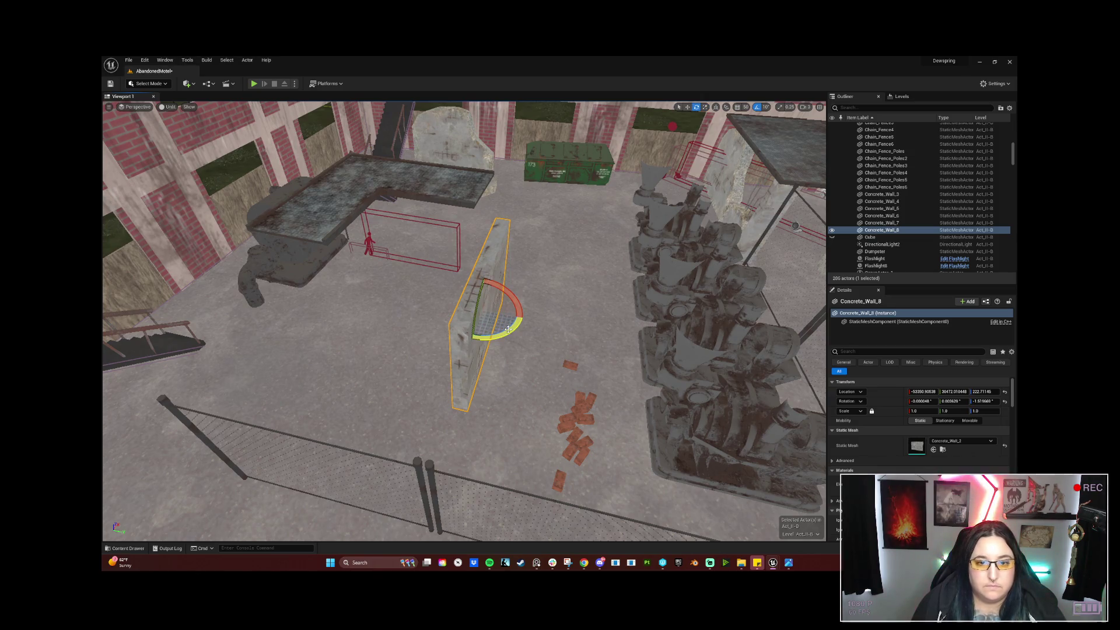
Duplicate the slab as Concrete_Wall_9 turned 90° and position it at right angles beside Concrete_Wall_8.
{"action": "left_click_drag", "start_coordinate": [508, 328], "coordinate": [527, 322], "text": "alt"}
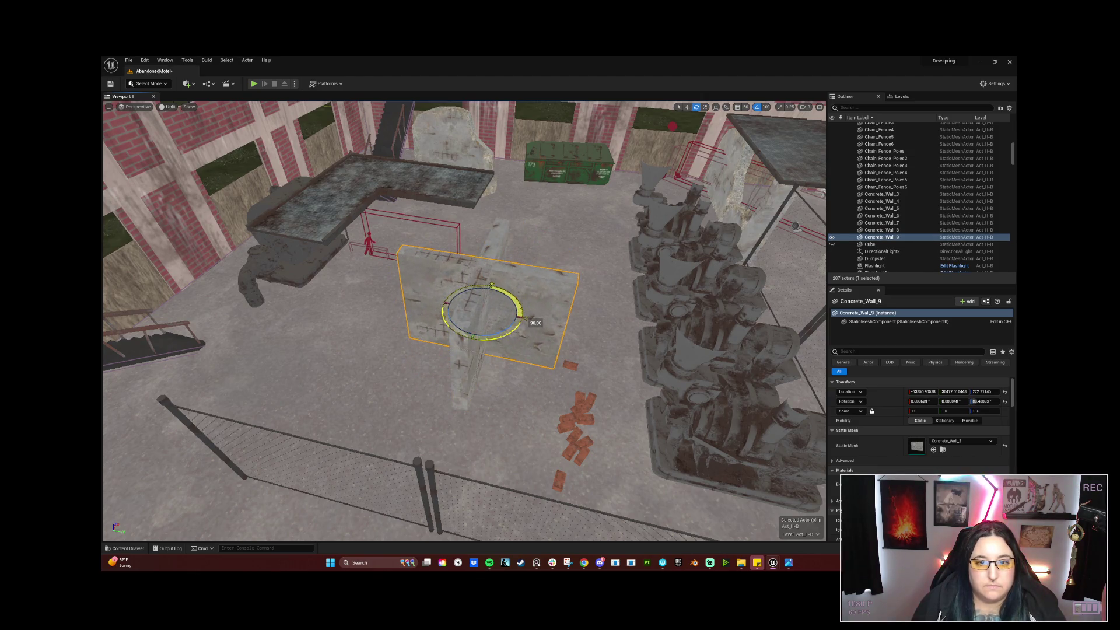
{"action": "key", "text": "w"}
{"action": "left_click_drag", "start_coordinate": [473, 324], "coordinate": [430, 386]}
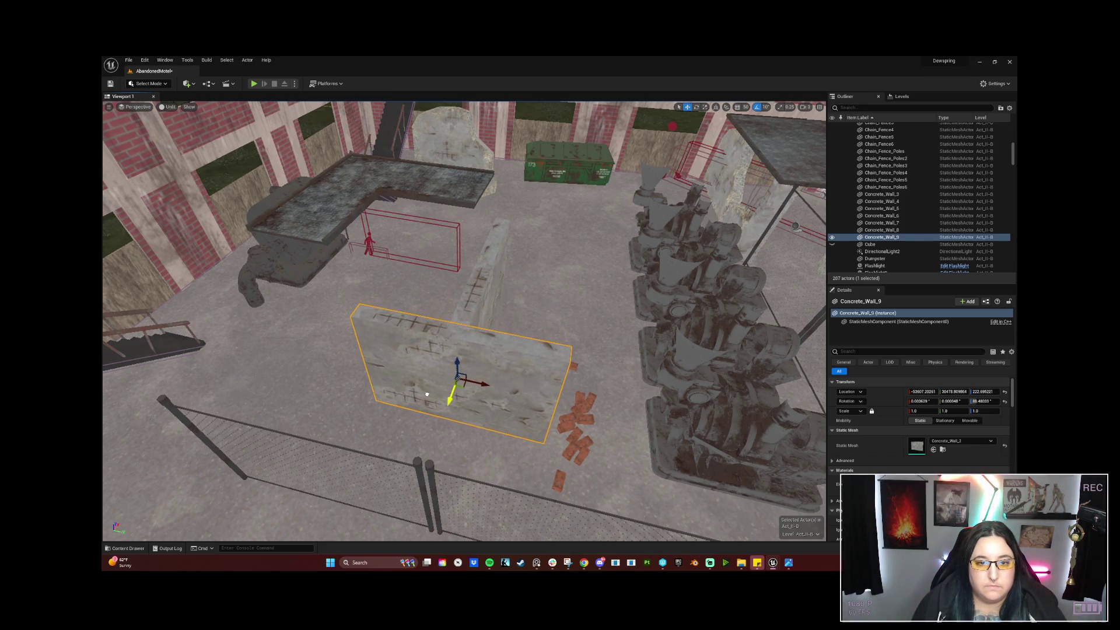
{"action": "left_click_drag", "start_coordinate": [430, 386], "coordinate": [429, 393]}
{"action": "mouse_move", "coordinate": [490, 381]}
{"action": "right_mouse_down"}
{"action": "mouse_move", "coordinate": [473, 385]}
{"action": "mouse_move", "coordinate": [473, 368]}
{"action": "mouse_move", "coordinate": [428, 344]}
{"action": "right_mouse_up"}
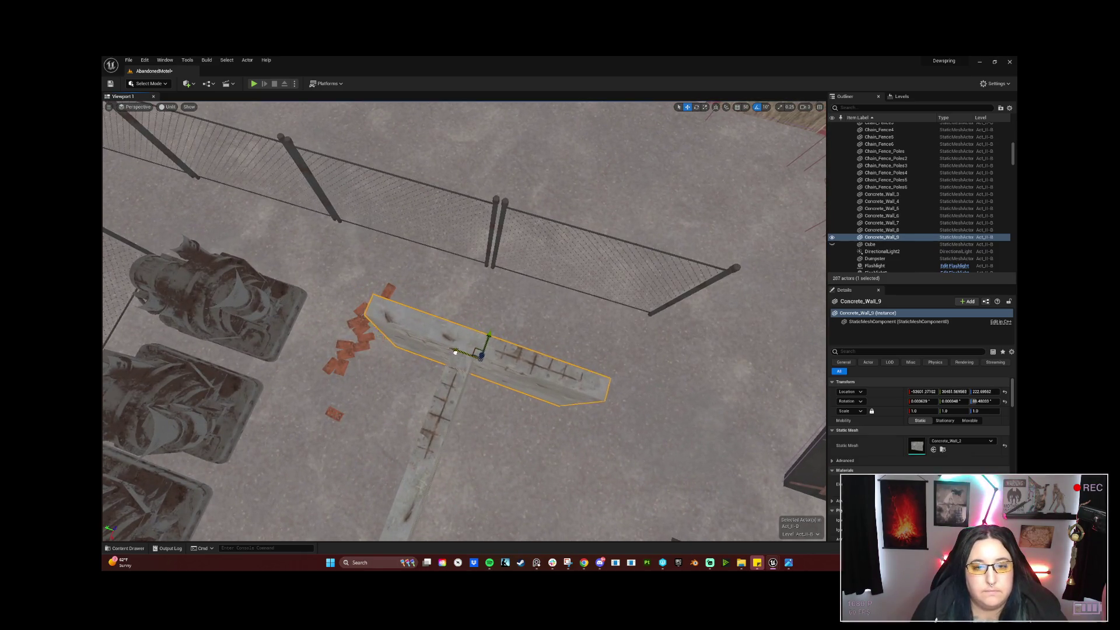
{"action": "left_click_drag", "start_coordinate": [428, 344], "coordinate": [564, 390]}
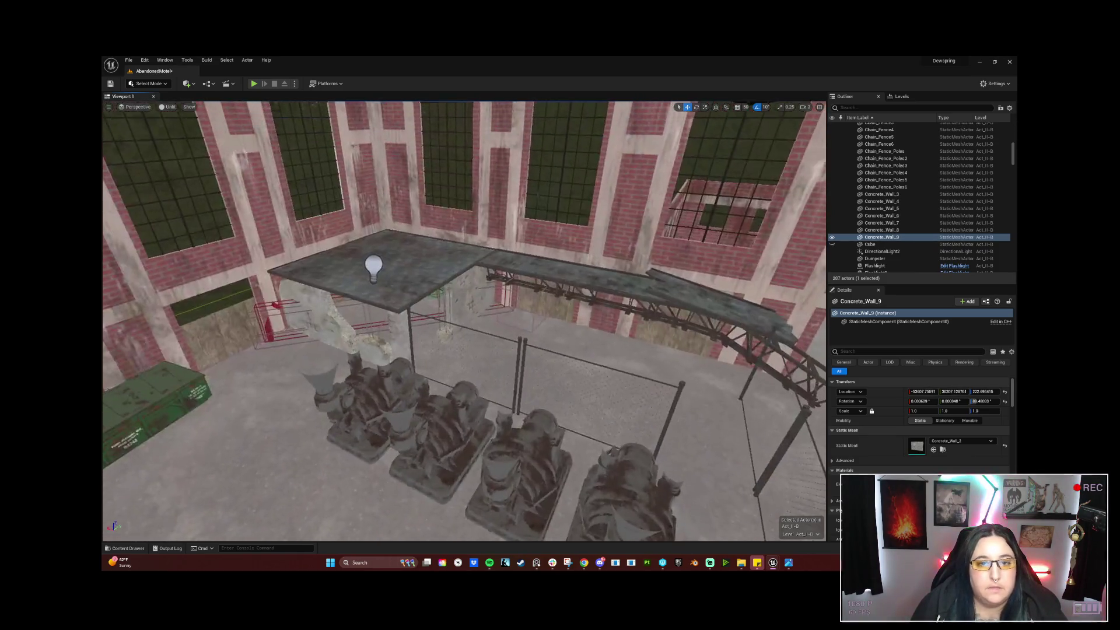
{"action": "right_click_drag", "start_coordinate": [509, 368], "coordinate": [510, 368]}
{"action": "left_click", "coordinate": [429, 323]}
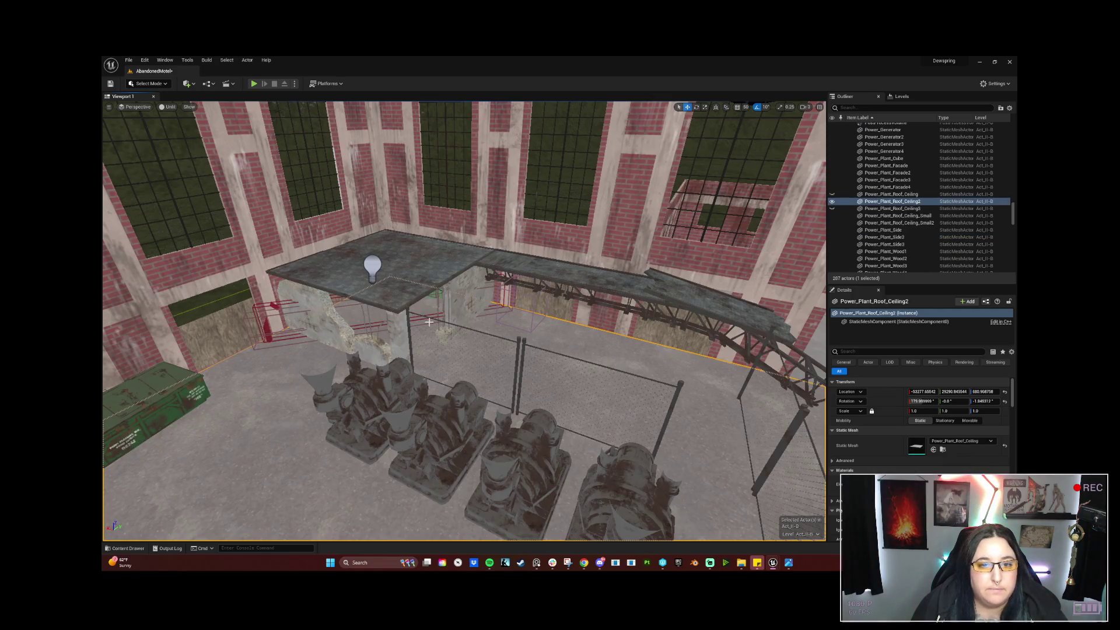
Duplicate the Beam84 pillar into a new pillar, Beam88.
{"action": "left_click", "coordinate": [443, 333]}
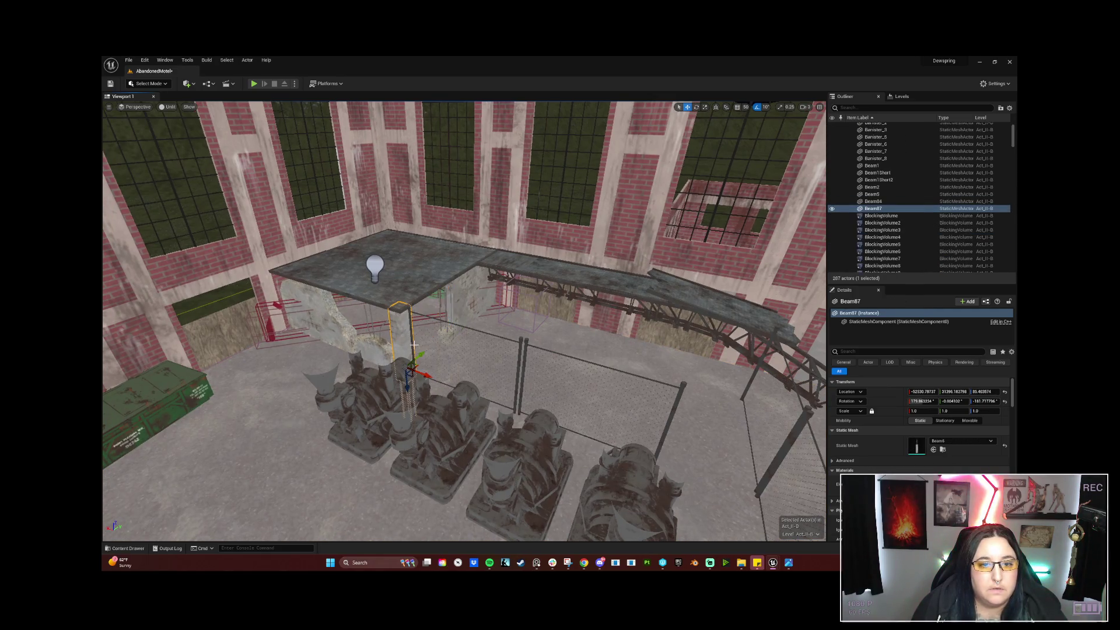
{"action": "left_click_drag", "start_coordinate": [442, 334], "coordinate": [758, 451], "text": "alt"}
{"action": "right_click_drag", "start_coordinate": [758, 451], "coordinate": [277, 334]}
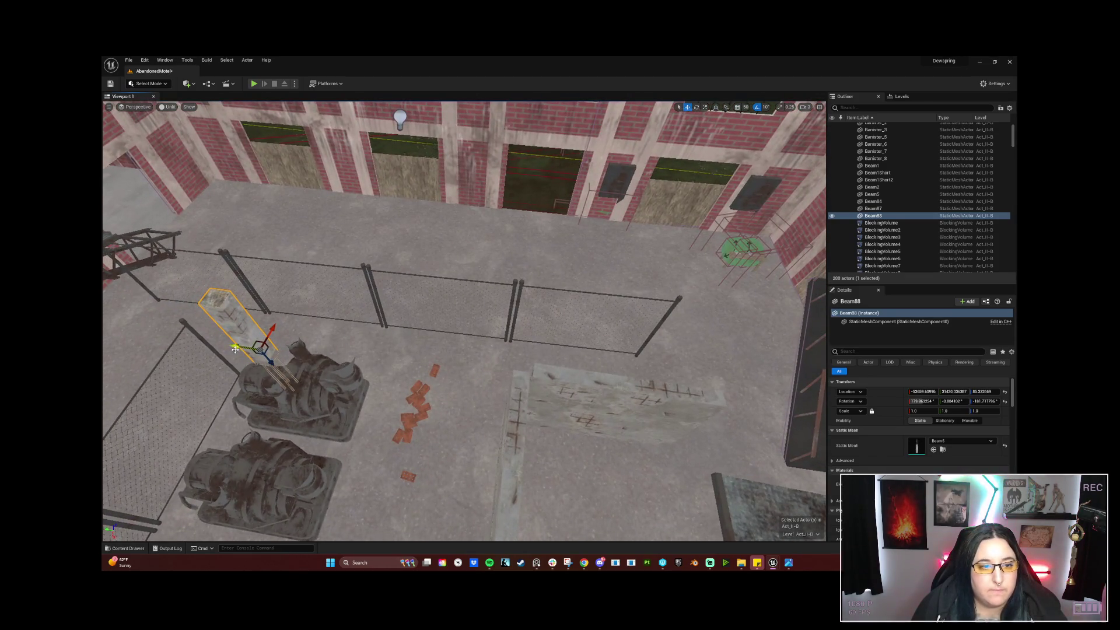
Position Beam88 at the corner where the two concrete wall slabs meet, then select Concrete_Wall_9.
{"action": "left_click_drag", "start_coordinate": [234, 349], "coordinate": [486, 424]}
{"action": "right_click_drag", "start_coordinate": [560, 397], "coordinate": [560, 396]}
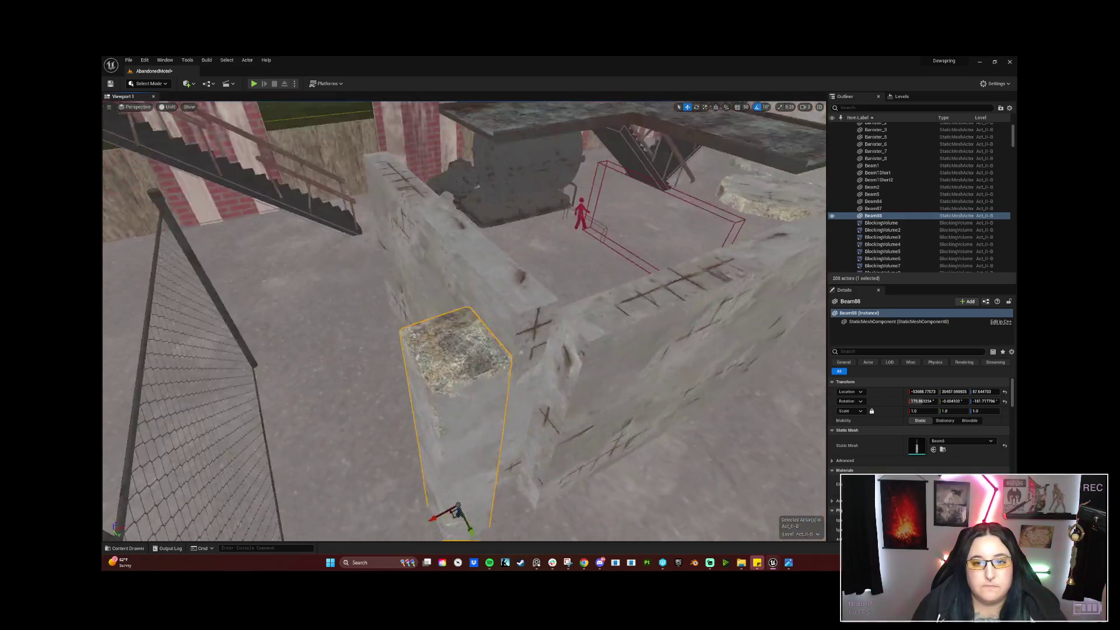
{"action": "right_click_drag", "start_coordinate": [437, 377], "coordinate": [436, 377]}
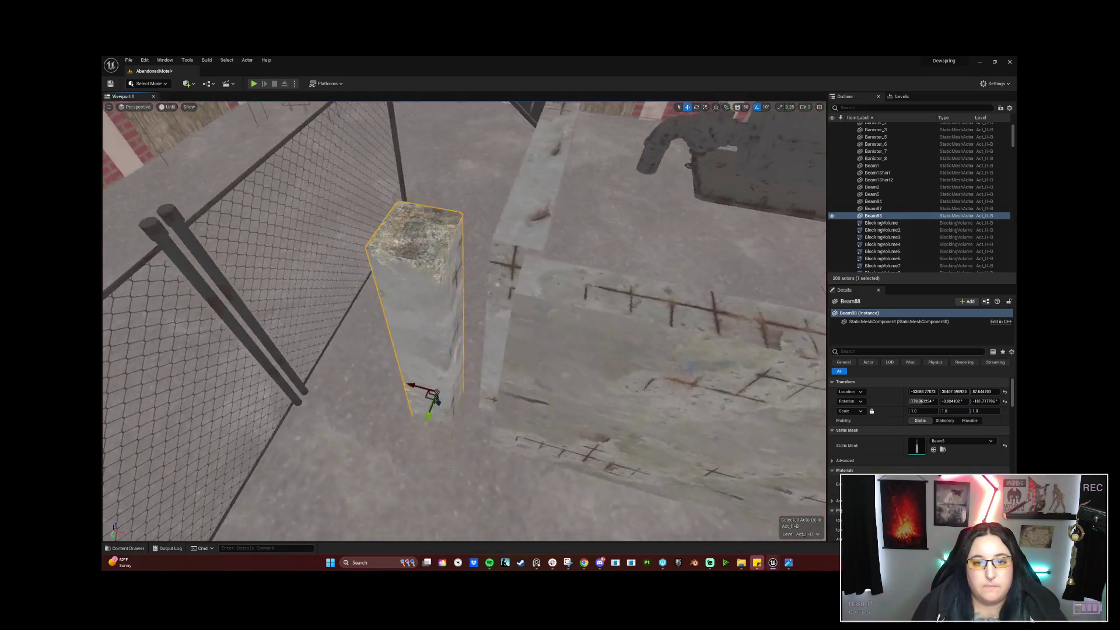
{"action": "left_click_drag", "start_coordinate": [402, 386], "coordinate": [463, 399]}
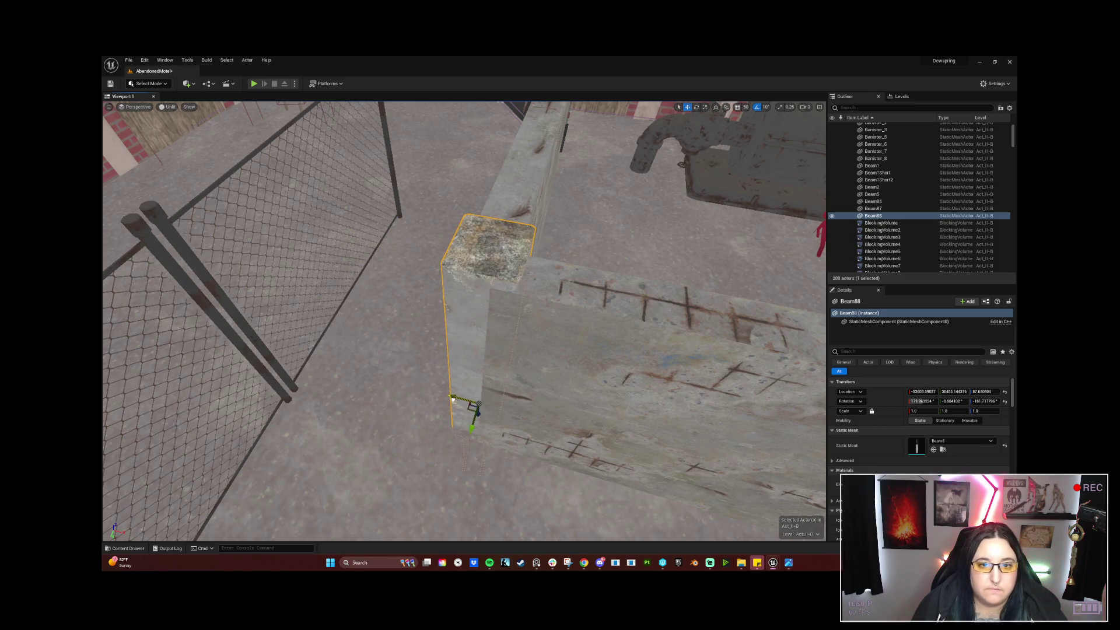
{"action": "right_click_drag", "start_coordinate": [463, 399], "coordinate": [465, 399]}
{"action": "right_click_drag", "start_coordinate": [466, 337], "coordinate": [466, 336]}
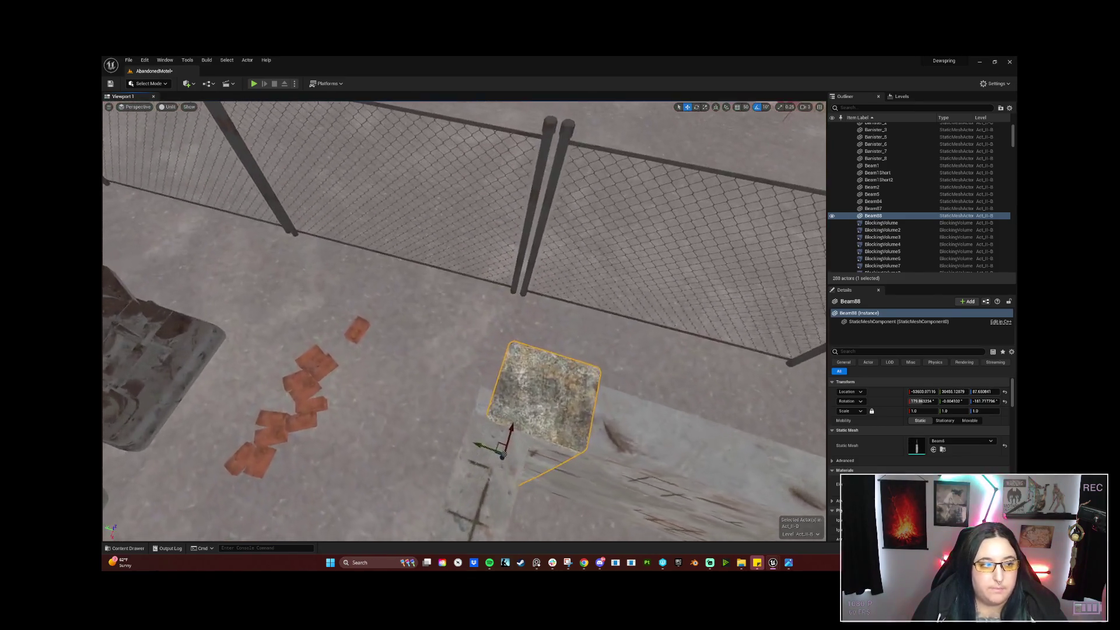
{"action": "left_click_drag", "start_coordinate": [456, 347], "coordinate": [444, 347]}
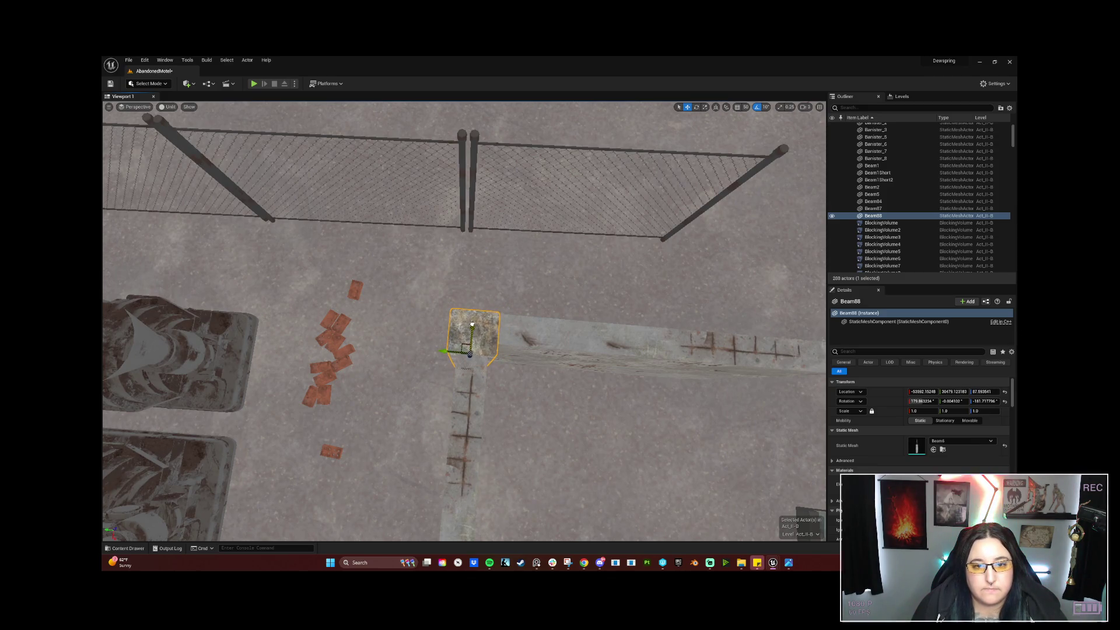
{"action": "left_click", "coordinate": [564, 334]}
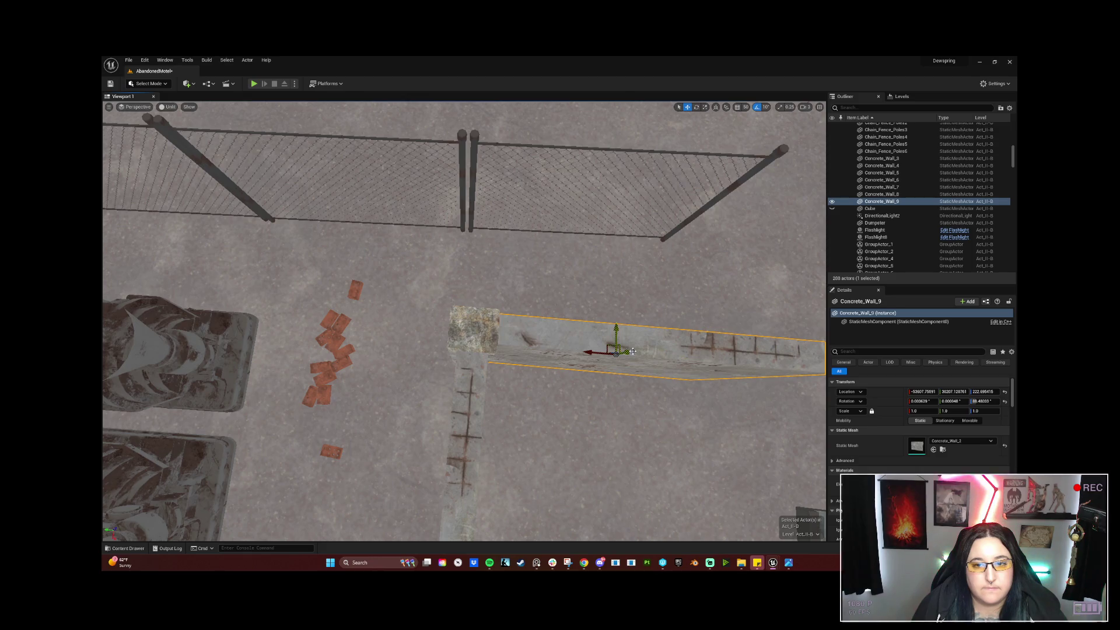
Nudge Concrete_Wall_9 against the pillar and inspect the wall corner around Concrete_Wall_8.
{"action": "right_click_drag", "start_coordinate": [591, 351], "coordinate": [591, 353]}
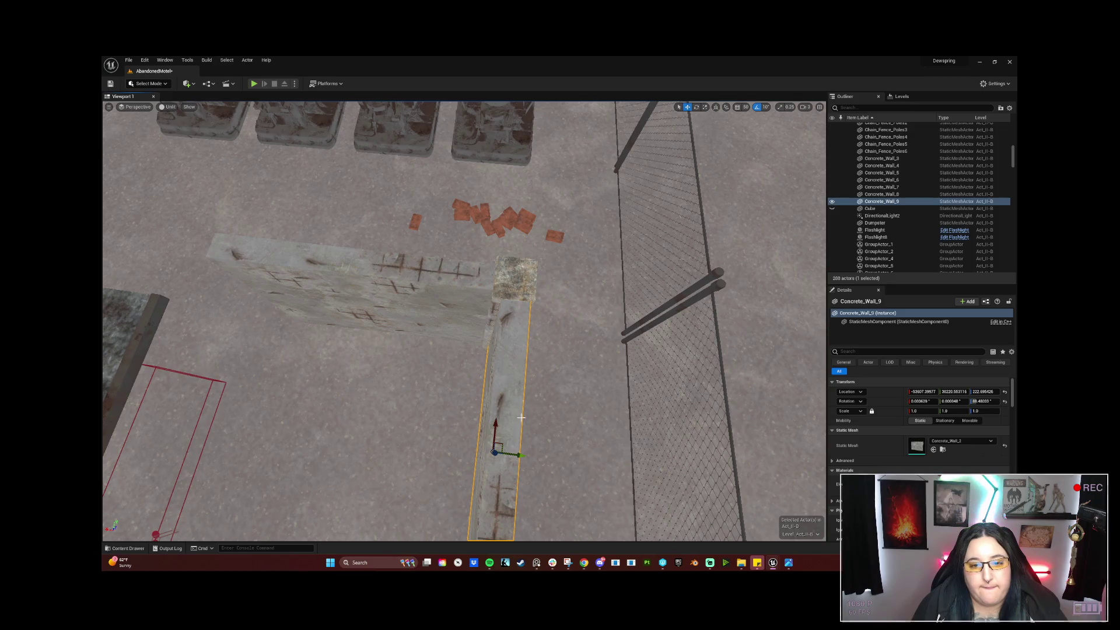
{"action": "left_click_drag", "start_coordinate": [521, 455], "coordinate": [518, 454]}
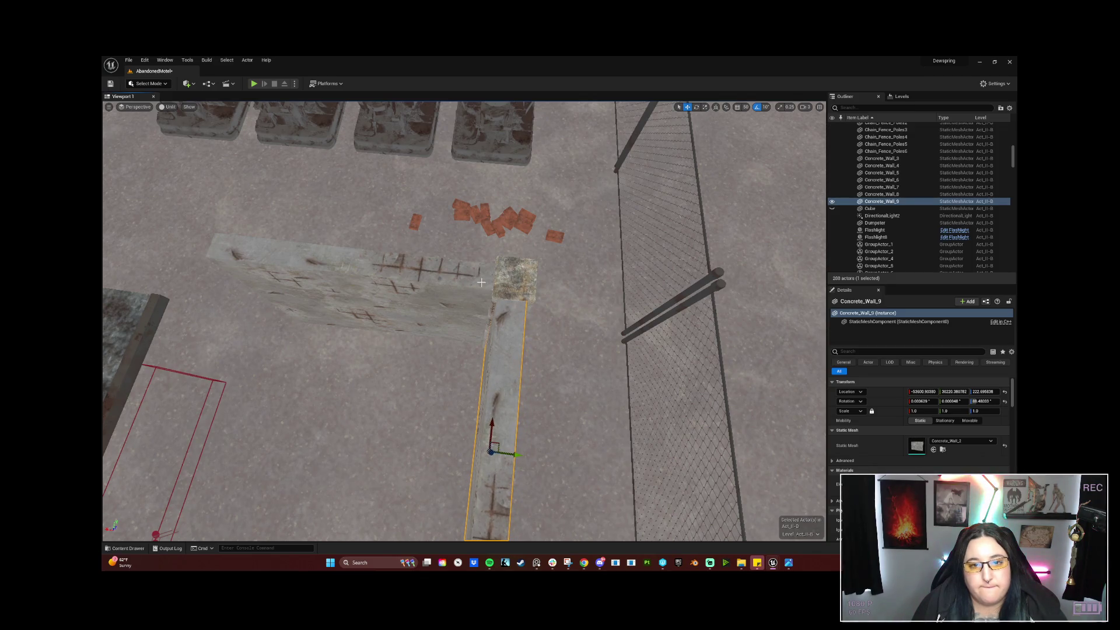
{"action": "left_click_drag", "start_coordinate": [519, 455], "coordinate": [521, 455]}
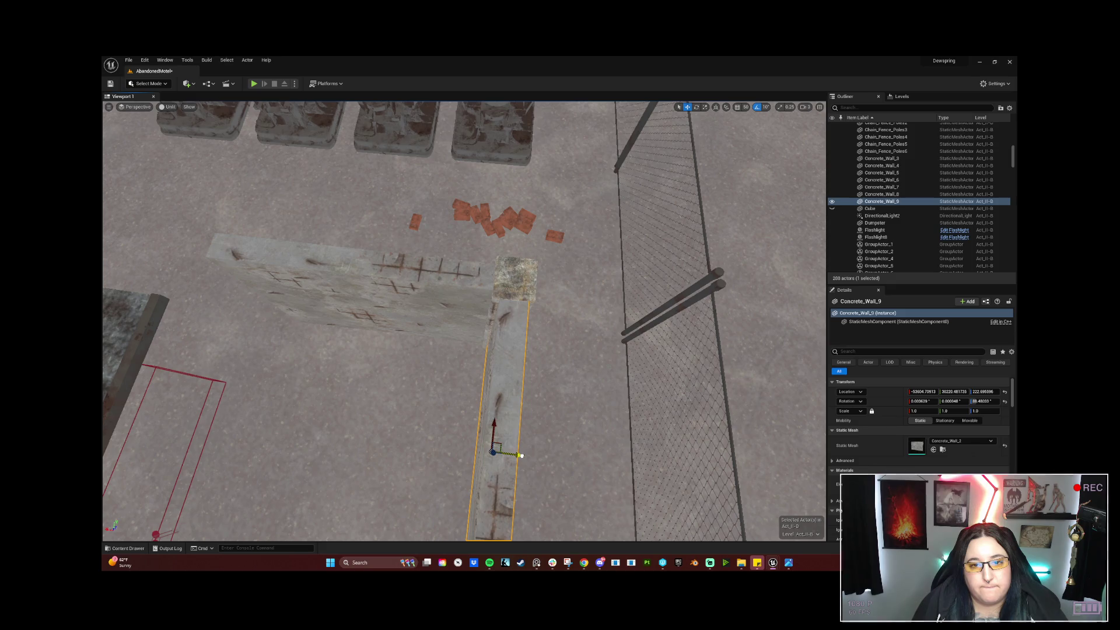
{"action": "left_click", "coordinate": [457, 263]}
{"action": "right_click_drag", "start_coordinate": [457, 262], "coordinate": [457, 263]}
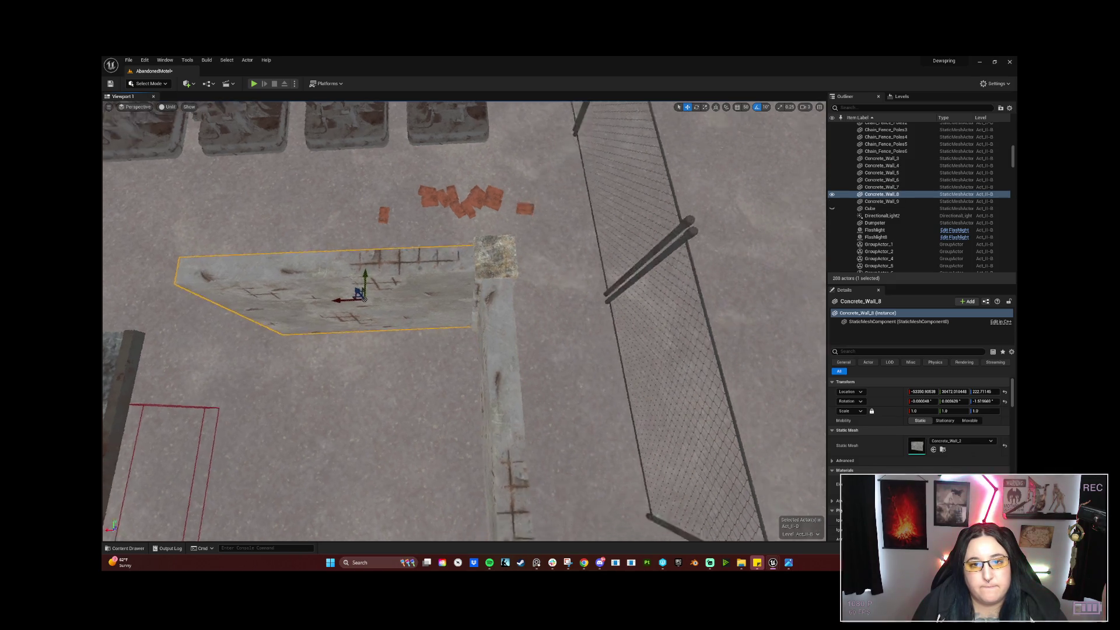
{"action": "mouse_move", "coordinate": [494, 447]}
{"action": "left_mouse_down", "text": "alt"}
{"action": "mouse_move", "coordinate": [499, 476]}
{"action": "mouse_move", "coordinate": [490, 328]}
{"action": "mouse_move", "coordinate": [578, 342]}
{"action": "left_mouse_up", "text": "alt"}
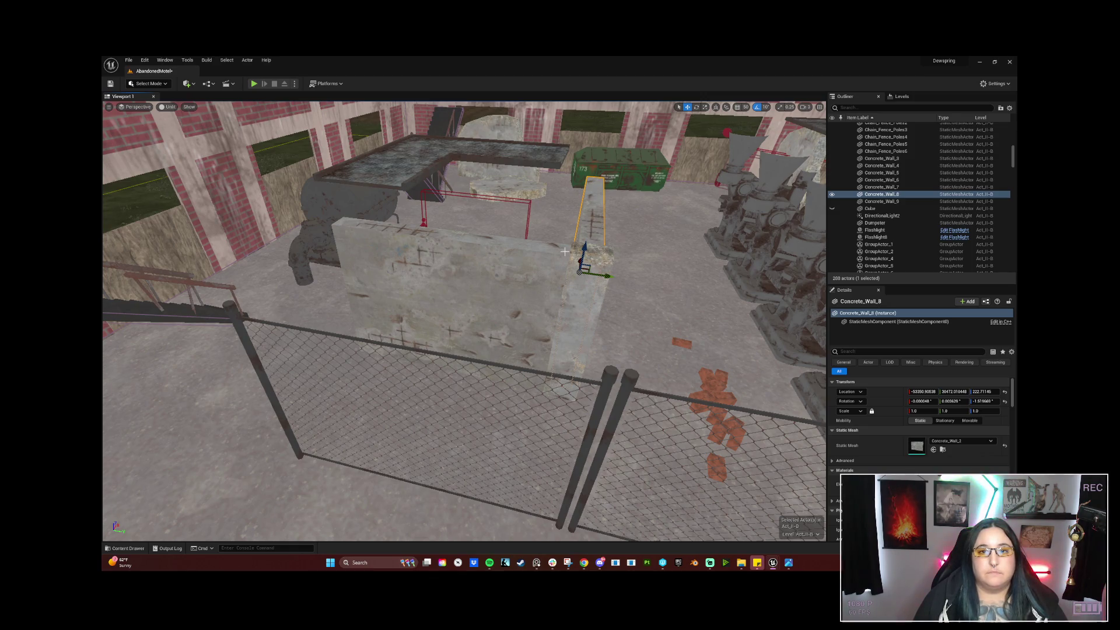
{"action": "mouse_move", "coordinate": [463, 325]}
{"action": "left_mouse_down", "text": "alt"}
{"action": "mouse_move", "coordinate": [525, 297]}
{"action": "mouse_move", "coordinate": [569, 249]}
{"action": "left_mouse_up", "text": "alt"}
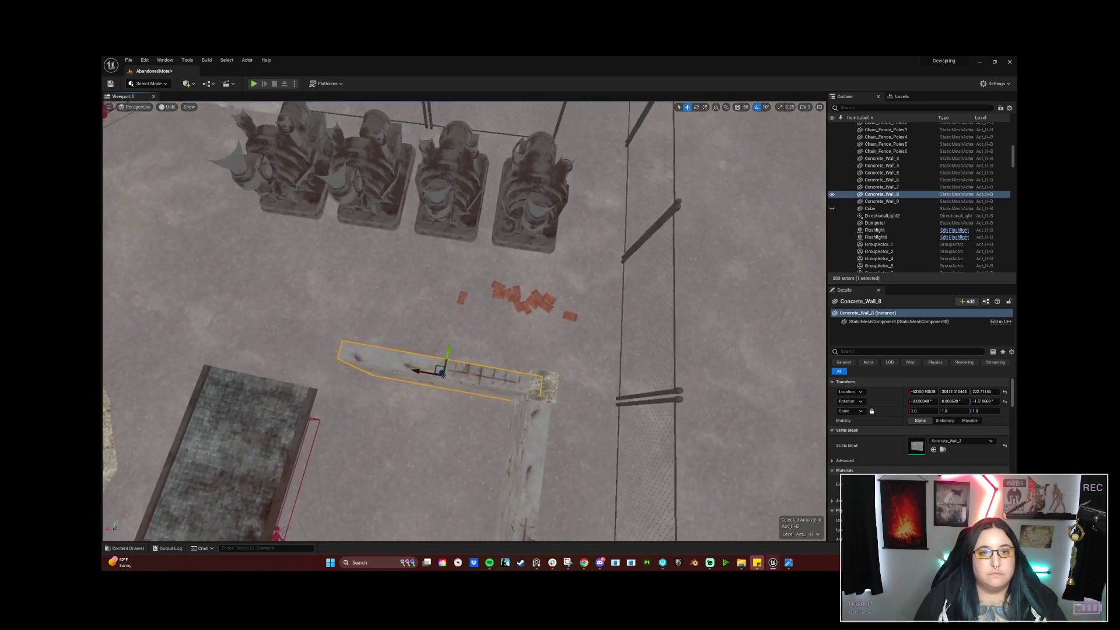
Duplicate the concrete wall as Concrete_Wall_10 beside the corner, then delete the copy again.
{"action": "left_click_drag", "start_coordinate": [421, 367], "coordinate": [290, 350], "text": "alt"}
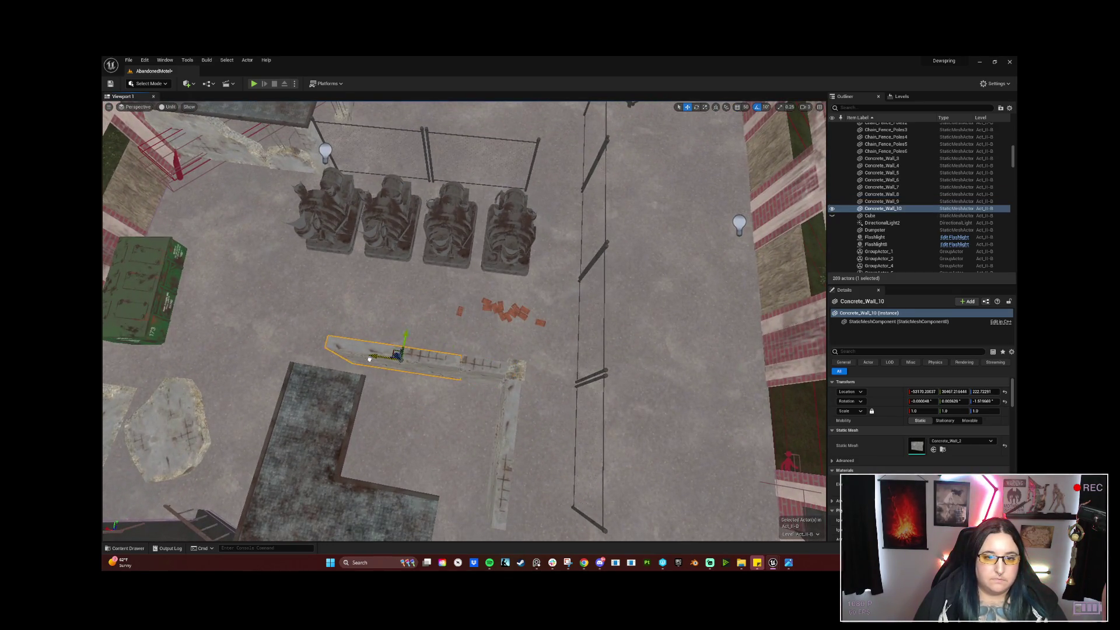
{"action": "left_click_drag", "start_coordinate": [464, 385], "coordinate": [455, 290], "text": "alt"}
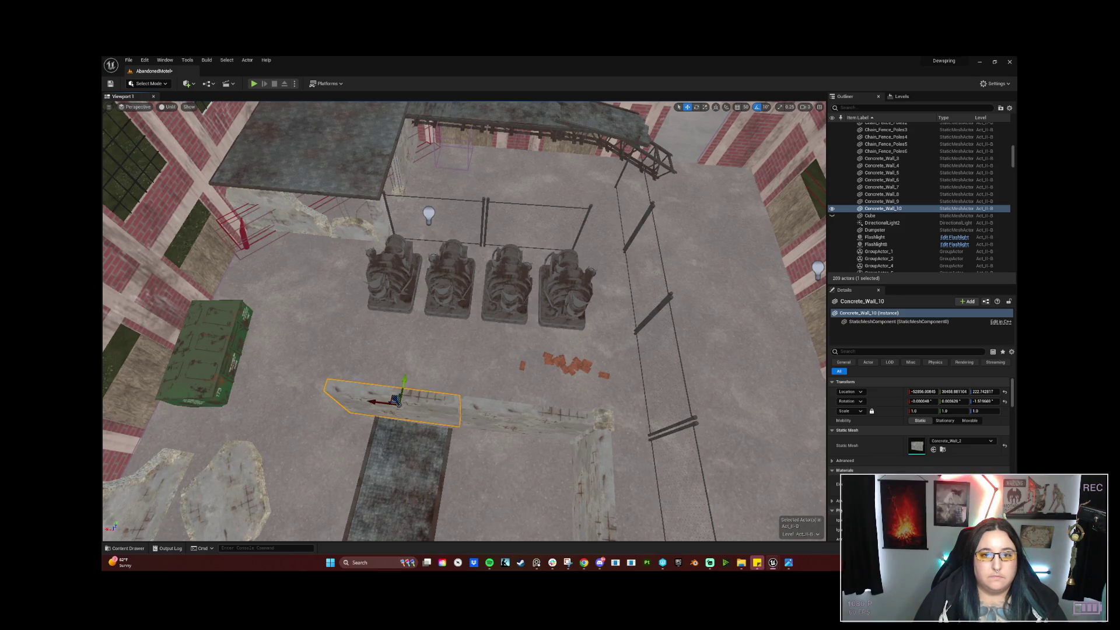
{"action": "left_click_drag", "start_coordinate": [467, 382], "coordinate": [466, 367], "text": "alt"}
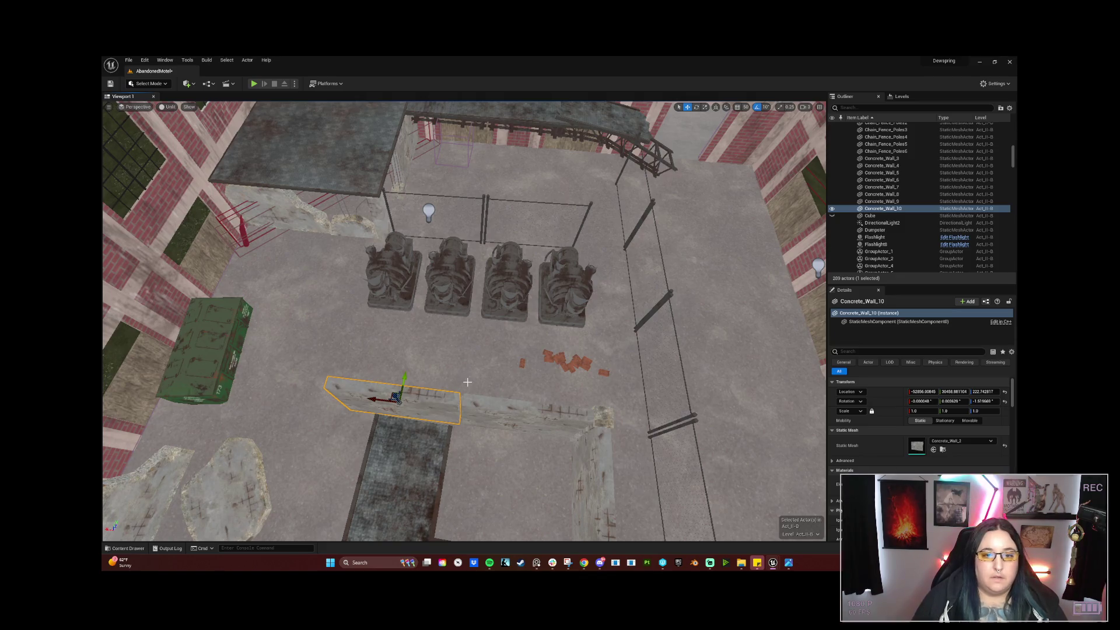
{"action": "key", "text": "Delete"}
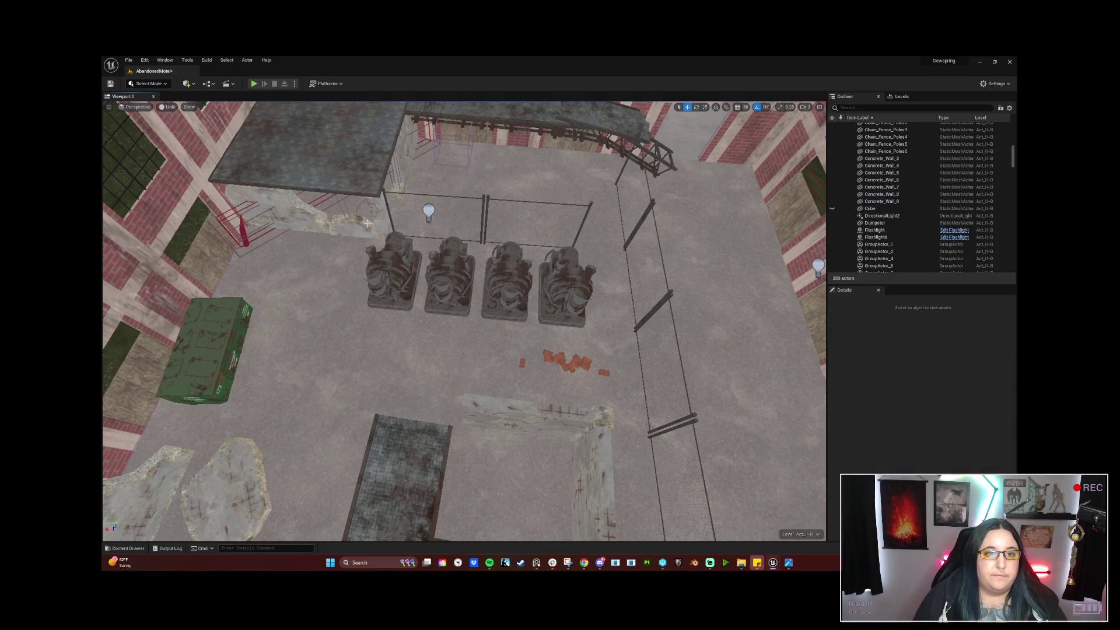
Move the broken wall-and-rebar group with the extra wall down onto the floor.
{"action": "left_click", "coordinate": [363, 224]}
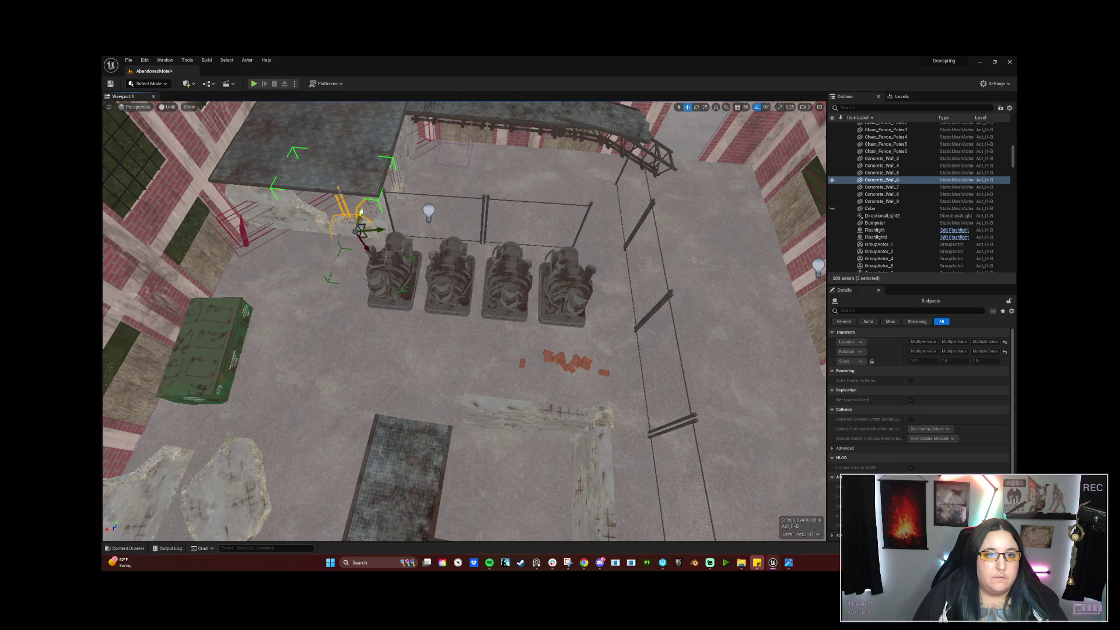
{"action": "left_click", "coordinate": [321, 216], "text": "ctrl"}
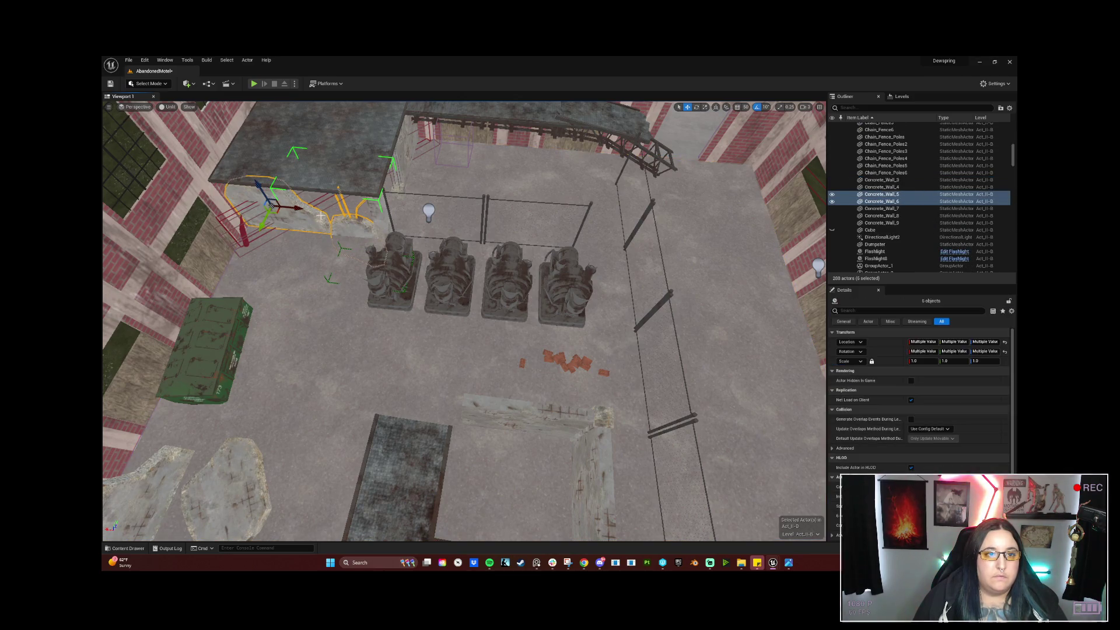
{"action": "left_click_drag", "start_coordinate": [274, 205], "coordinate": [290, 393]}
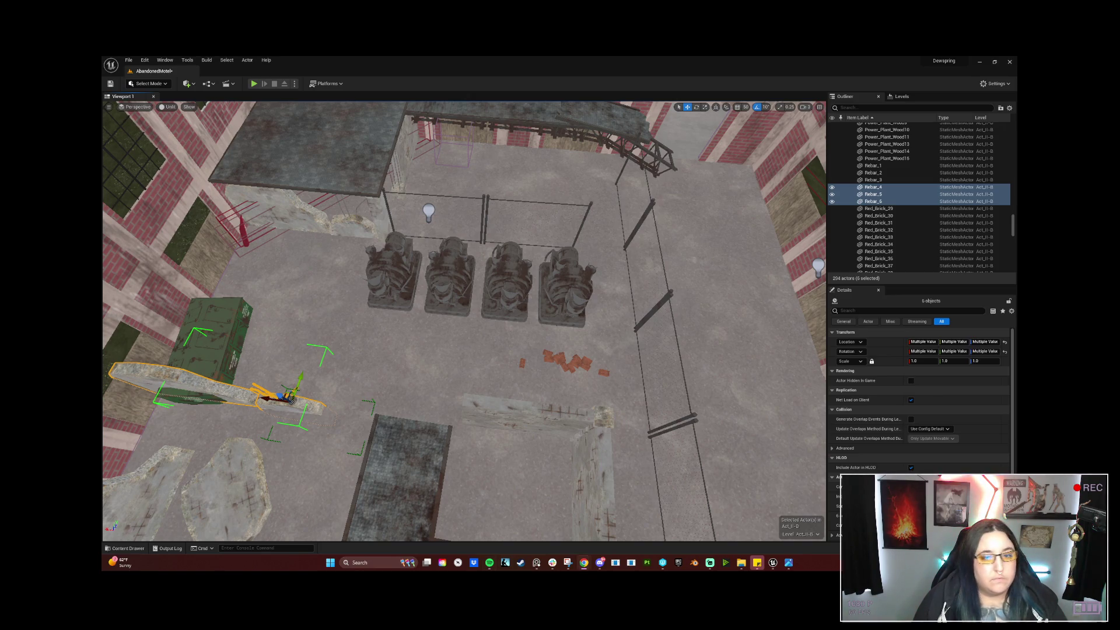
{"action": "right_click_drag", "start_coordinate": [416, 405], "coordinate": [433, 416]}
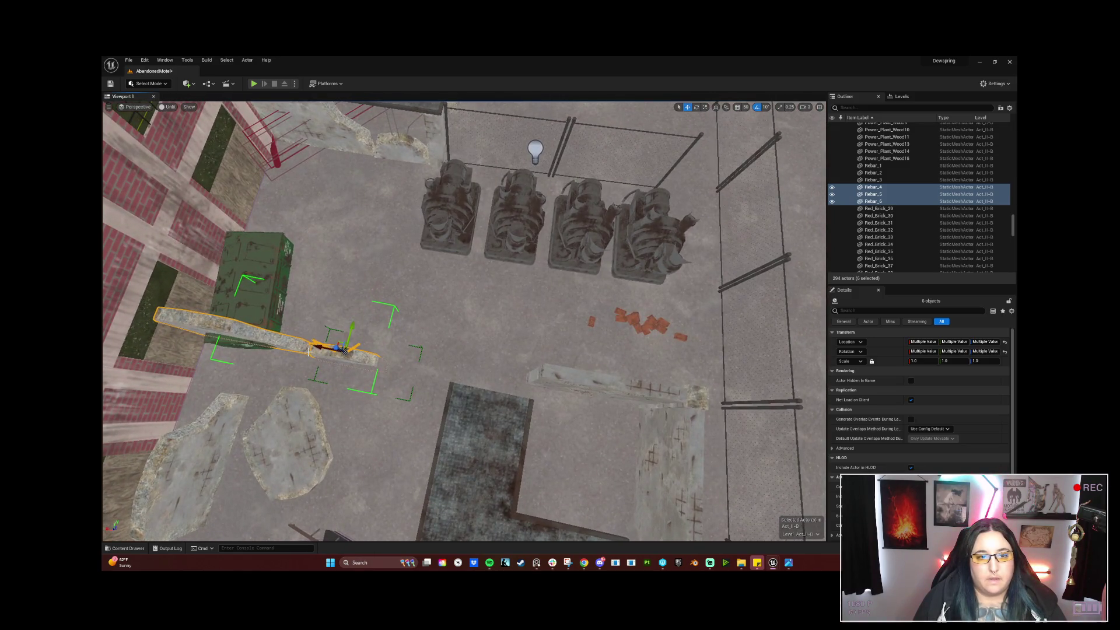
Slide the beam group in line with the low wall beside the slab and select the upper wall piece.
{"action": "mouse_move", "coordinate": [308, 353]}
{"action": "left_mouse_down"}
{"action": "mouse_move", "coordinate": [490, 379]}
{"action": "mouse_move", "coordinate": [523, 346]}
{"action": "left_mouse_up"}
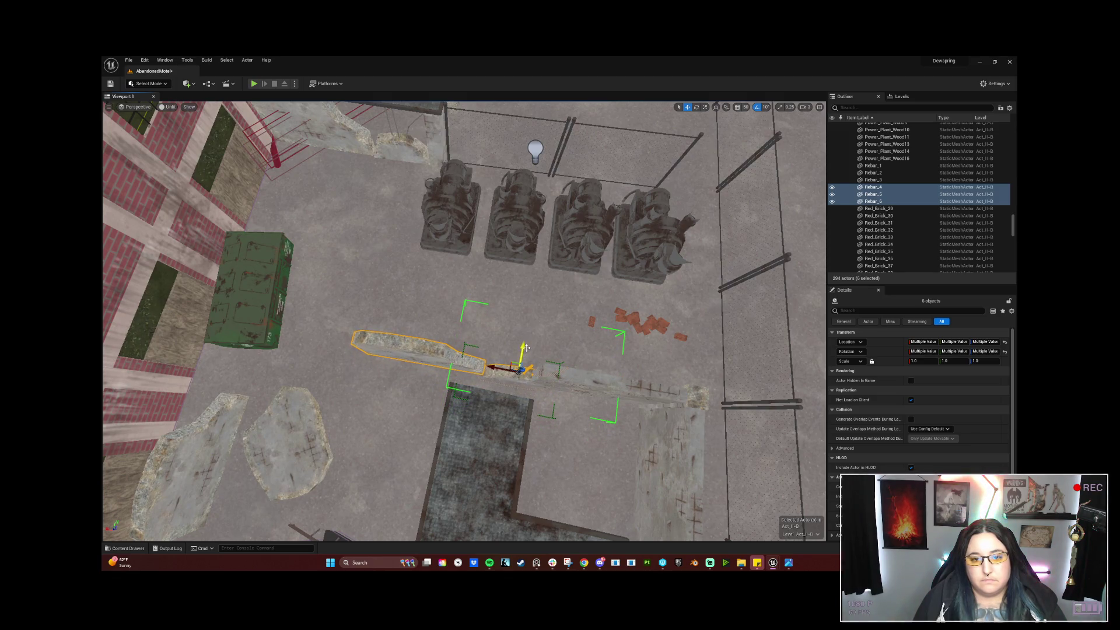
{"action": "right_click_drag", "start_coordinate": [523, 349], "coordinate": [523, 349]}
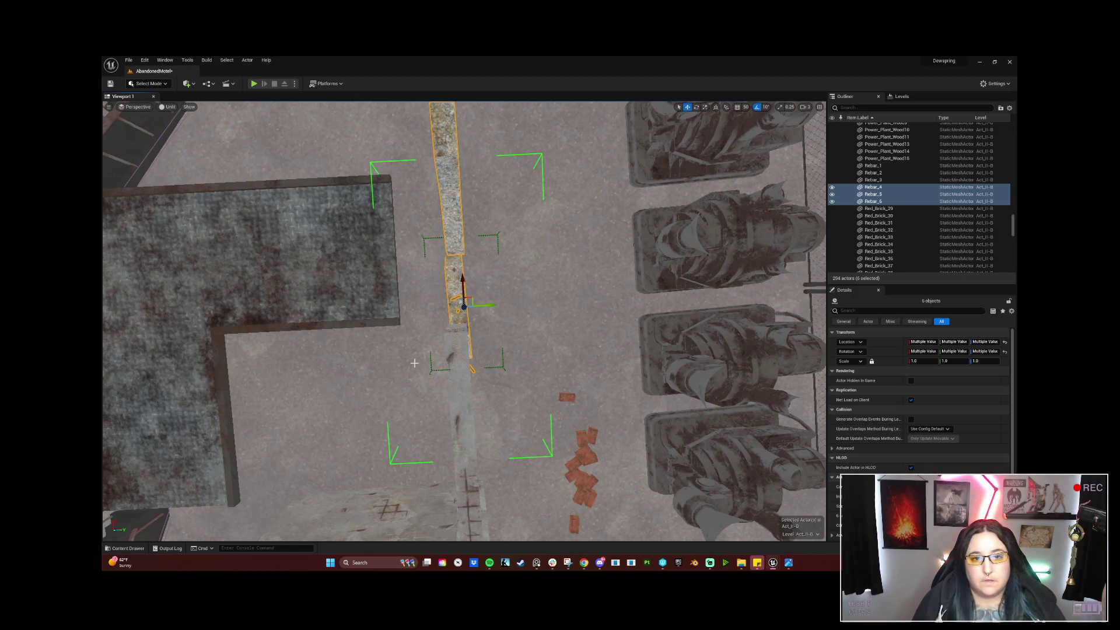
{"action": "scroll", "coordinate": [492, 305], "scroll_direction": "down", "scroll_amount": 1}
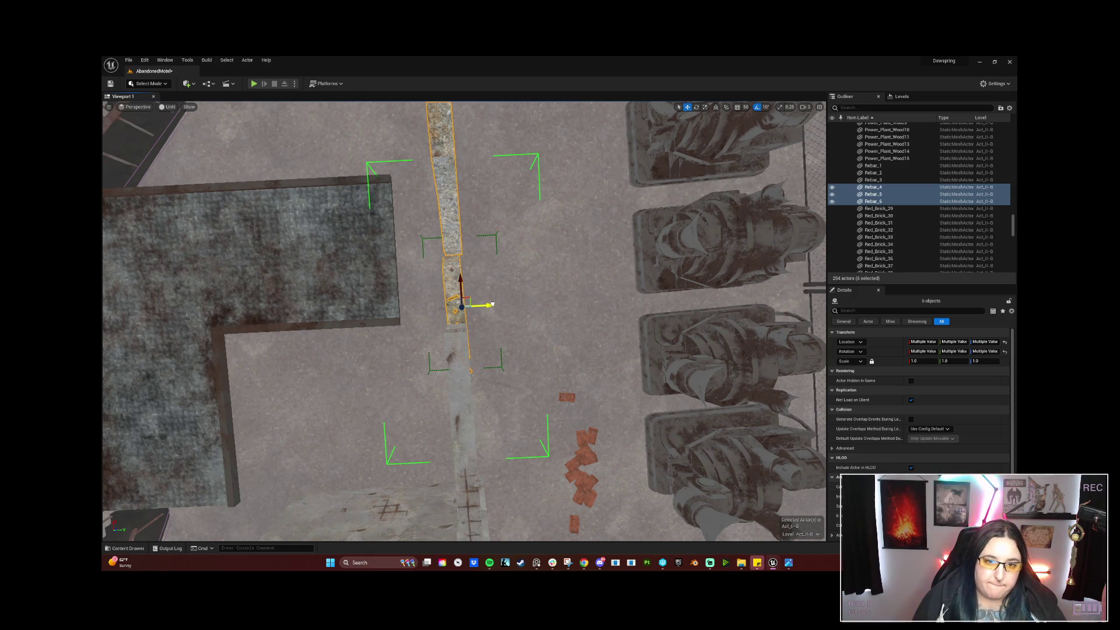
{"action": "left_click", "coordinate": [449, 220]}
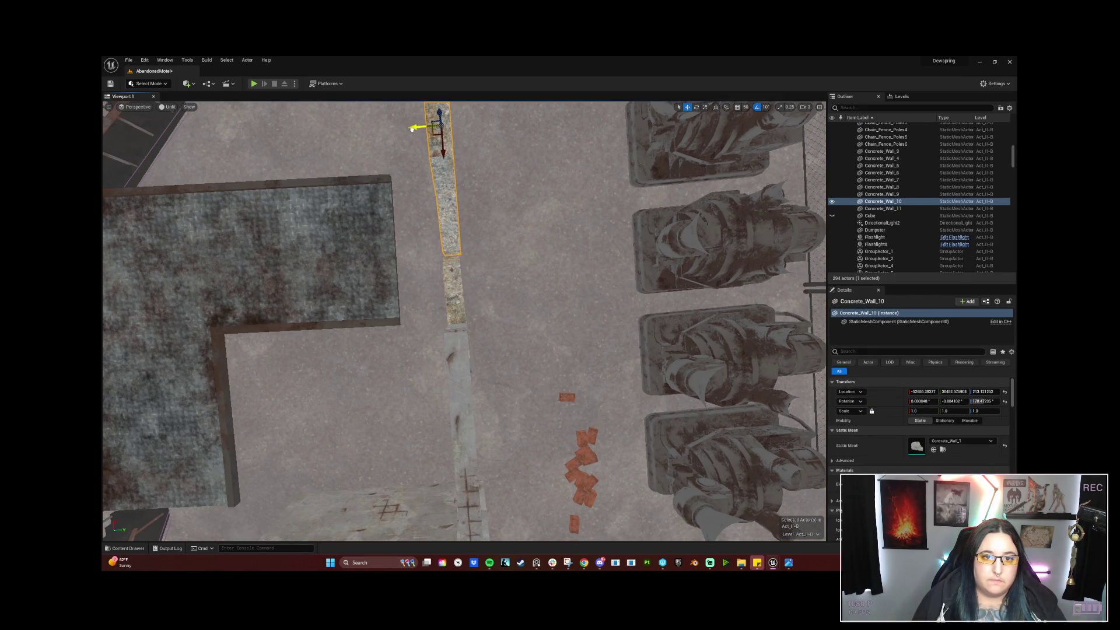
{"action": "right_click_drag", "start_coordinate": [411, 129], "coordinate": [411, 129]}
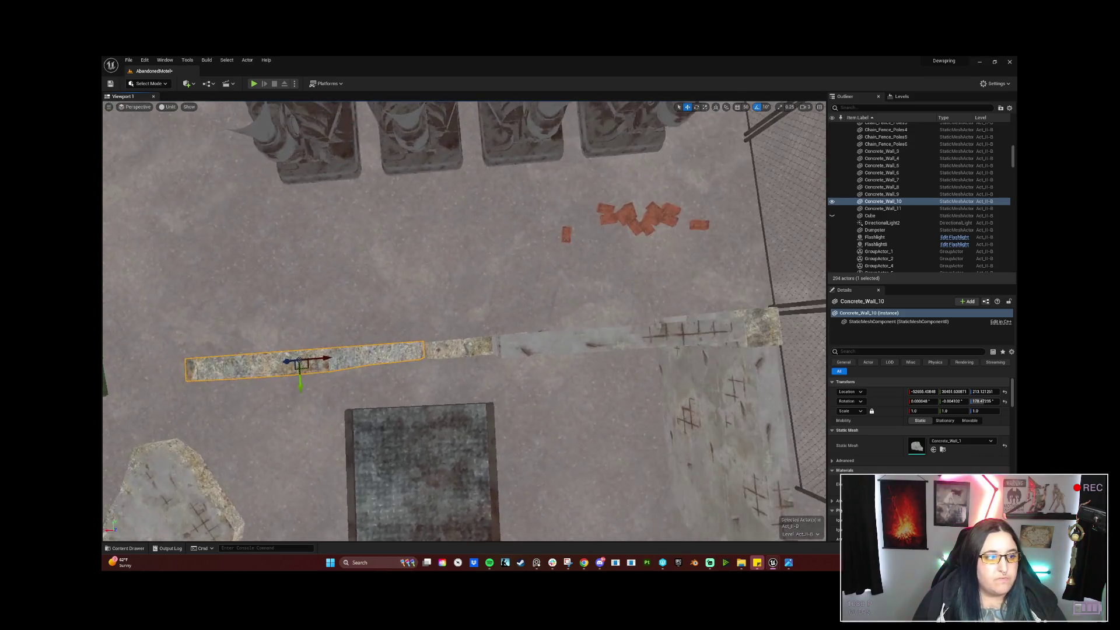
{"action": "right_click_drag", "start_coordinate": [287, 207], "coordinate": [286, 207]}
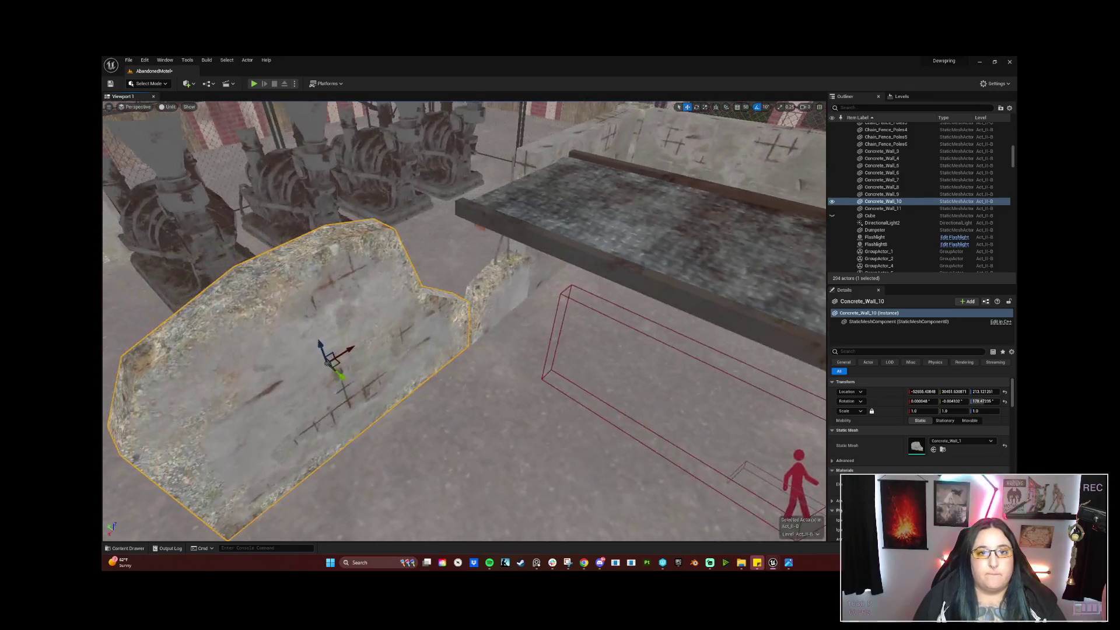
{"action": "mouse_move", "coordinate": [505, 295]}
{"action": "right_mouse_down"}
{"action": "mouse_move", "coordinate": [433, 312]}
{"action": "mouse_move", "coordinate": [465, 328]}
{"action": "right_mouse_up"}
{"action": "left_click", "coordinate": [505, 295]}
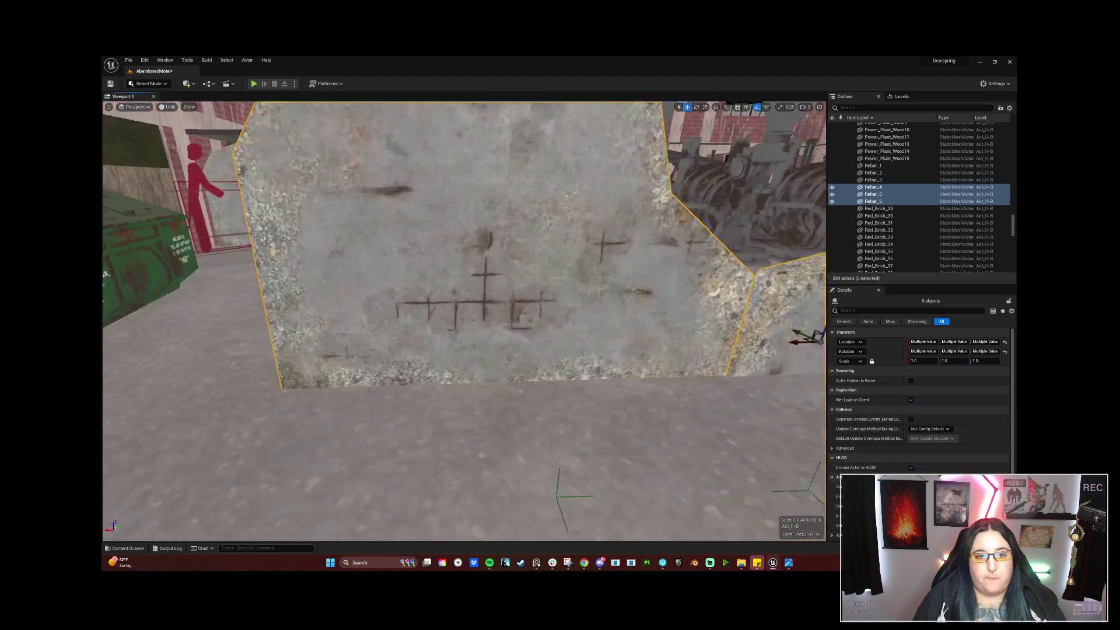
{"action": "right_click_drag", "start_coordinate": [392, 341], "coordinate": [392, 340]}
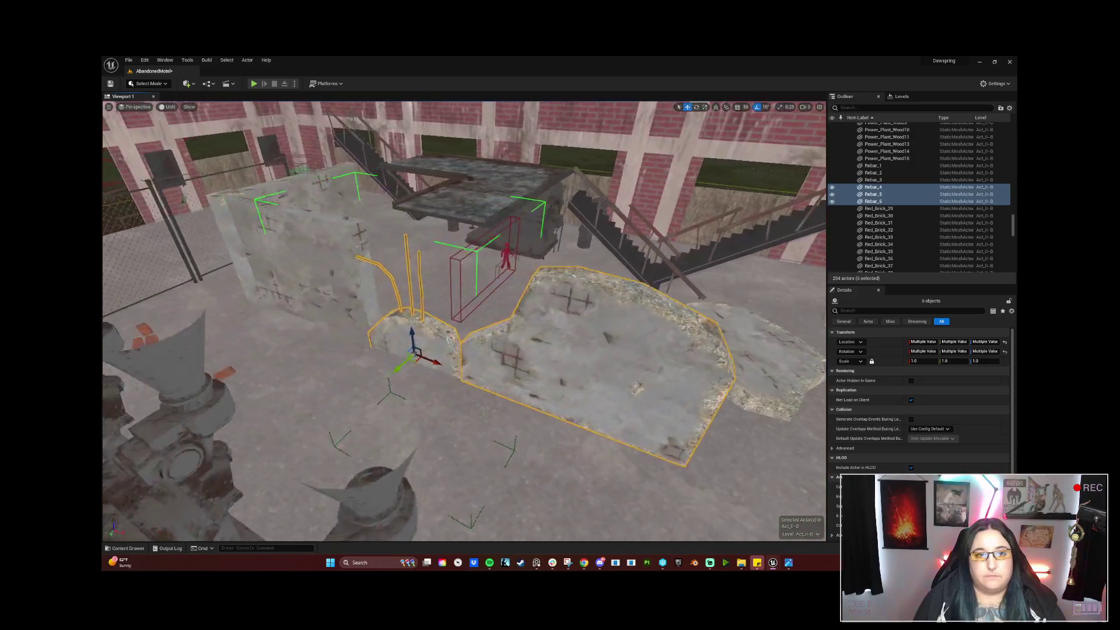
Ungroup the wall group and delete its three rebar rods.
{"action": "right_click", "coordinate": [444, 333]}
{"action": "mouse_move", "coordinate": [470, 467]}
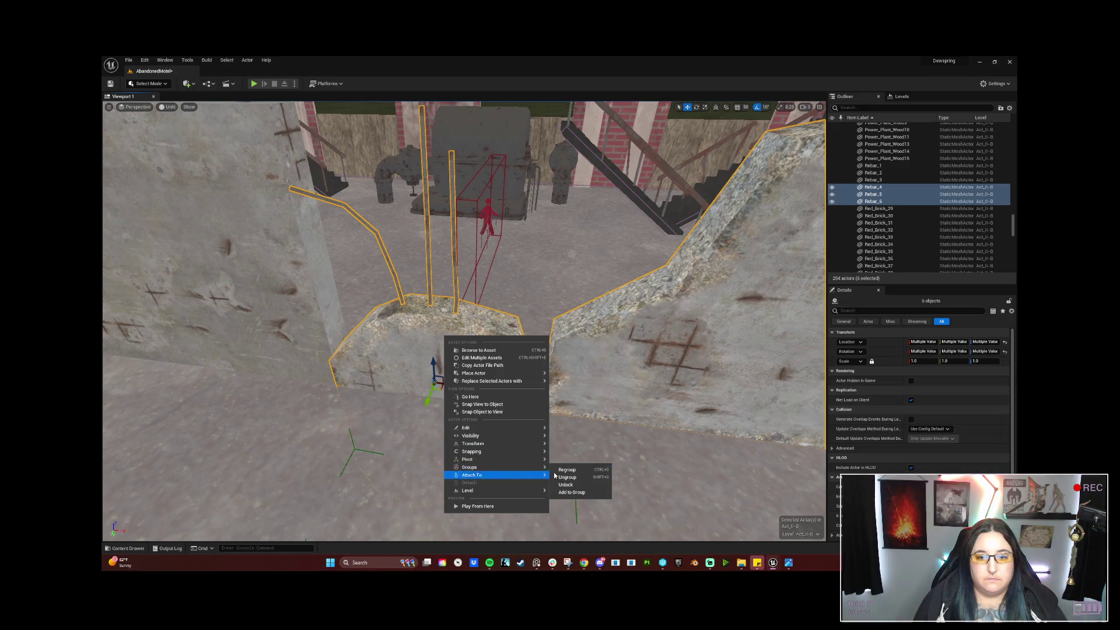
{"action": "left_click", "coordinate": [566, 477]}
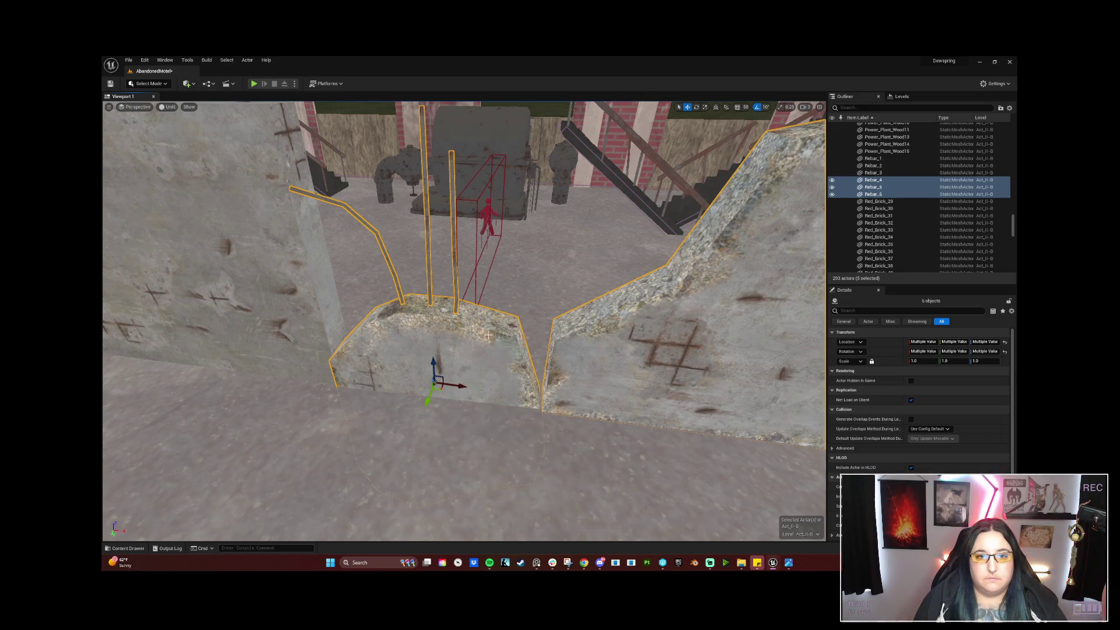
{"action": "left_click", "coordinate": [456, 300]}
{"action": "key", "text": "Delete"}
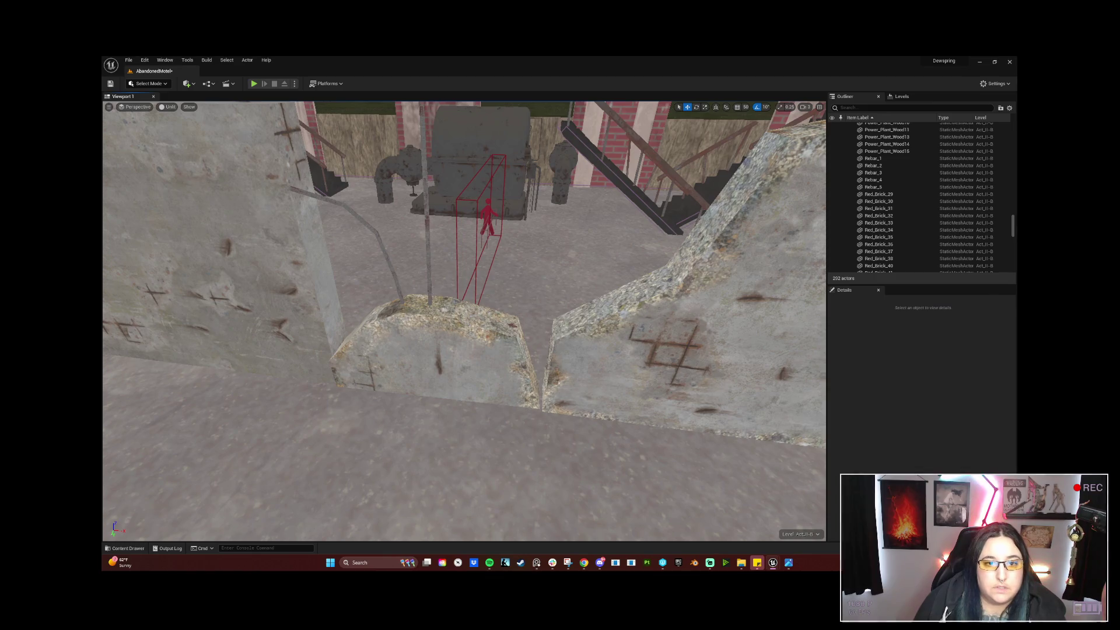
{"action": "left_click", "coordinate": [428, 246]}
{"action": "key", "text": "Delete"}
{"action": "left_click", "coordinate": [363, 236]}
{"action": "key", "text": "Delete"}
Raise Concrete_Wall_11 into the low gap of the broken wall and start rotating it about its vertical axis.
{"action": "left_click", "coordinate": [418, 316]}
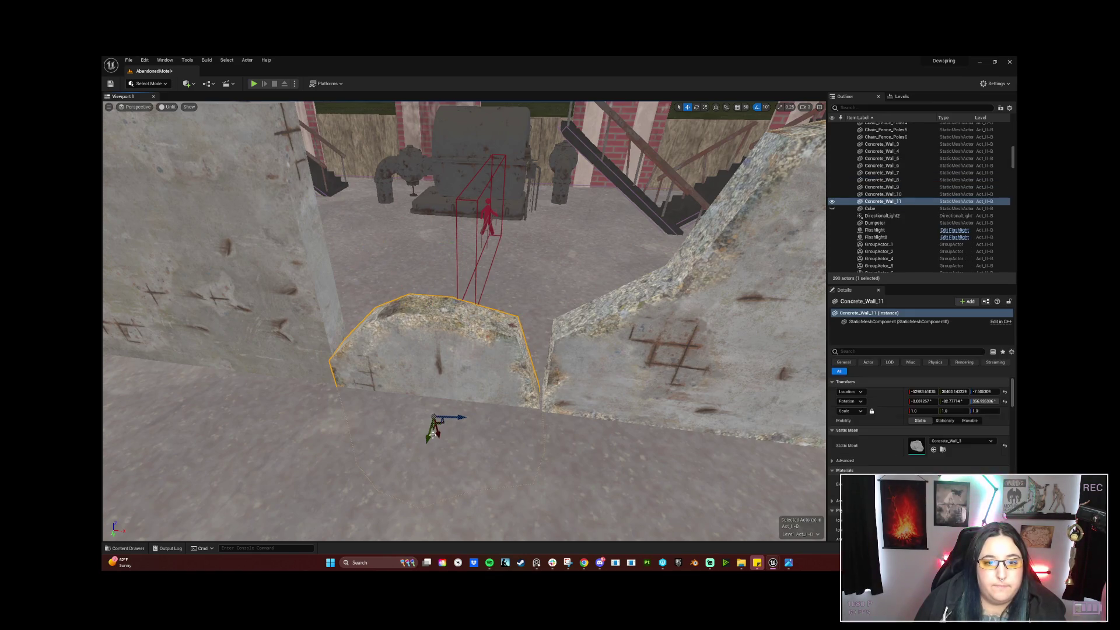
{"action": "left_click_drag", "start_coordinate": [437, 432], "coordinate": [429, 372]}
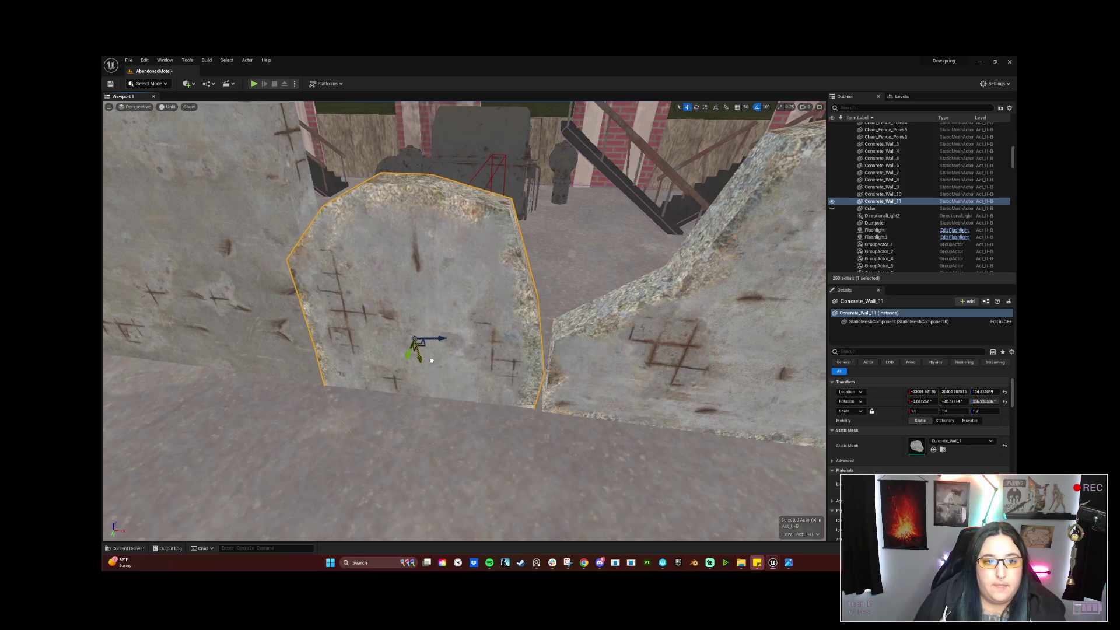
{"action": "right_click_drag", "start_coordinate": [464, 324], "coordinate": [490, 262]}
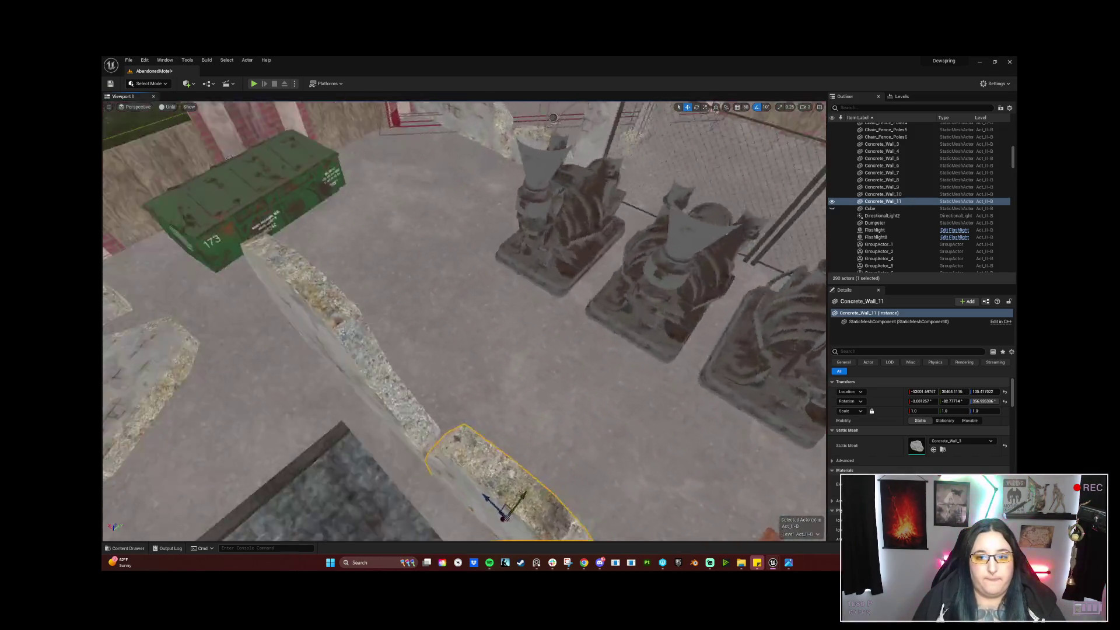
{"action": "right_click_drag", "start_coordinate": [464, 324], "coordinate": [414, 350]}
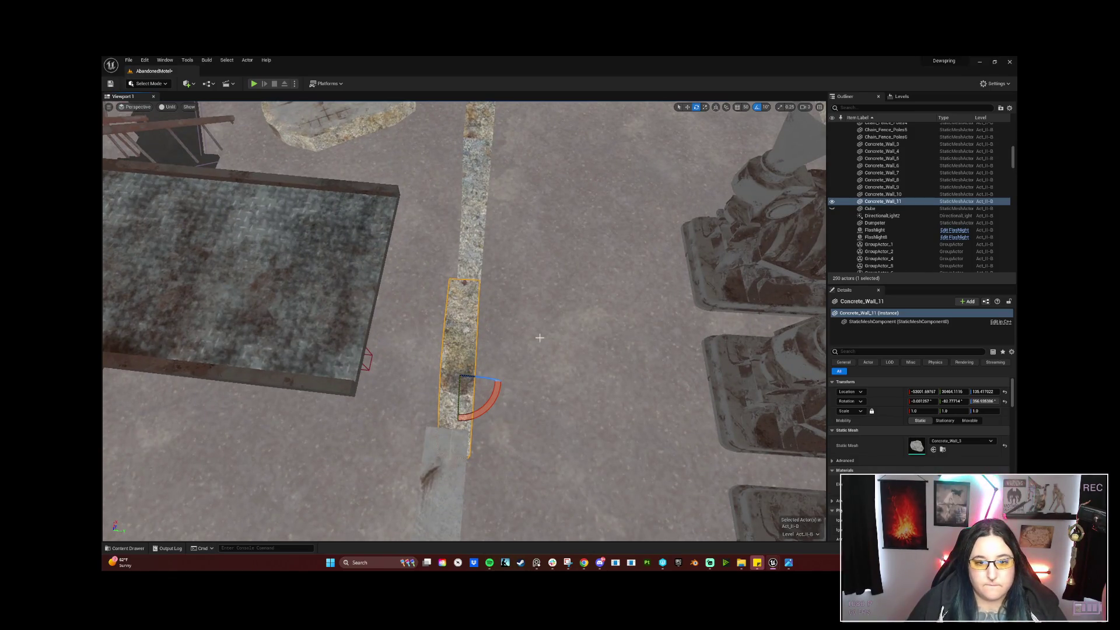
{"action": "left_click_drag", "start_coordinate": [493, 402], "coordinate": [493, 402]}
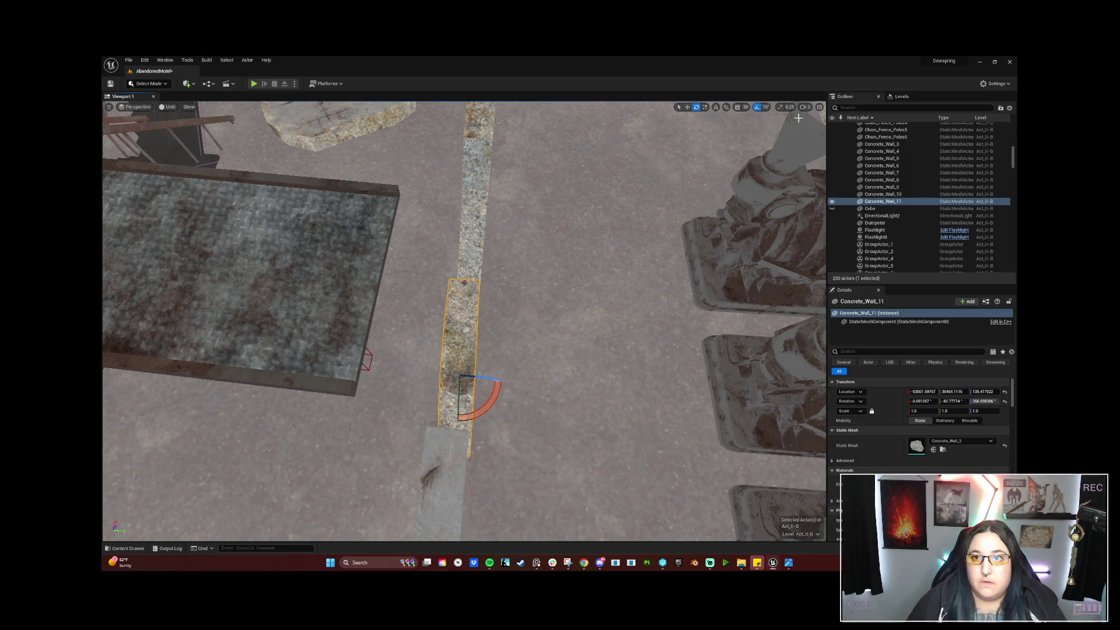
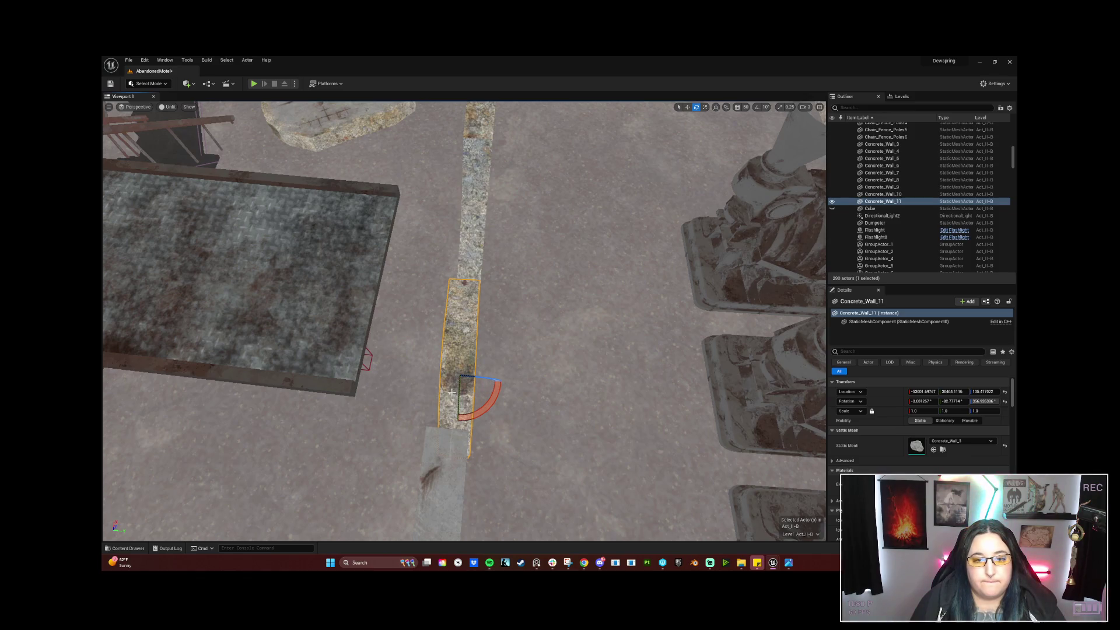
Turn Concrete_Wall_11 slightly and slide it to the right between the walls.
{"action": "left_click_drag", "start_coordinate": [498, 403], "coordinate": [477, 402]}
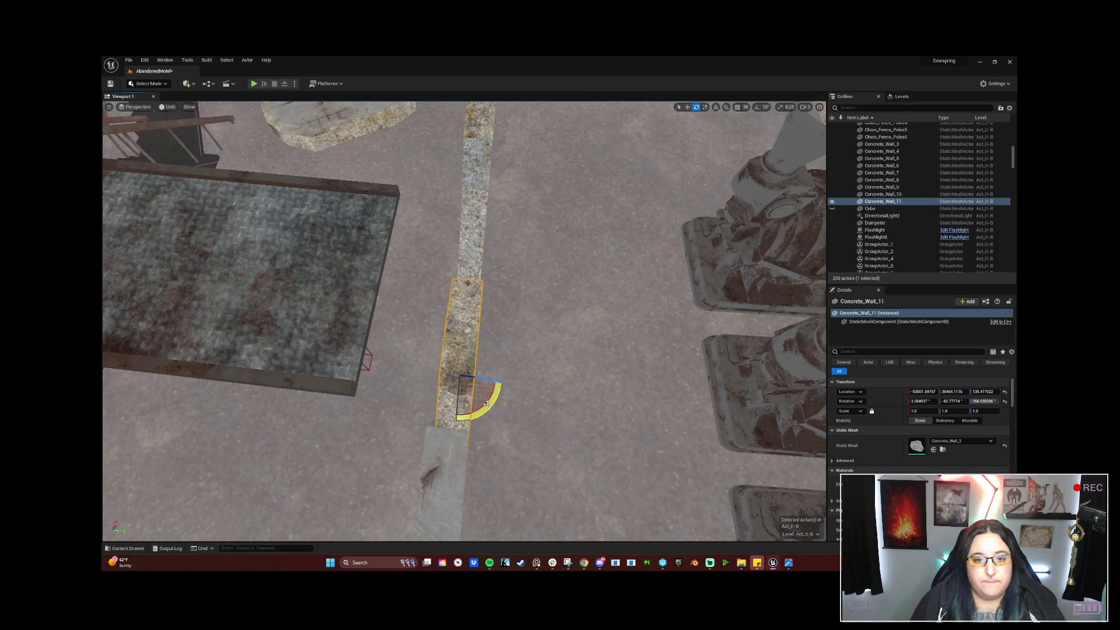
{"action": "mouse_move", "coordinate": [477, 403]}
{"action": "right_mouse_down"}
{"action": "mouse_move", "coordinate": [525, 368]}
{"action": "mouse_move", "coordinate": [464, 351]}
{"action": "right_mouse_up"}
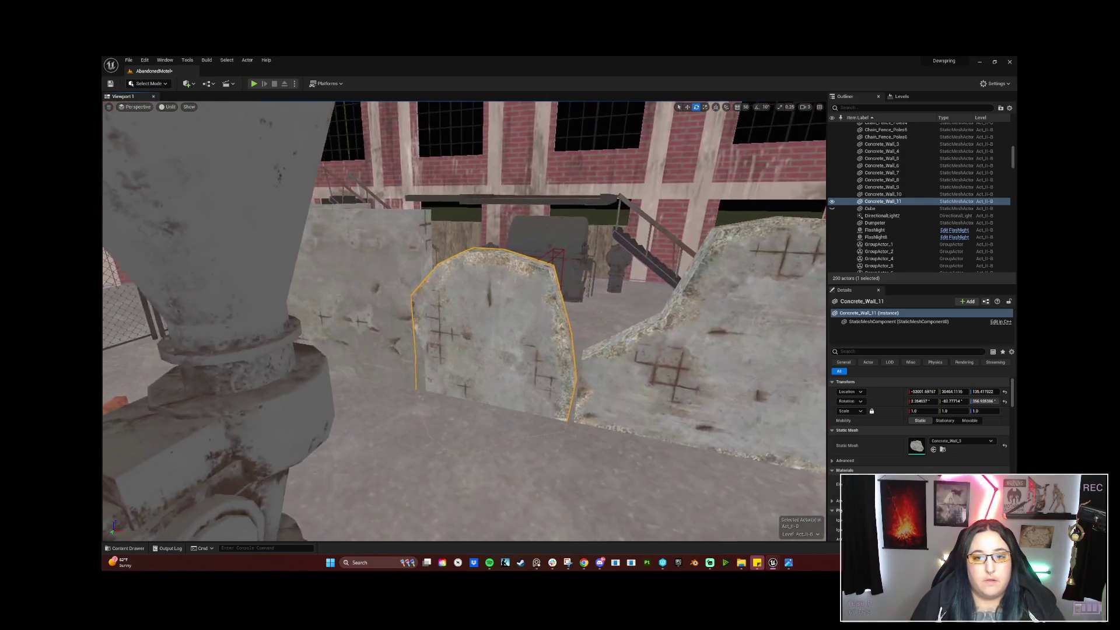
{"action": "right_click_drag", "start_coordinate": [396, 385], "coordinate": [396, 385]}
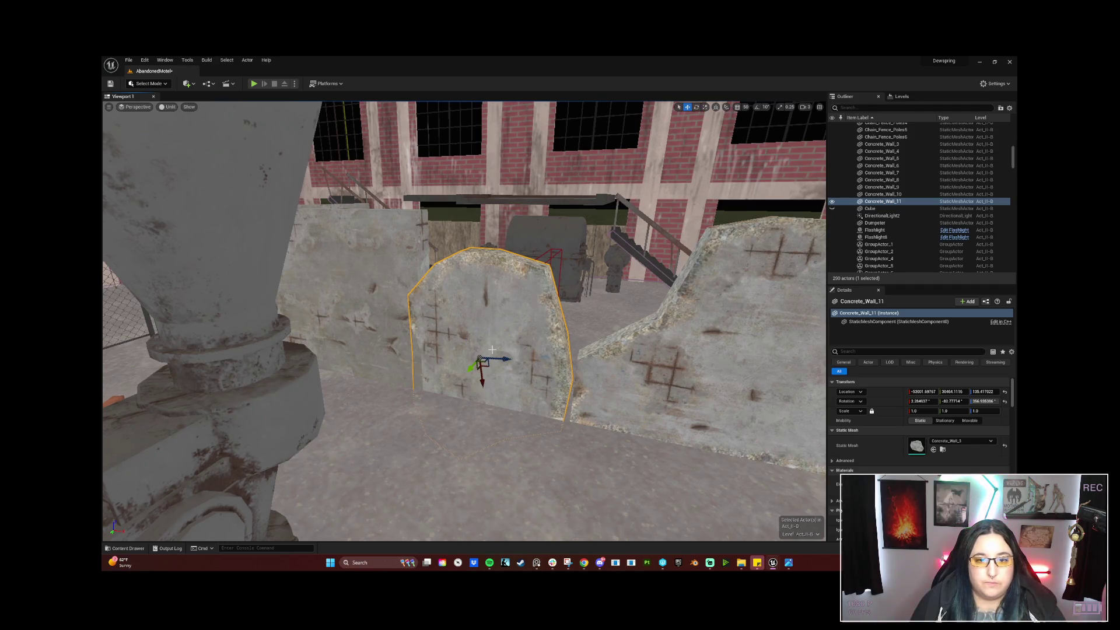
{"action": "mouse_move", "coordinate": [505, 357]}
{"action": "left_mouse_down"}
{"action": "mouse_move", "coordinate": [511, 366]}
{"action": "mouse_move", "coordinate": [493, 395]}
{"action": "left_mouse_up"}
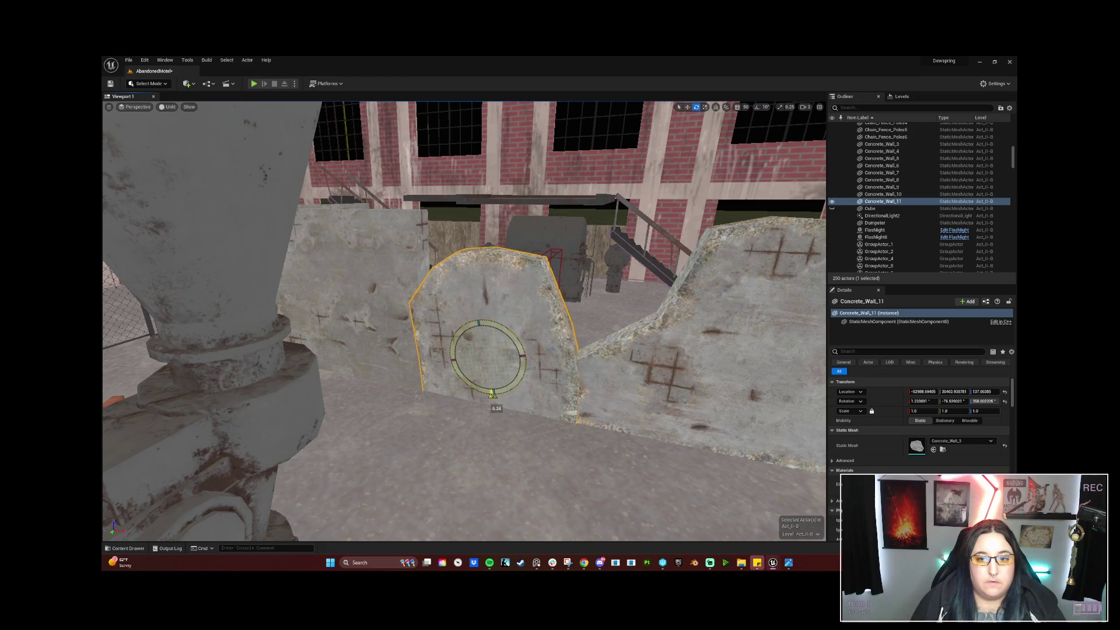
Rotate Concrete_Wall_11 upright to its new angle and add Concrete_Wall_10 to the selection.
{"action": "right_click_drag", "start_coordinate": [505, 358], "coordinate": [490, 333]}
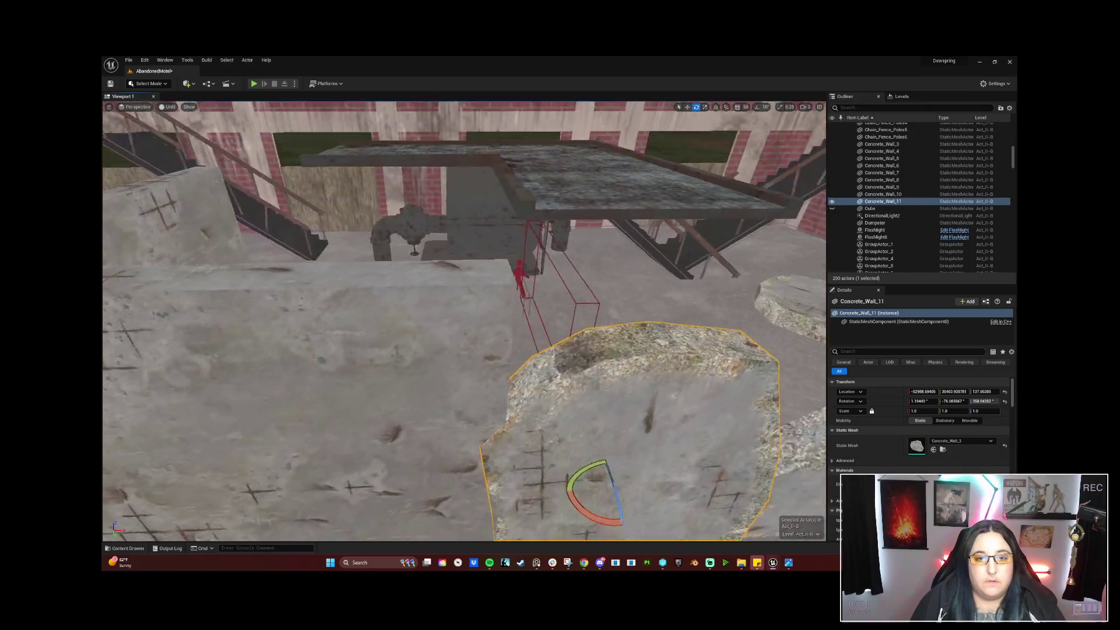
{"action": "right_click_drag", "start_coordinate": [490, 332], "coordinate": [458, 334]}
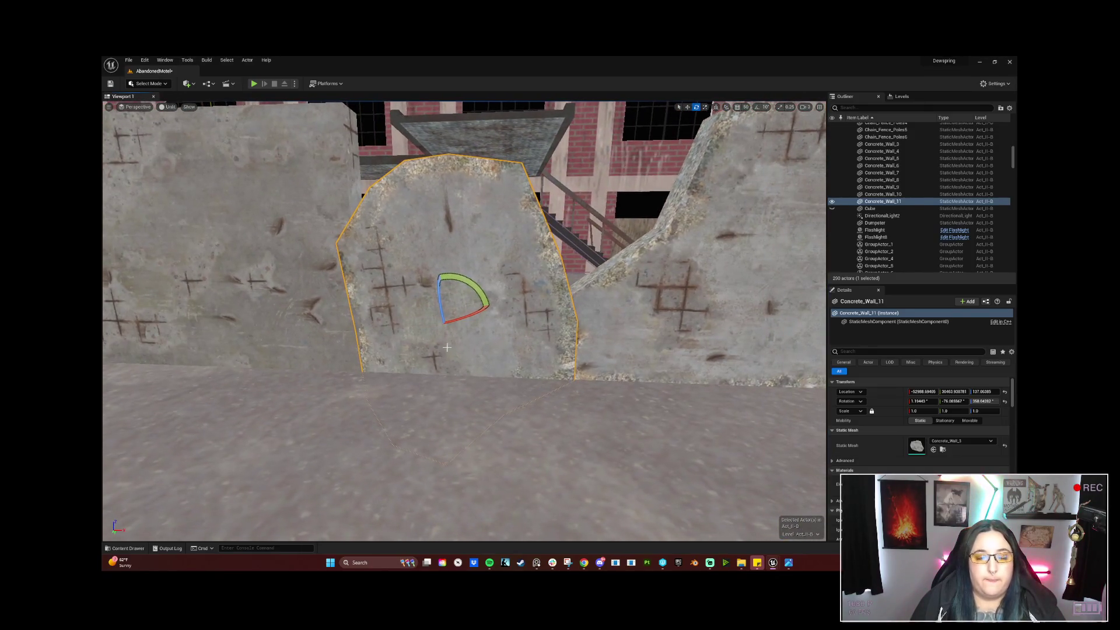
{"action": "mouse_move", "coordinate": [473, 328]}
{"action": "left_mouse_down"}
{"action": "mouse_move", "coordinate": [497, 281]}
{"action": "mouse_move", "coordinate": [454, 352]}
{"action": "left_mouse_up"}
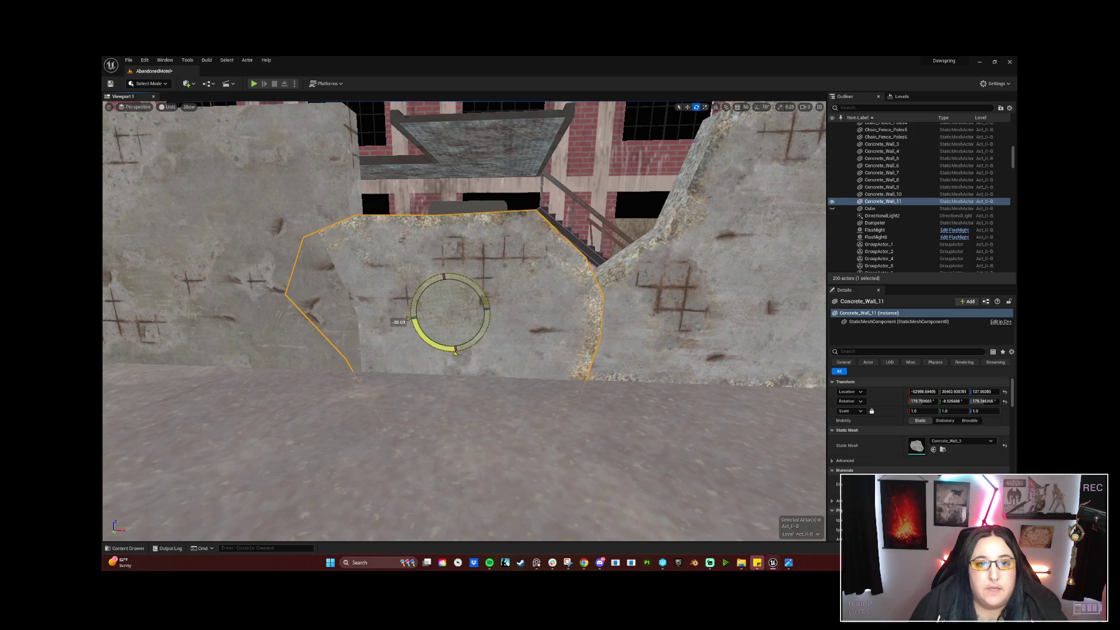
{"action": "mouse_move", "coordinate": [504, 233]}
{"action": "right_mouse_down"}
{"action": "mouse_move", "coordinate": [504, 263]}
{"action": "mouse_move", "coordinate": [499, 230]}
{"action": "right_mouse_up"}
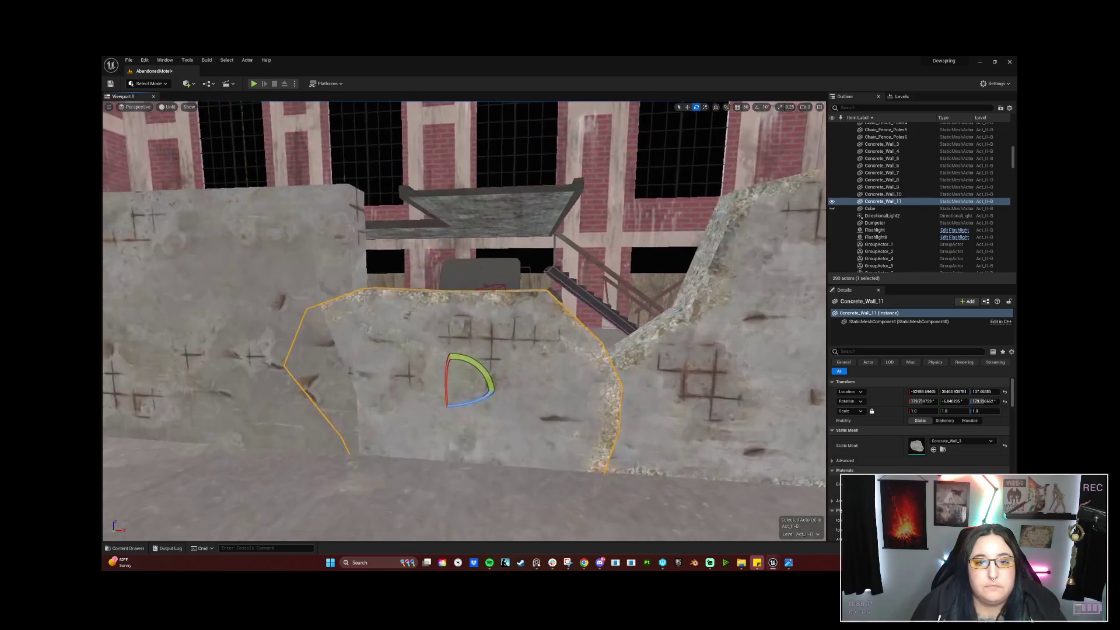
{"action": "left_click", "coordinate": [674, 354], "text": "ctrl"}
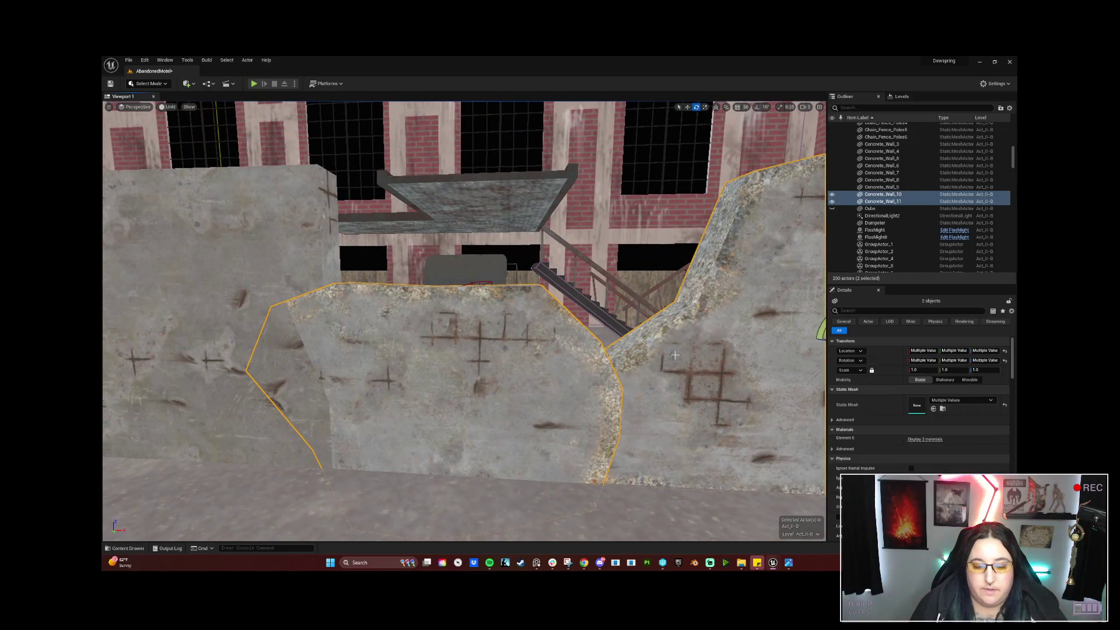
{"action": "key", "text": "f"}
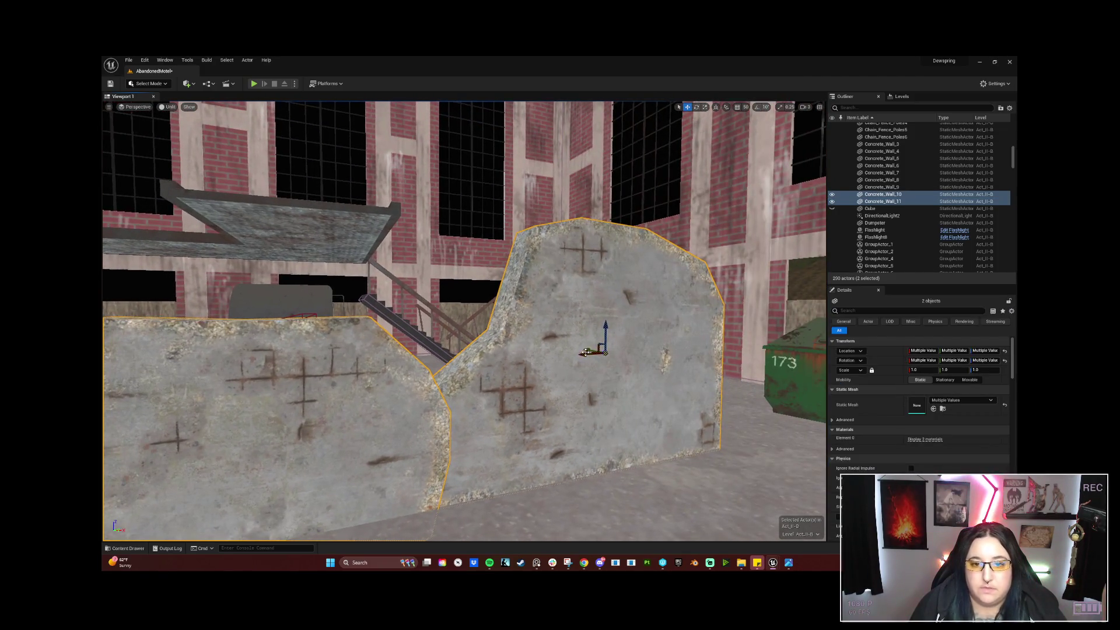
{"action": "left_click_drag", "start_coordinate": [629, 350], "coordinate": [551, 348], "text": "alt"}
{"action": "right_click_drag", "start_coordinate": [551, 348], "coordinate": [551, 349]}
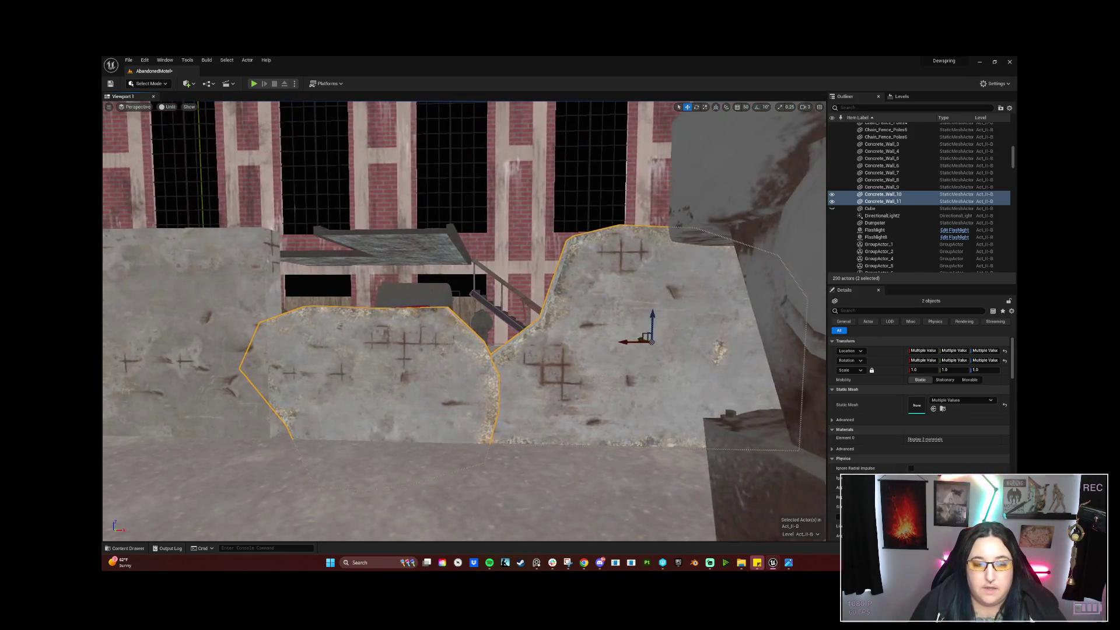
{"action": "right_click_drag", "start_coordinate": [570, 344], "coordinate": [570, 344]}
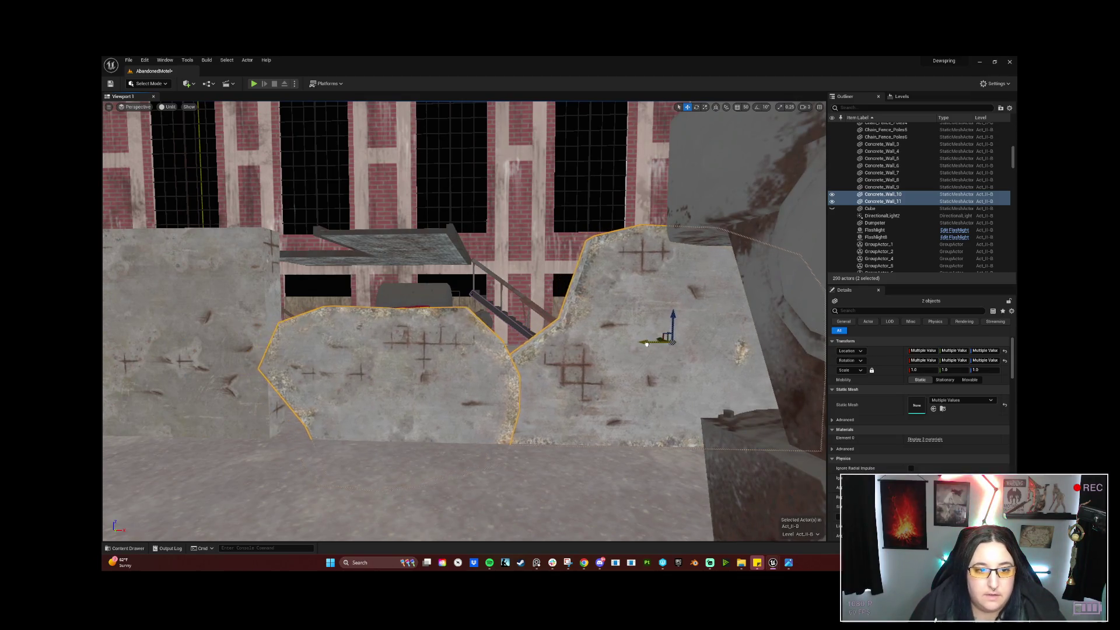
{"action": "right_click_drag", "start_coordinate": [657, 348], "coordinate": [657, 348]}
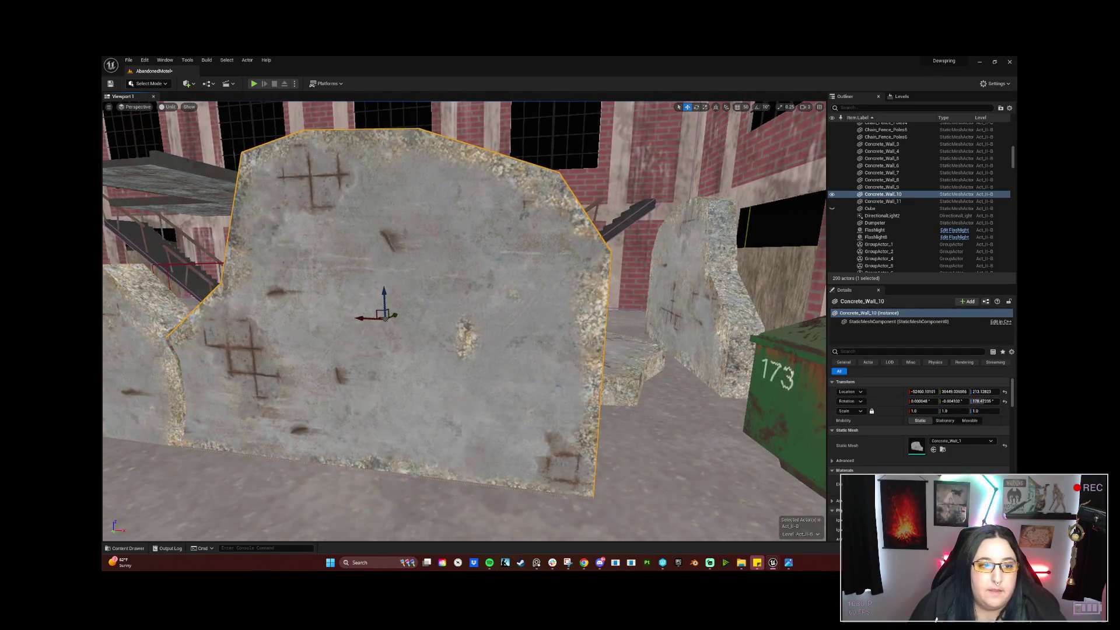
{"action": "right_click_drag", "start_coordinate": [472, 329], "coordinate": [473, 329]}
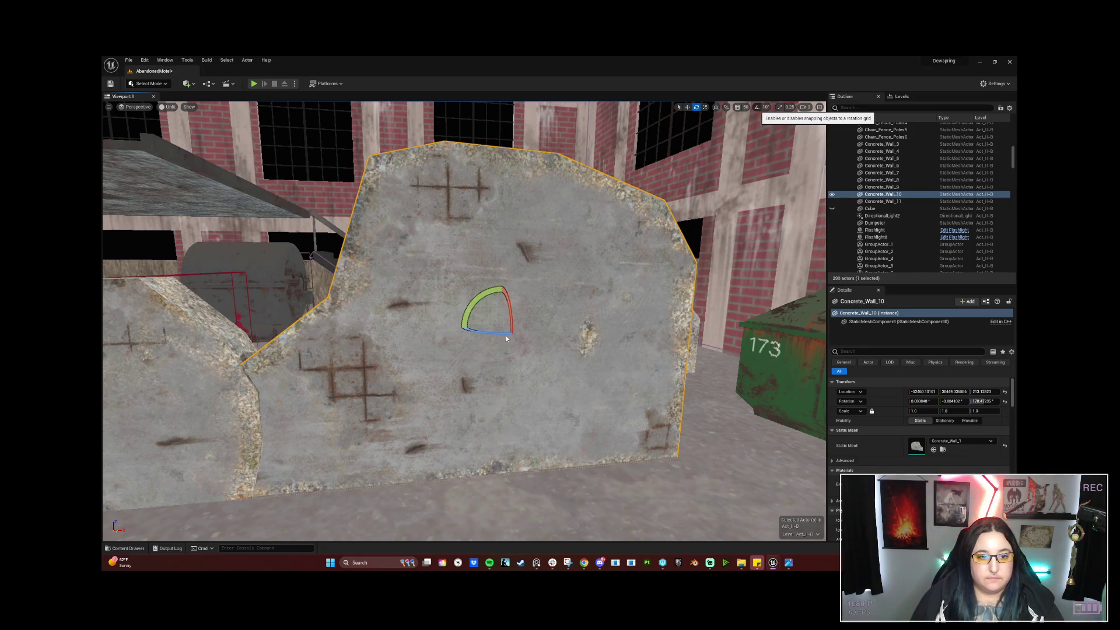
Rotate Concrete_Wall_10 further around its vertical Z axis.
{"action": "left_click_drag", "start_coordinate": [464, 326], "coordinate": [540, 326]}
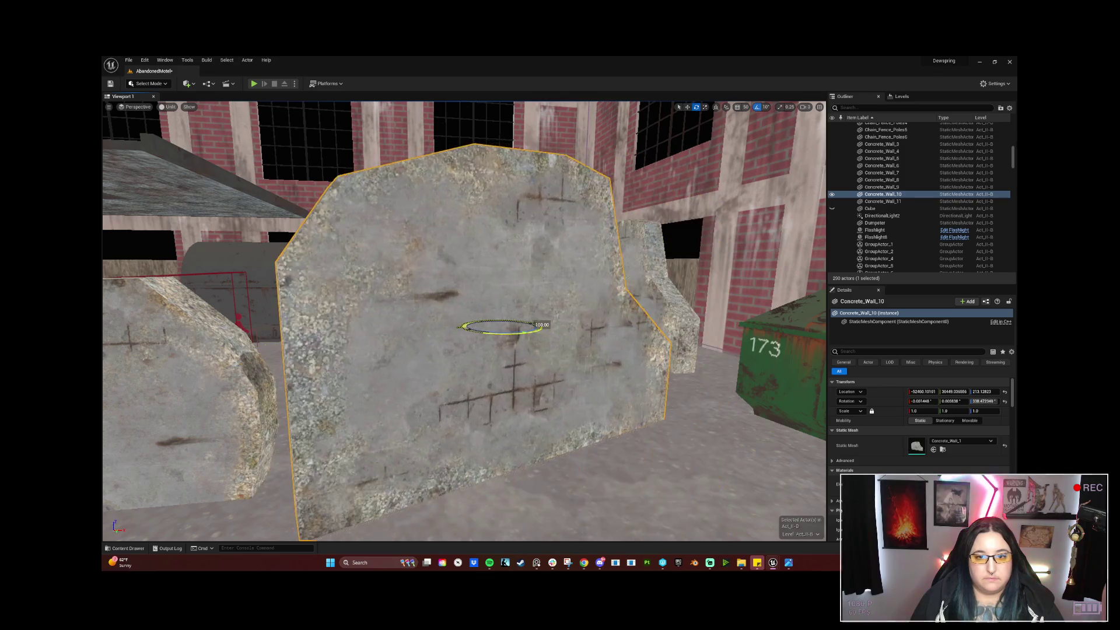
{"action": "right_click_drag", "start_coordinate": [540, 326], "coordinate": [525, 393]}
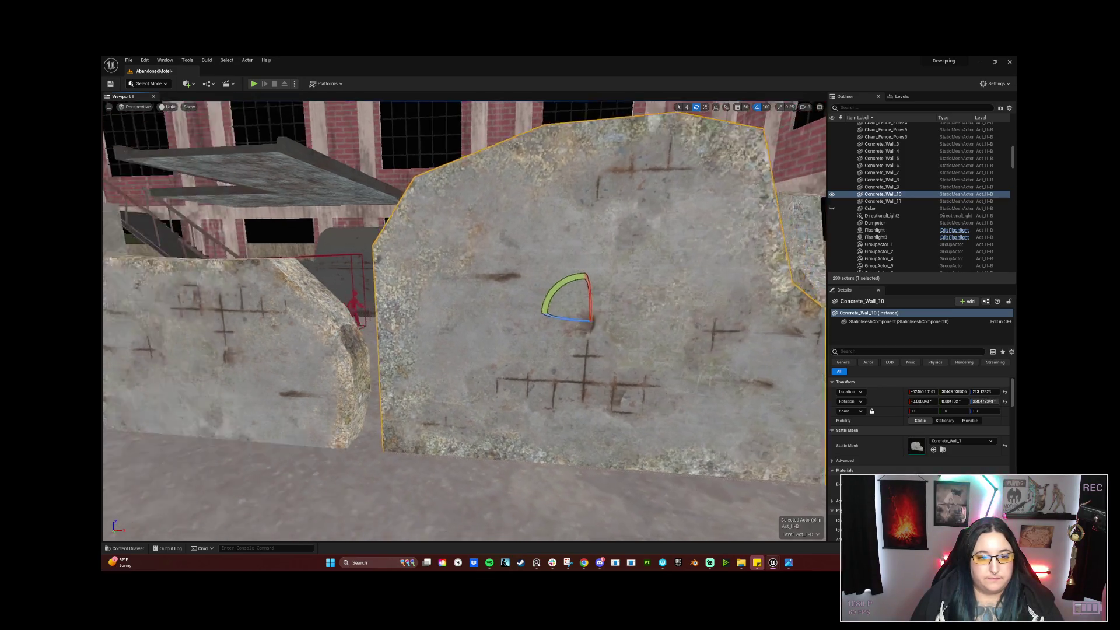
{"action": "left_click_drag", "start_coordinate": [525, 394], "coordinate": [455, 367], "text": "alt"}
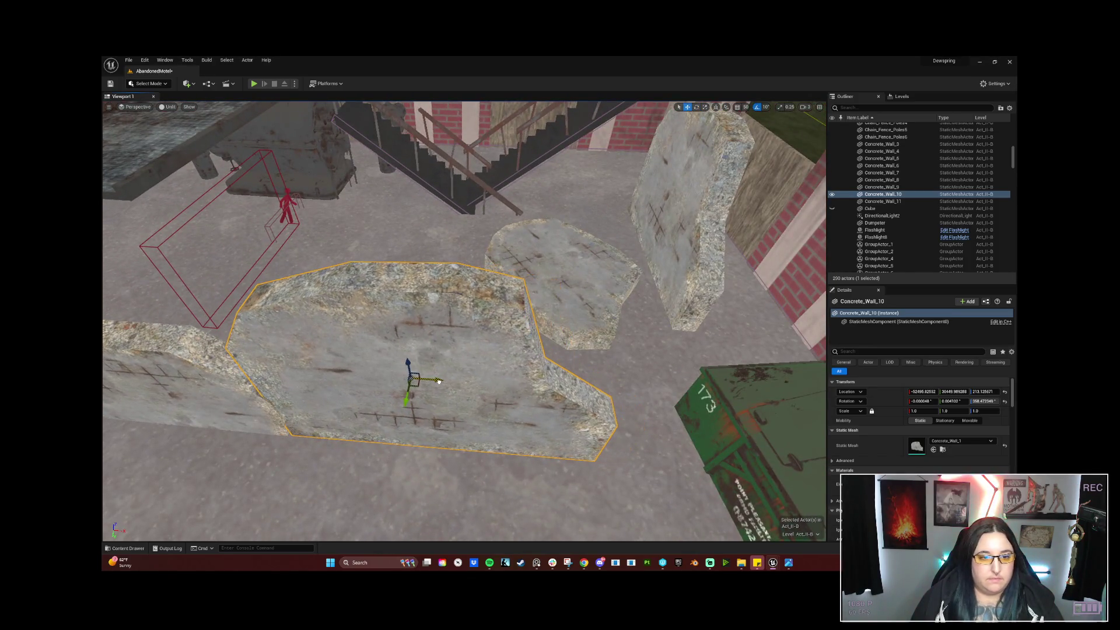
Nudge Concrete_Wall_10 along Y, check it from the front, and bring up the asset folders in File Explorer.
{"action": "left_click_drag", "start_coordinate": [403, 402], "coordinate": [409, 404]}
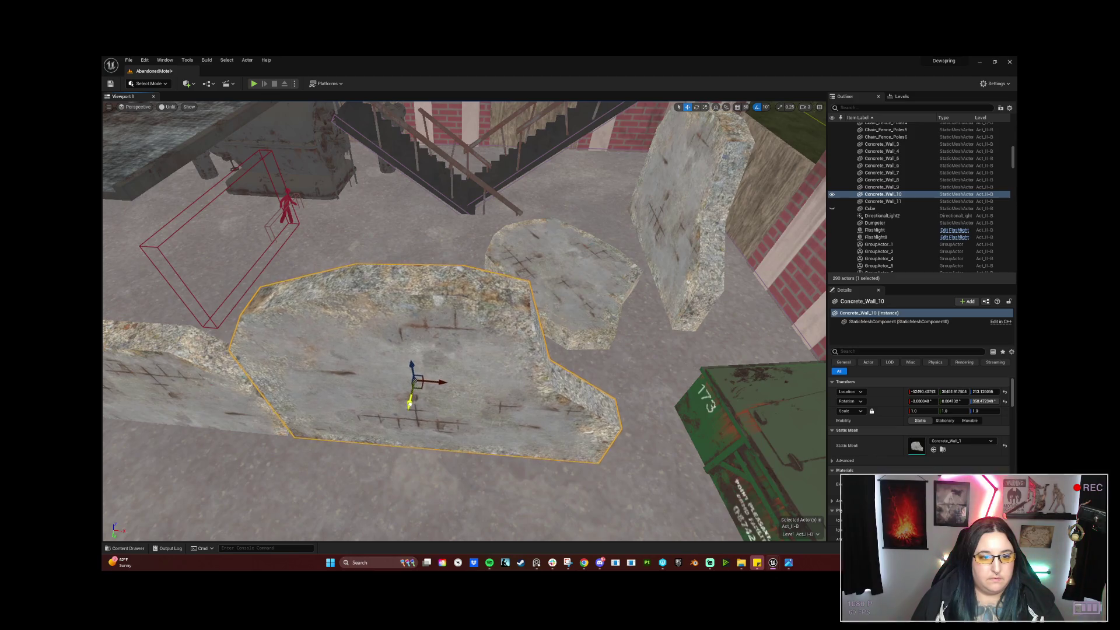
{"action": "mouse_move", "coordinate": [415, 401]}
{"action": "right_mouse_down"}
{"action": "mouse_move", "coordinate": [455, 368]}
{"action": "mouse_move", "coordinate": [420, 360]}
{"action": "mouse_move", "coordinate": [734, 353]}
{"action": "mouse_move", "coordinate": [718, 350]}
{"action": "right_mouse_up"}
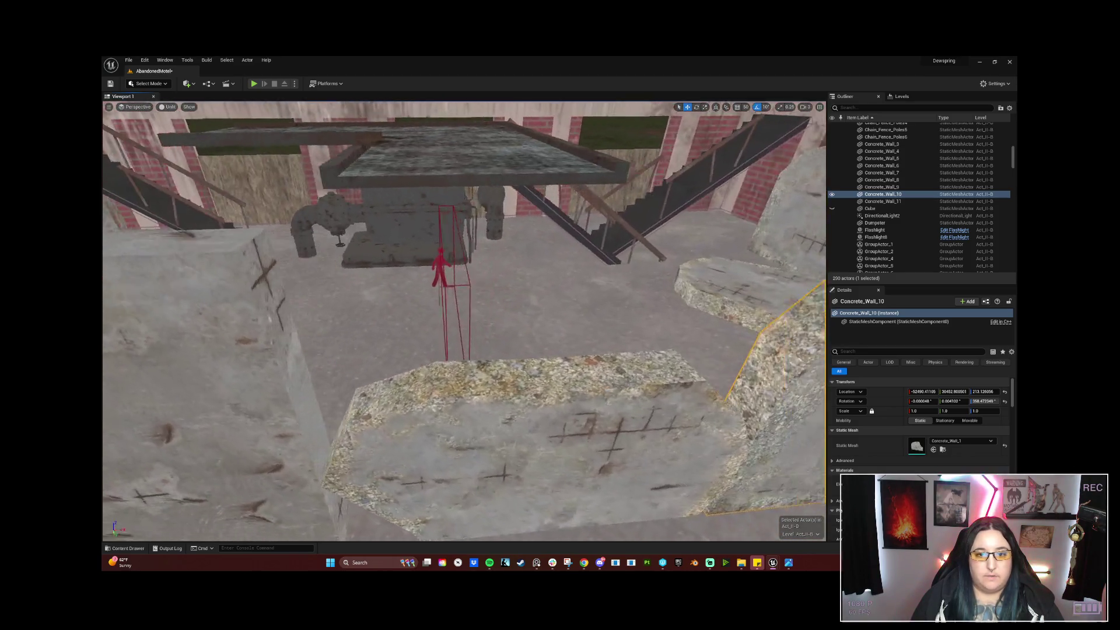
{"action": "right_click_drag", "start_coordinate": [717, 351], "coordinate": [438, 388]}
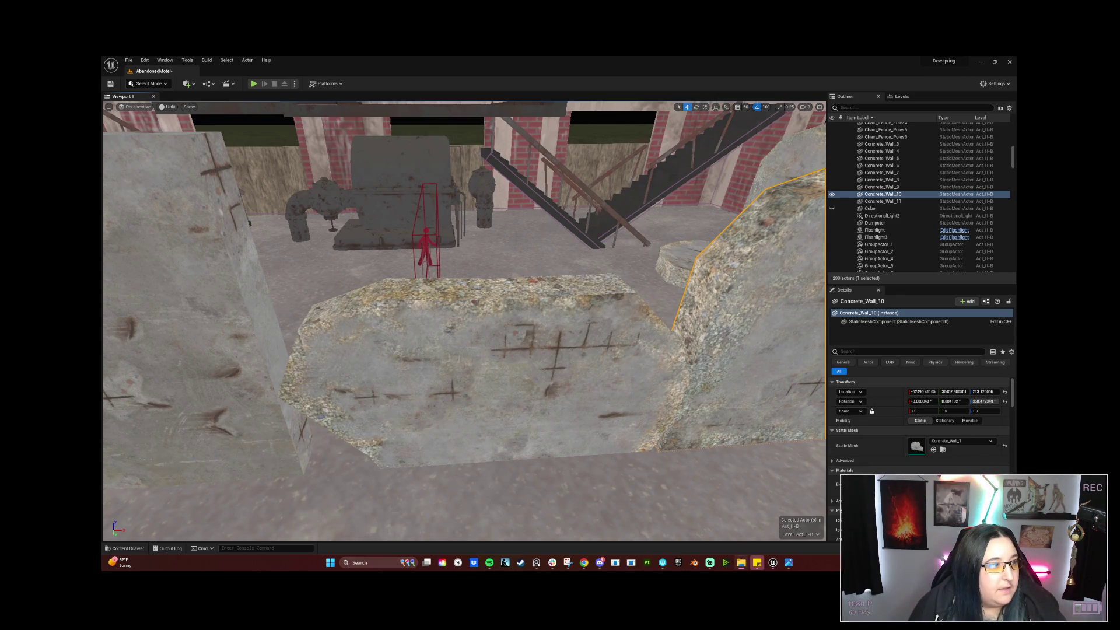
{"action": "left_click", "coordinate": [742, 563]}
{"action": "mouse_move", "coordinate": [486, 195]}
{"action": "left_mouse_down"}
{"action": "mouse_move", "coordinate": [643, 193]}
{"action": "mouse_move", "coordinate": [941, 234]}
{"action": "left_mouse_up"}
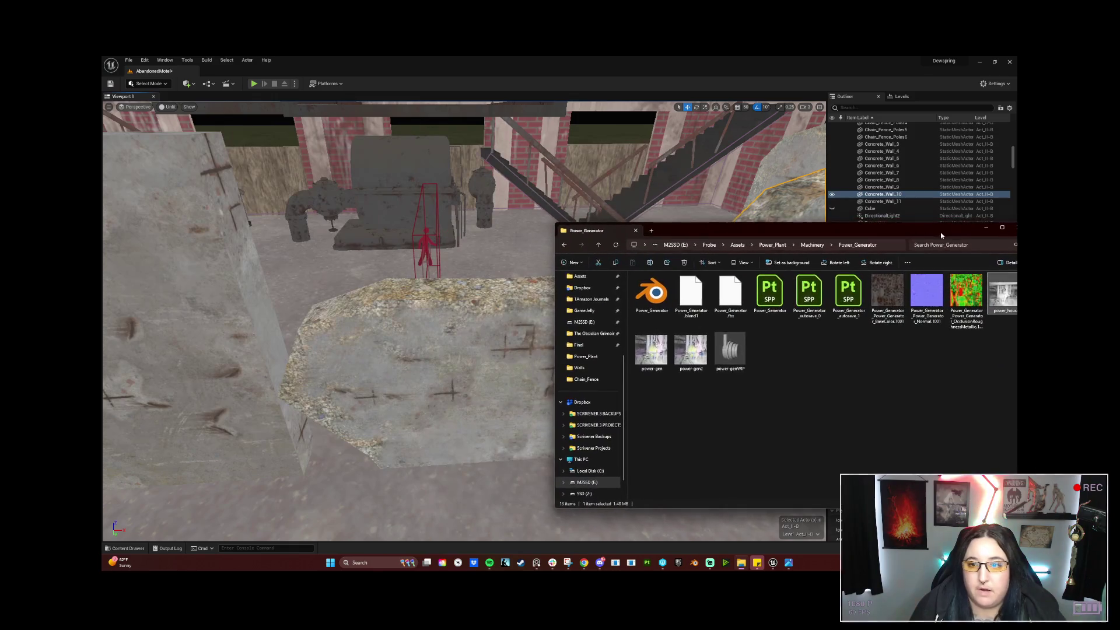
Browse from Chain_Fence up to Assets and into Power_Plant > Junk > Rebar.
{"action": "left_click", "coordinate": [586, 378]}
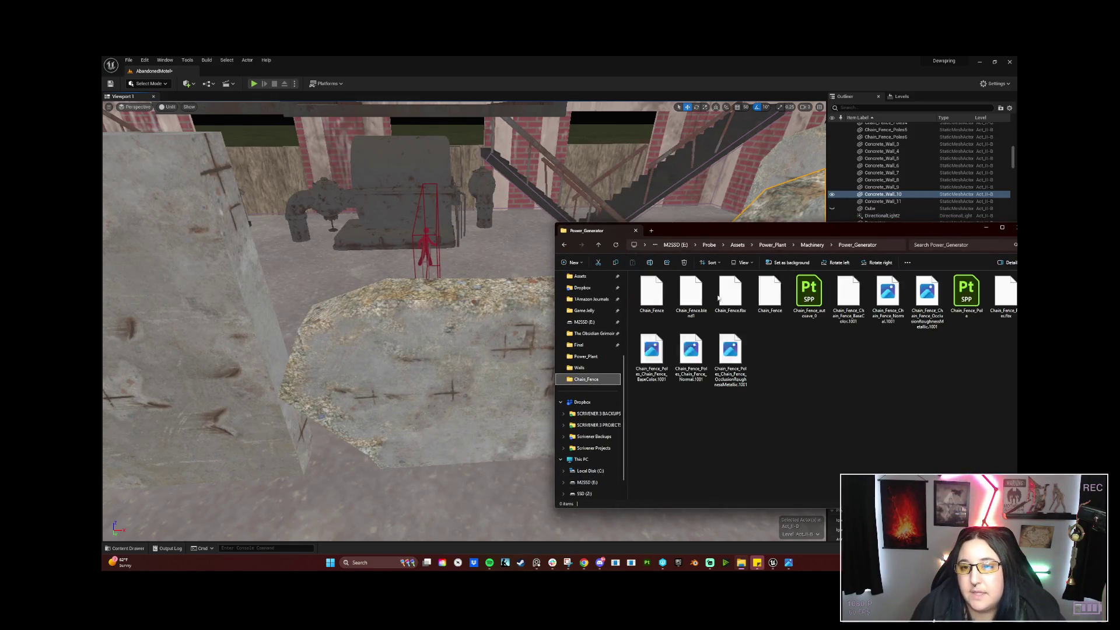
{"action": "left_click", "coordinate": [825, 245]}
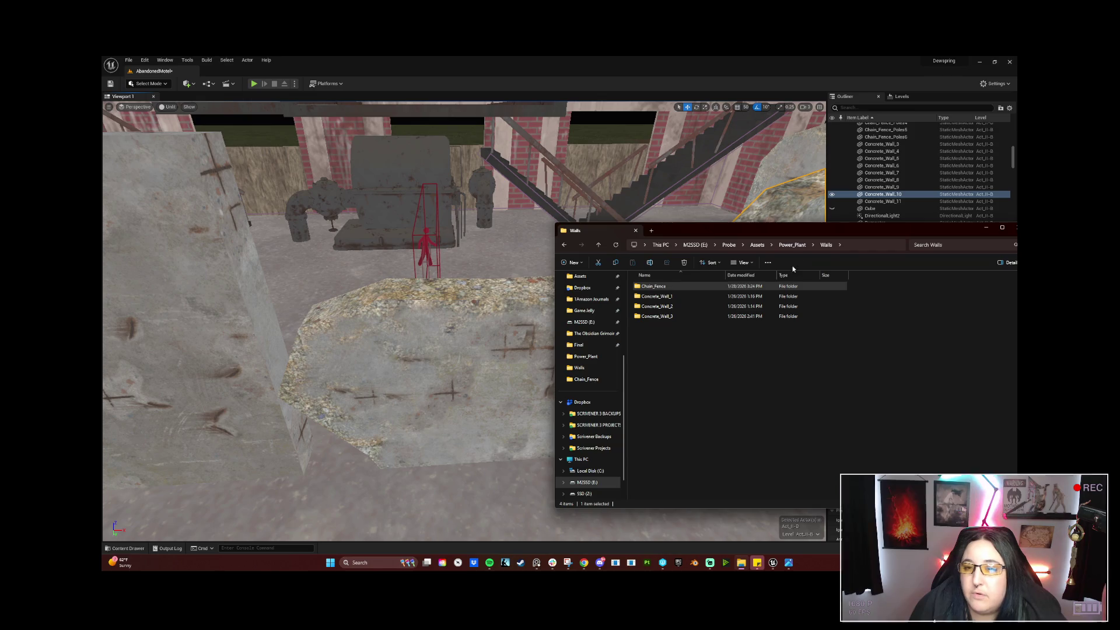
{"action": "left_click", "coordinate": [758, 246]}
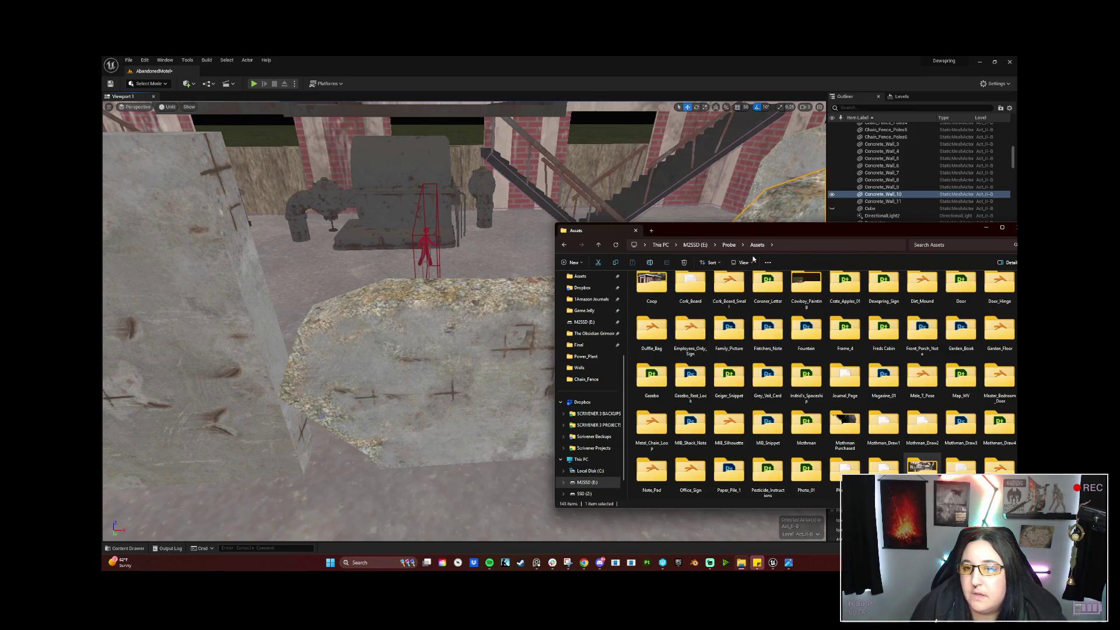
{"action": "left_click", "coordinate": [586, 356]}
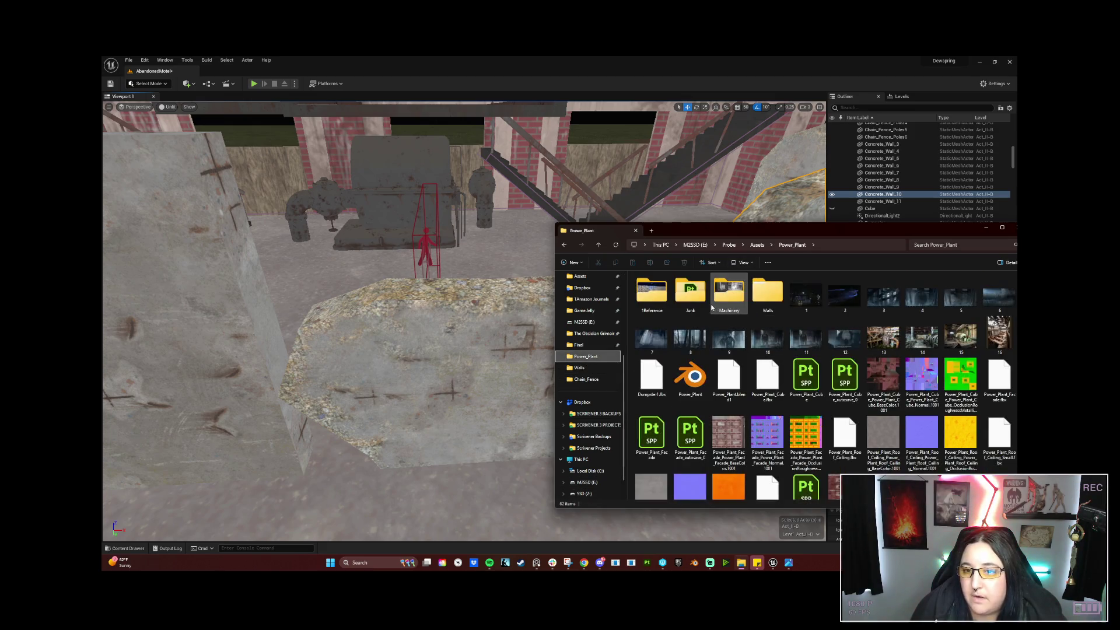
{"action": "double_click", "coordinate": [691, 296]}
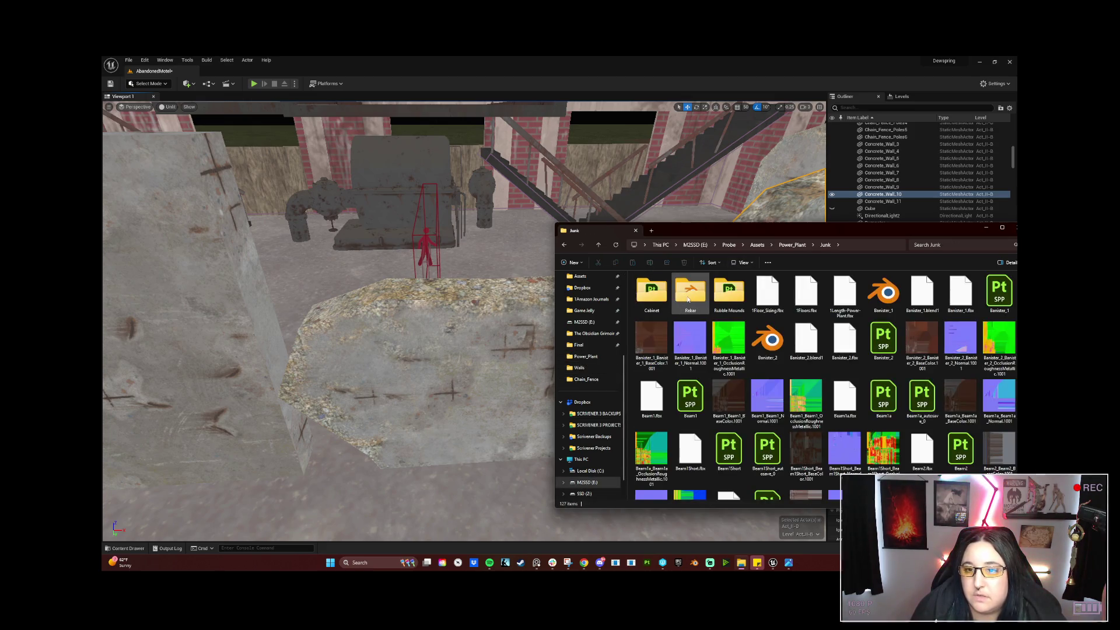
{"action": "double_click", "coordinate": [687, 297]}
Show the Rebar files as large icons, then minimize File Explorer to reveal the level.
{"action": "right_click", "coordinate": [742, 394]}
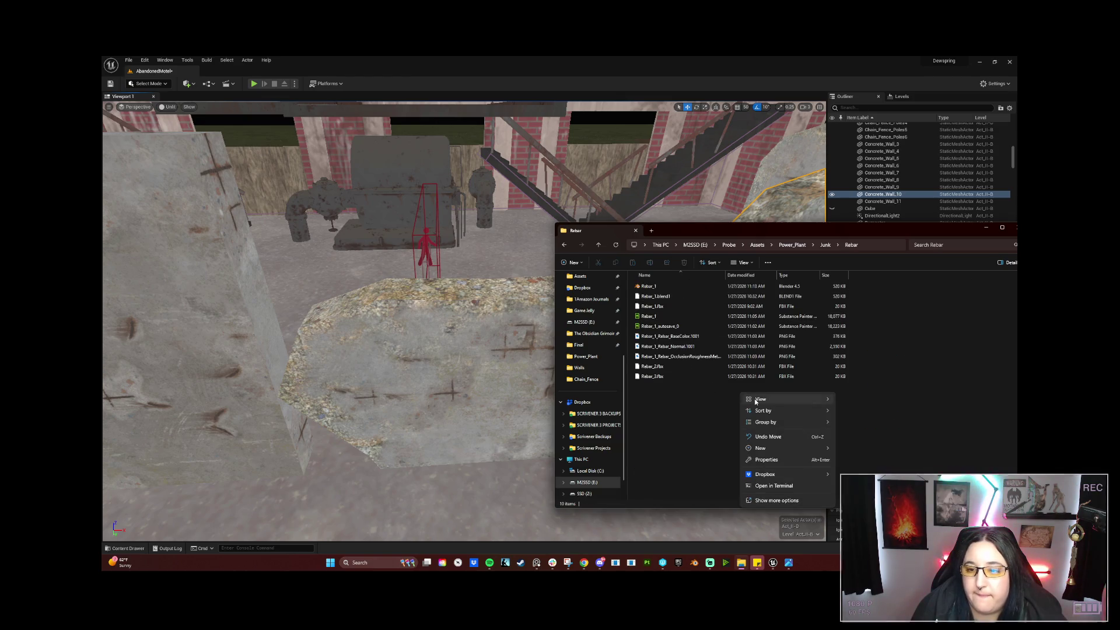
{"action": "left_click", "coordinate": [871, 412]}
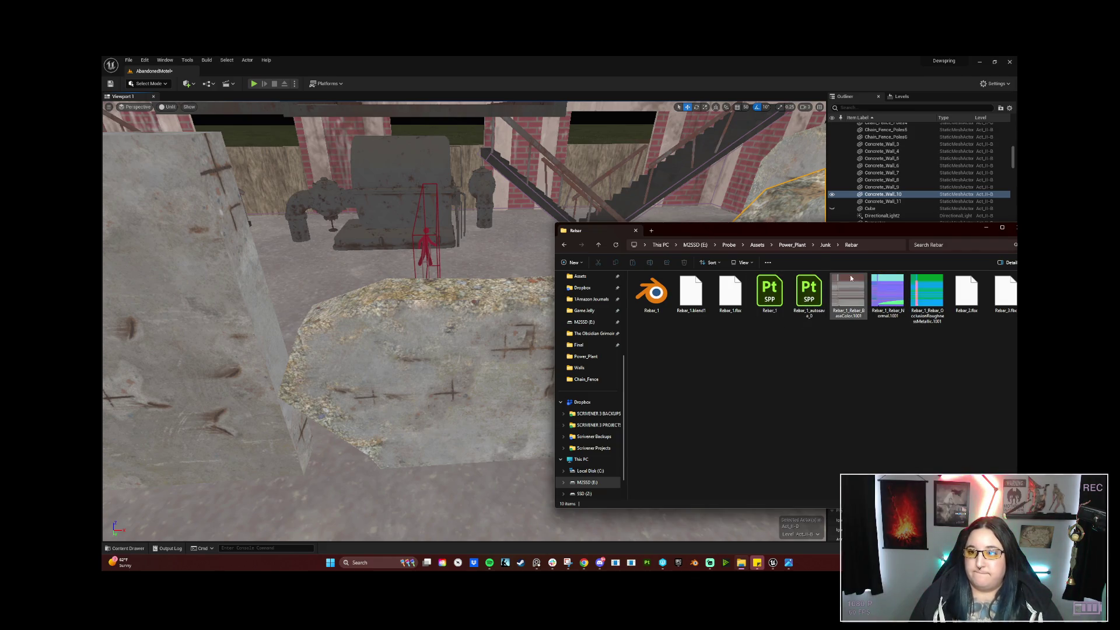
{"action": "left_click_drag", "start_coordinate": [838, 227], "coordinate": [810, 230]}
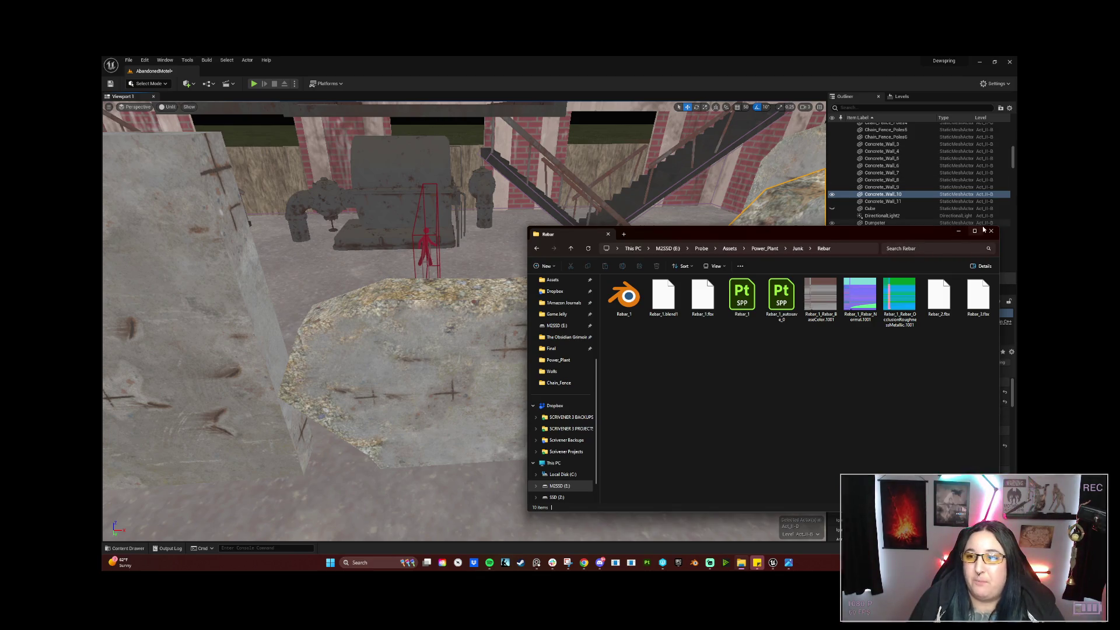
{"action": "left_click", "coordinate": [959, 231]}
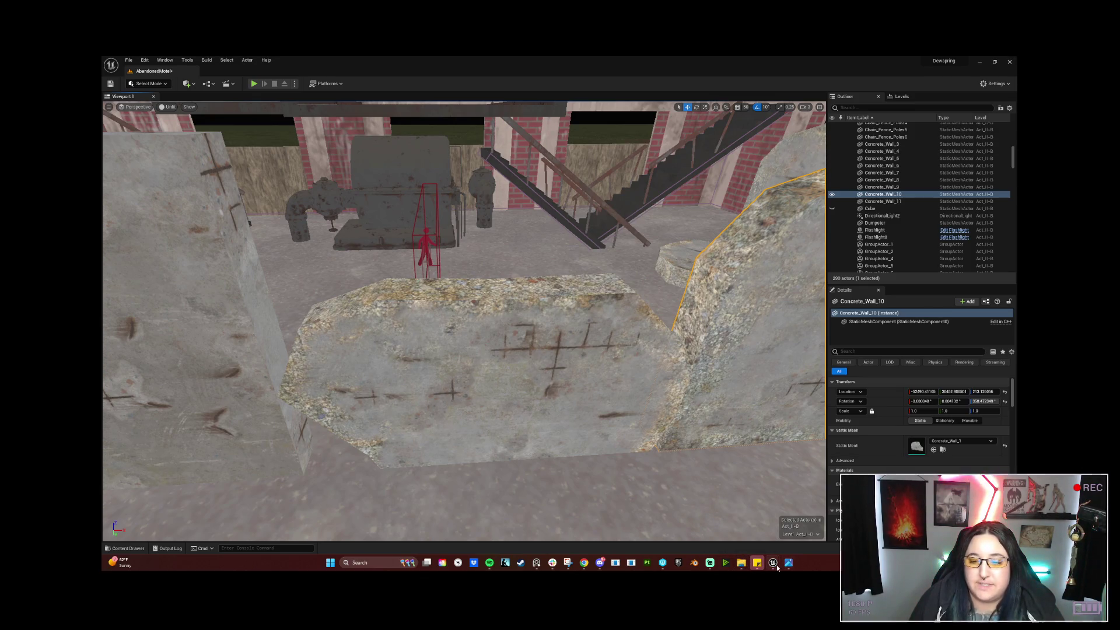
Bring the Content Browser forward and move it to the right of the viewport.
{"action": "left_click", "coordinate": [751, 521]}
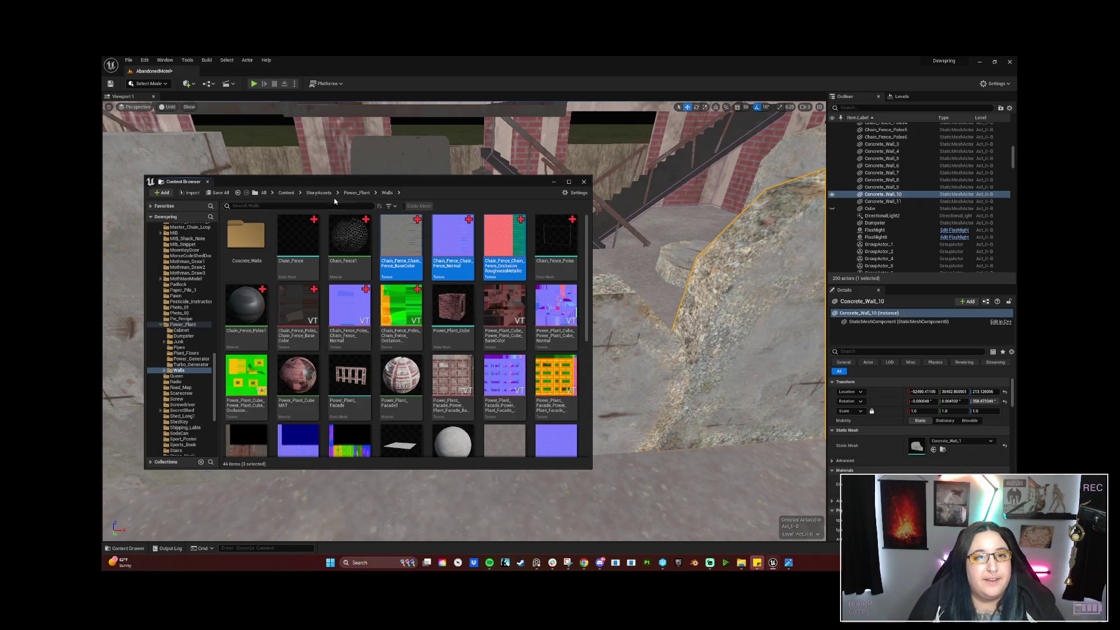
{"action": "left_click_drag", "start_coordinate": [342, 182], "coordinate": [693, 191]}
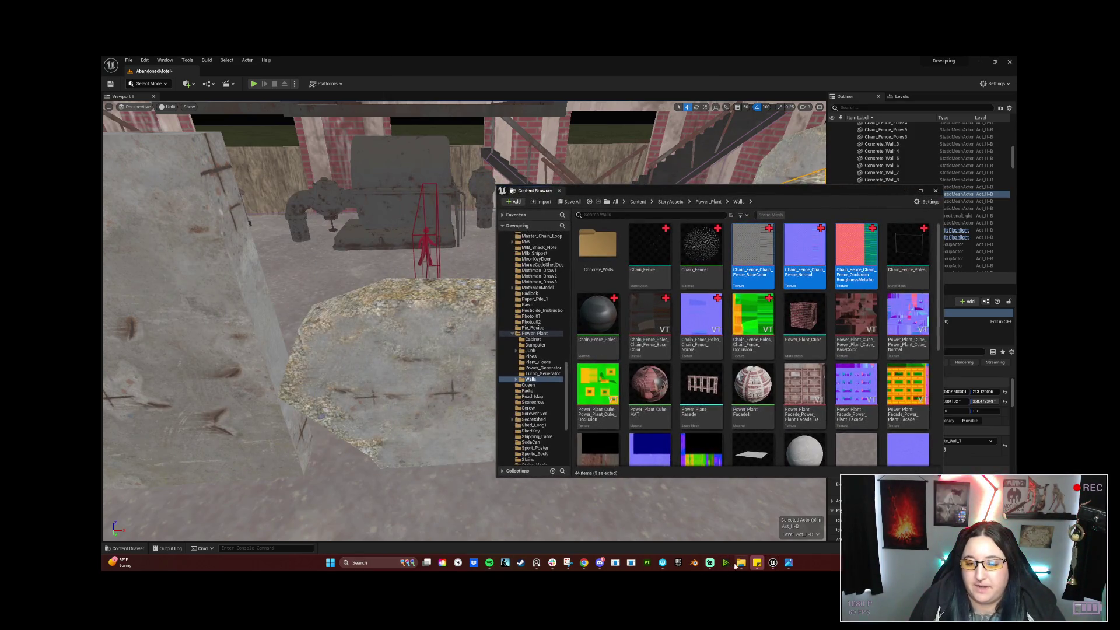
{"action": "left_click_drag", "start_coordinate": [738, 568], "coordinate": [680, 568]}
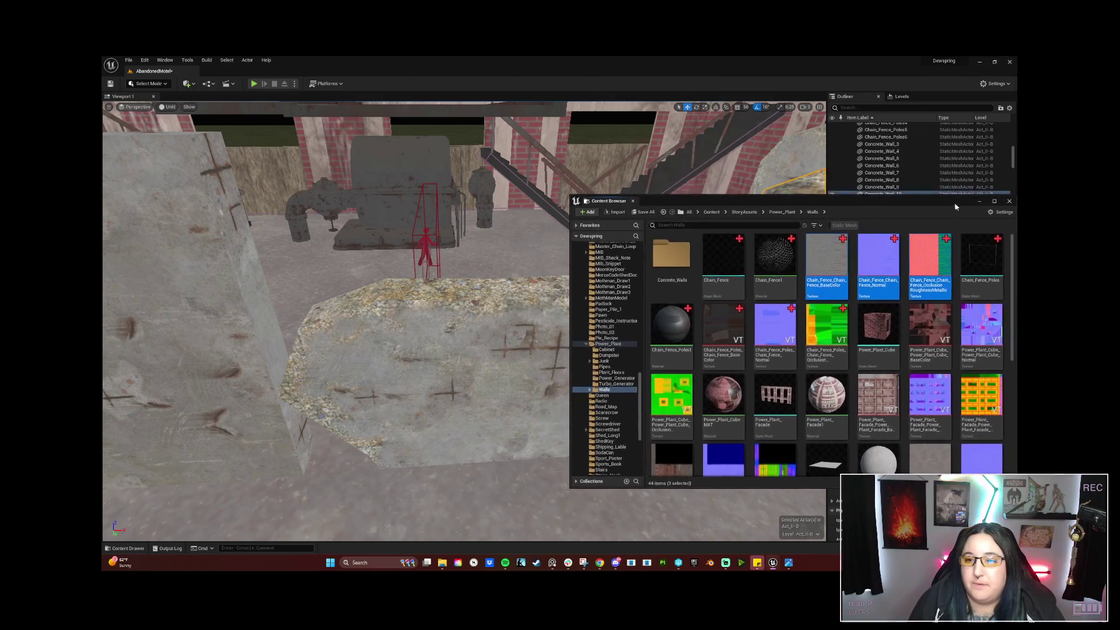
{"action": "left_click_drag", "start_coordinate": [880, 196], "coordinate": [959, 210]}
{"action": "scroll", "coordinate": [880, 429], "scroll_direction": "down", "scroll_amount": 2}
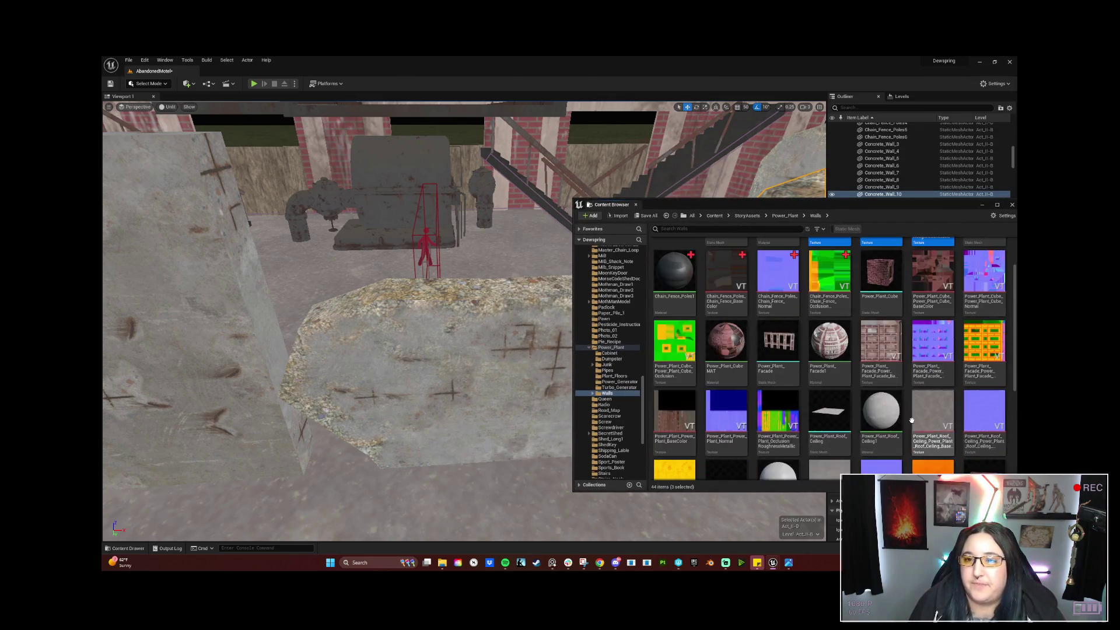
{"action": "scroll", "coordinate": [888, 427], "scroll_direction": "down", "scroll_amount": 2}
{"action": "scroll", "coordinate": [901, 425], "scroll_direction": "down", "scroll_amount": 2}
{"action": "scroll", "coordinate": [903, 418], "scroll_direction": "up", "scroll_amount": 2}
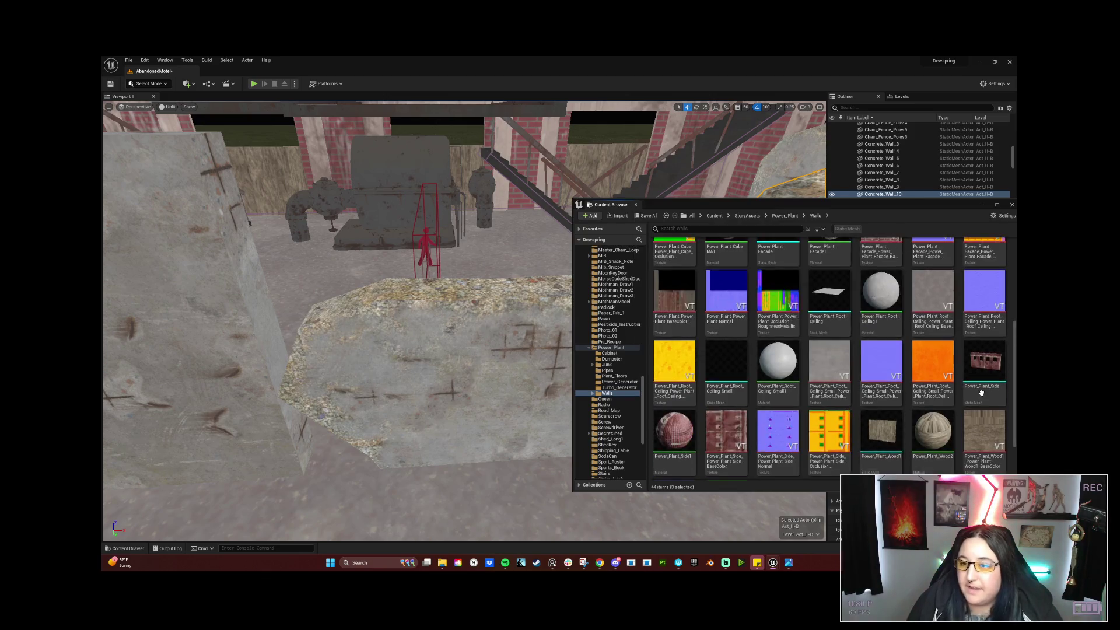
{"action": "scroll", "coordinate": [899, 411], "scroll_direction": "up", "scroll_amount": 2}
{"action": "scroll", "coordinate": [899, 408], "scroll_direction": "up", "scroll_amount": 2}
{"action": "scroll", "coordinate": [898, 403], "scroll_direction": "up", "scroll_amount": 2}
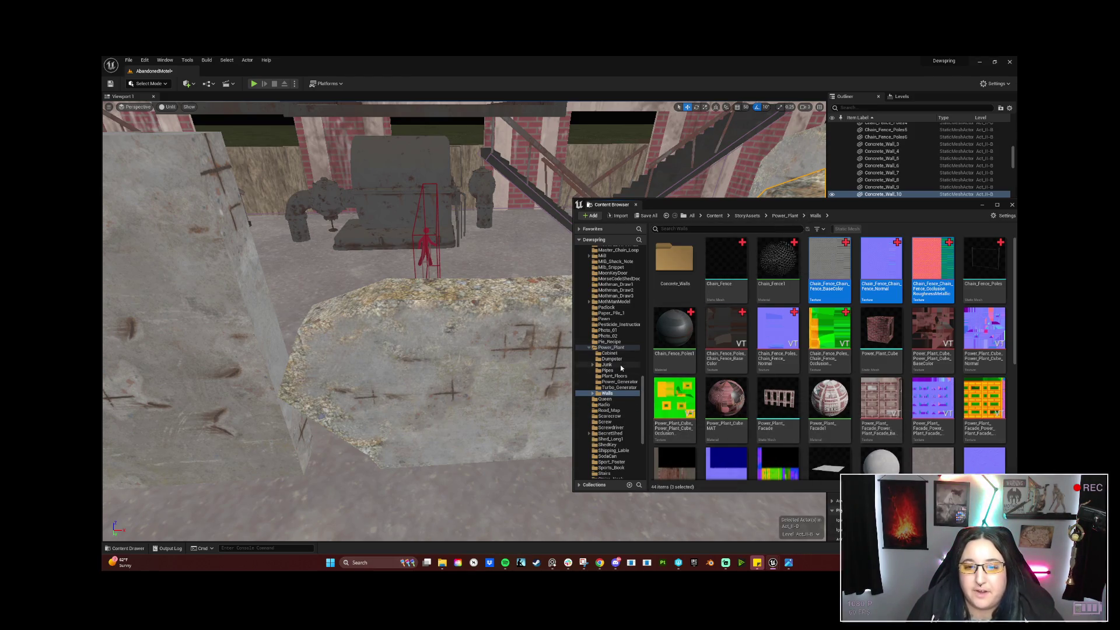
{"action": "scroll", "coordinate": [619, 383], "scroll_direction": "down", "scroll_amount": 2}
{"action": "scroll", "coordinate": [619, 389], "scroll_direction": "down", "scroll_amount": 2}
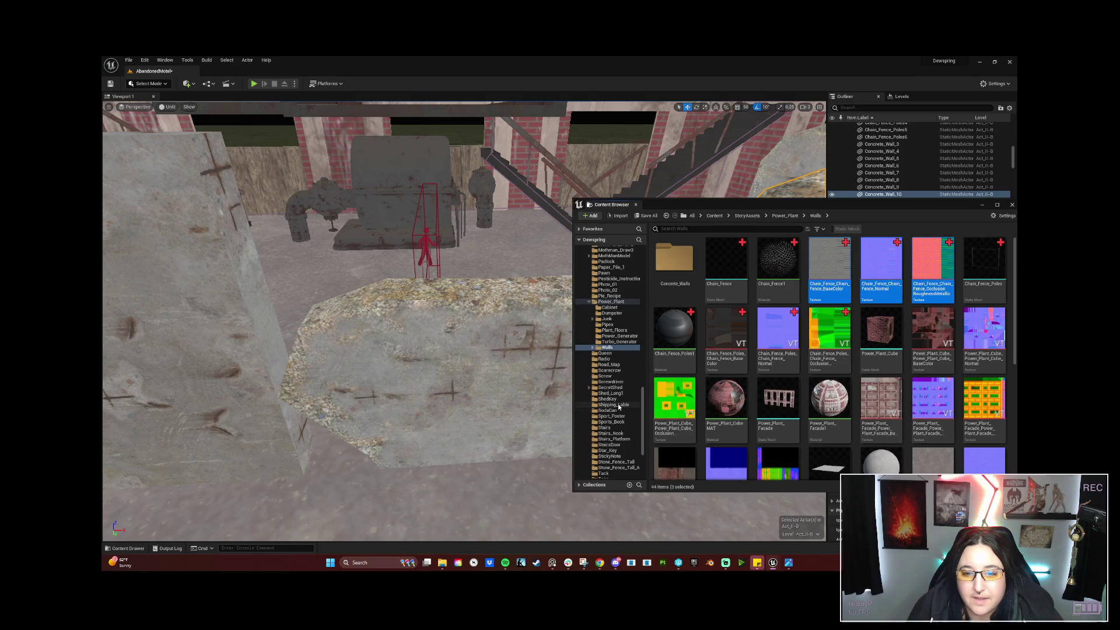
{"action": "scroll", "coordinate": [619, 399], "scroll_direction": "down", "scroll_amount": 2}
{"action": "scroll", "coordinate": [619, 407], "scroll_direction": "down", "scroll_amount": 2}
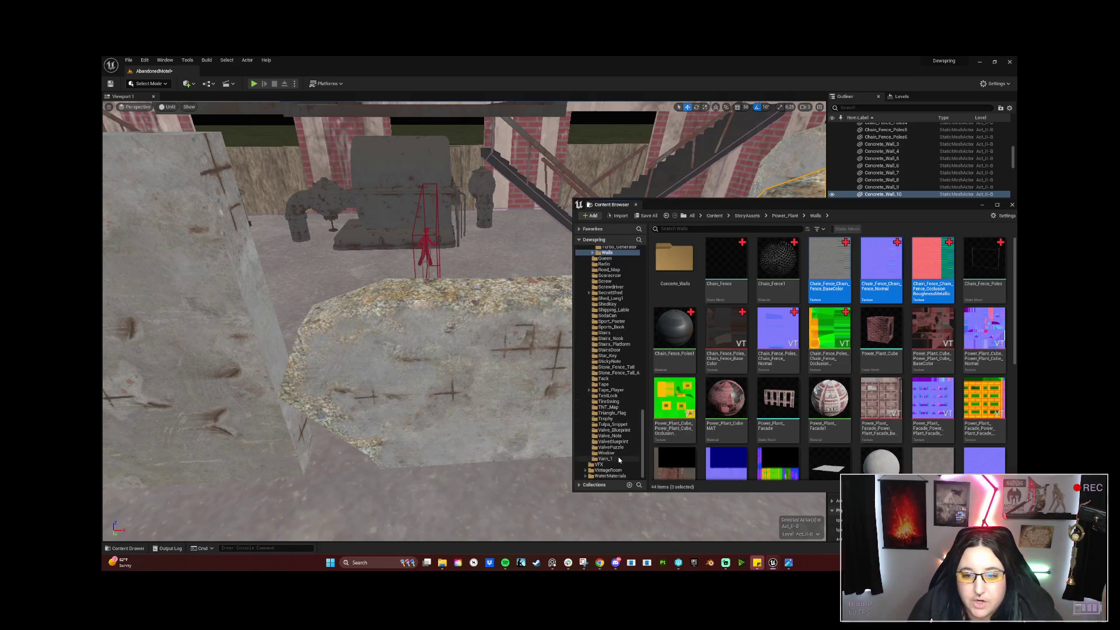
{"action": "scroll", "coordinate": [618, 438], "scroll_direction": "up", "scroll_amount": 3}
{"action": "scroll", "coordinate": [615, 376], "scroll_direction": "up", "scroll_amount": 3}
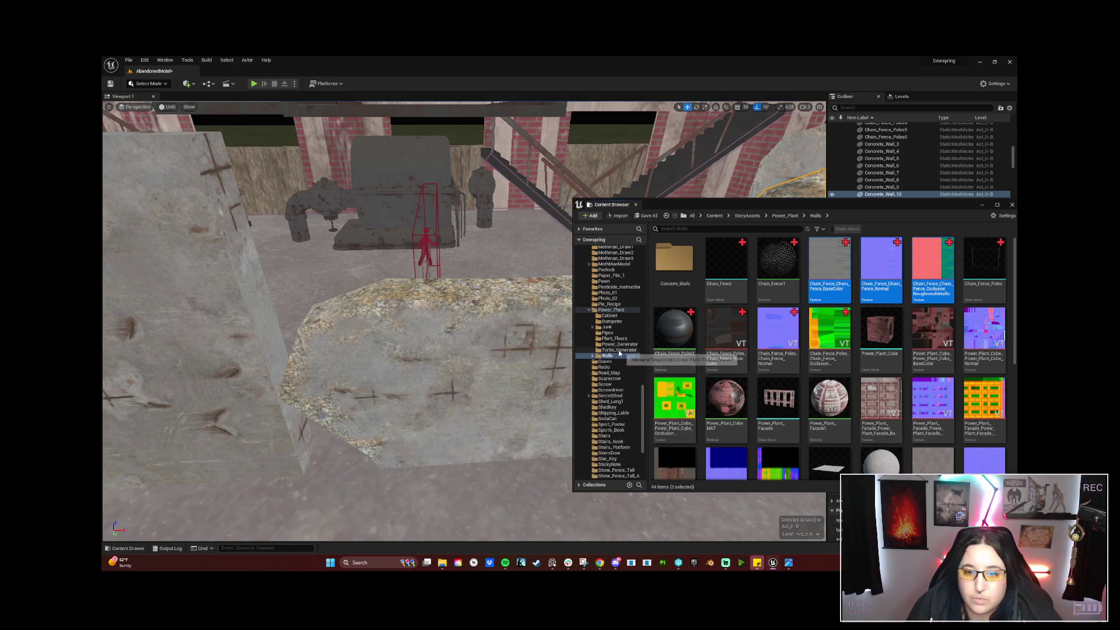
Browse the Power_Plant Junk and Walls folders and open the Junk assets.
{"action": "left_click", "coordinate": [617, 328]}
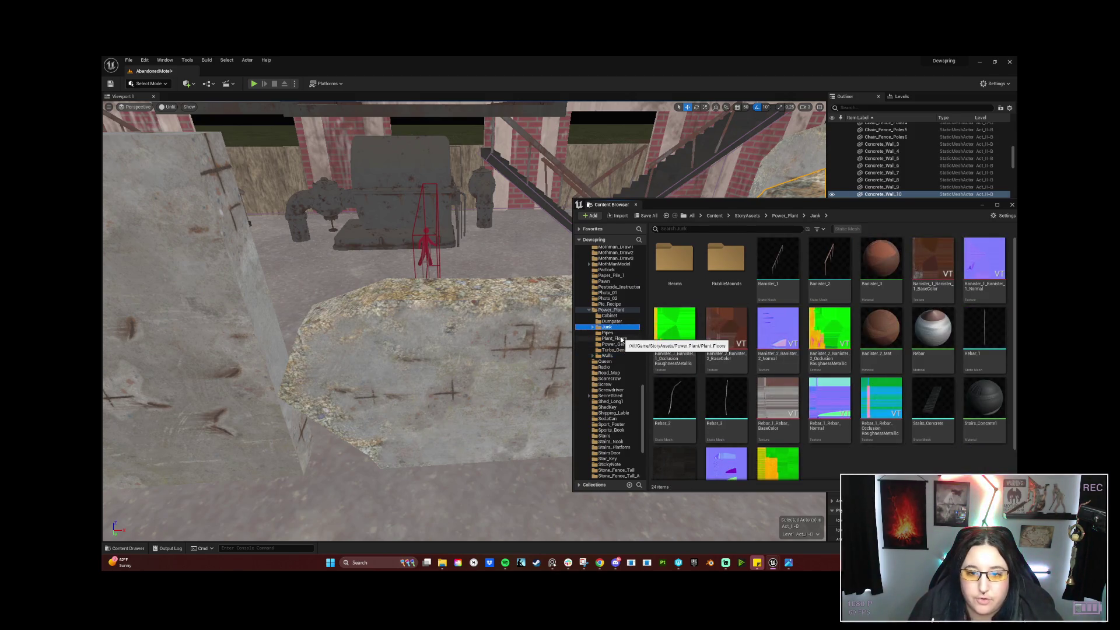
{"action": "left_click", "coordinate": [619, 357]}
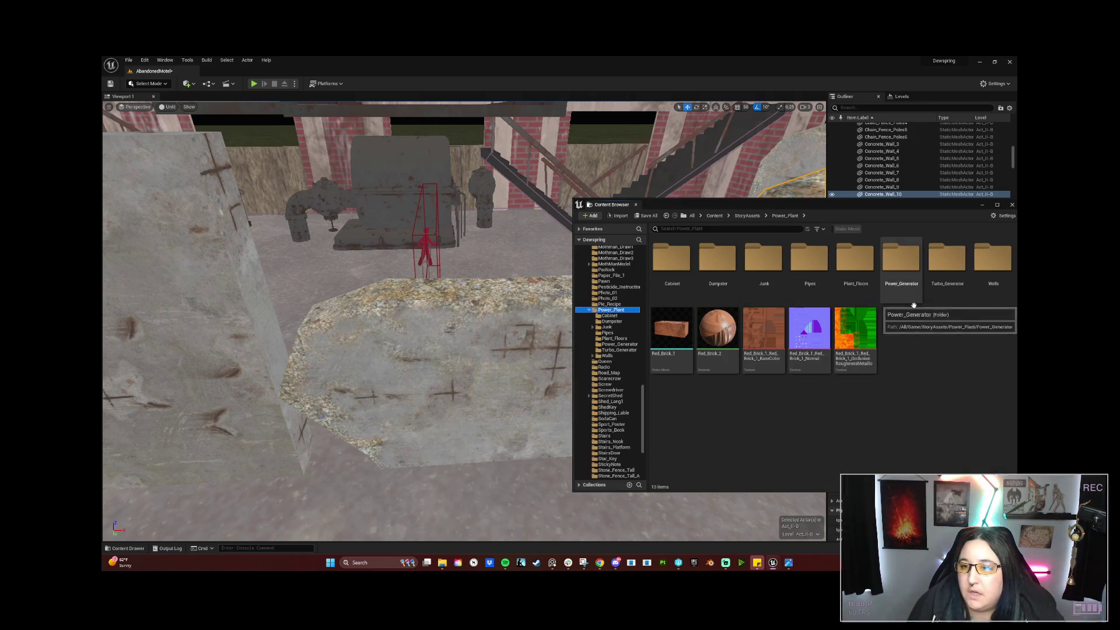
{"action": "double_click", "coordinate": [754, 264]}
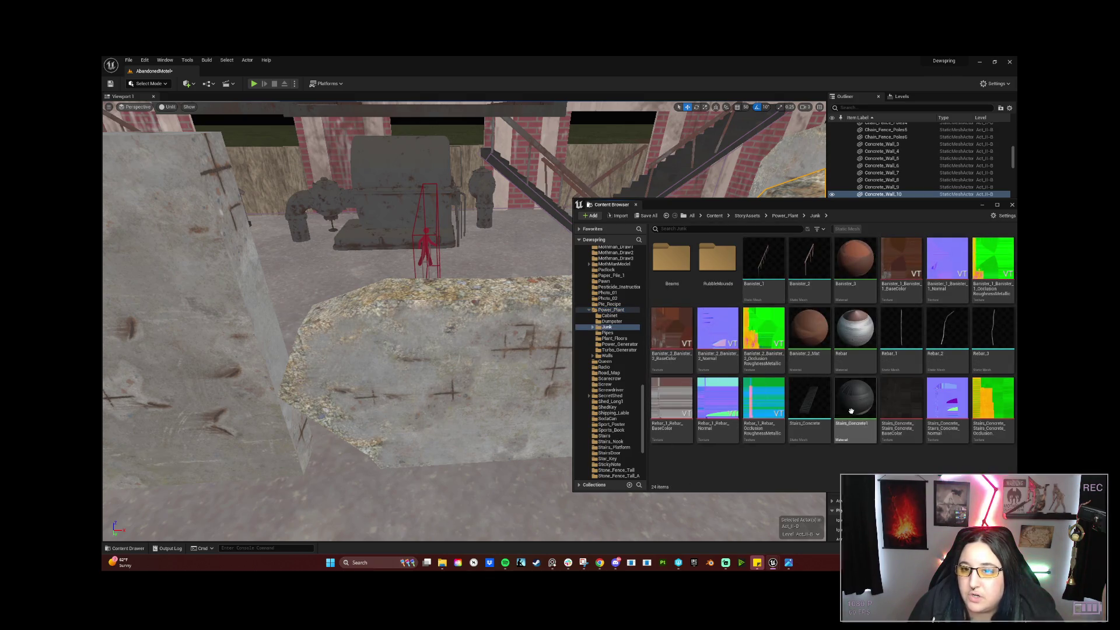
Place Rebar_1 and Rebar_2 meshes into the level by the wall and close the asset browser.
{"action": "mouse_move", "coordinate": [902, 337]}
{"action": "left_mouse_down"}
{"action": "mouse_move", "coordinate": [405, 297]}
{"action": "mouse_move", "coordinate": [450, 291]}
{"action": "left_mouse_up"}
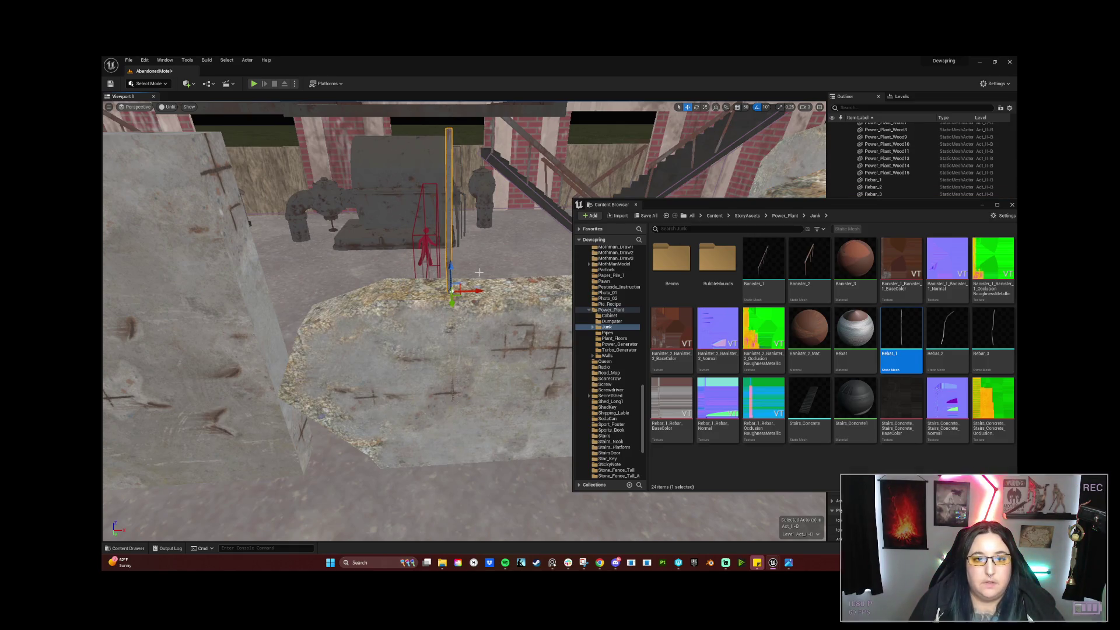
{"action": "scroll", "coordinate": [450, 291], "scroll_direction": "down", "scroll_amount": 3}
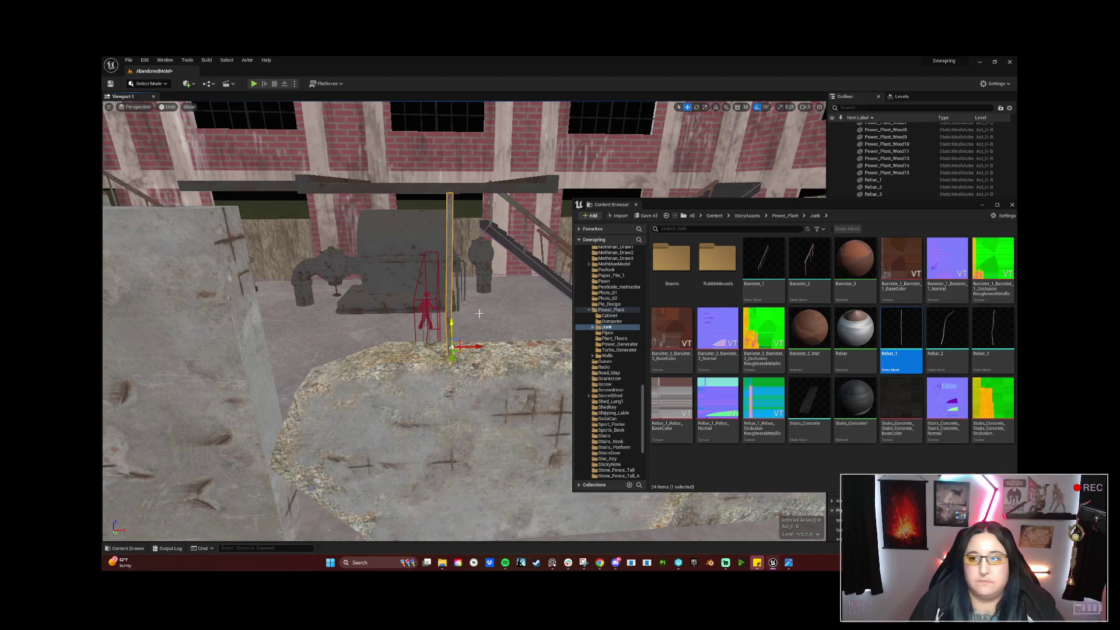
{"action": "left_click_drag", "start_coordinate": [925, 334], "coordinate": [508, 368]}
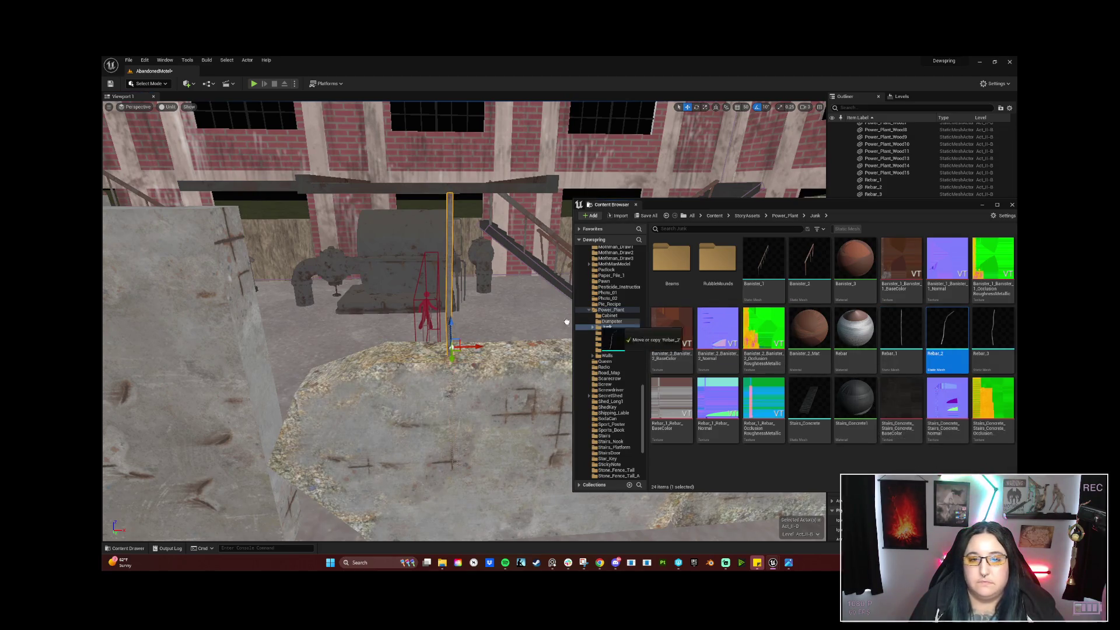
{"action": "right_click_drag", "start_coordinate": [515, 364], "coordinate": [516, 364]}
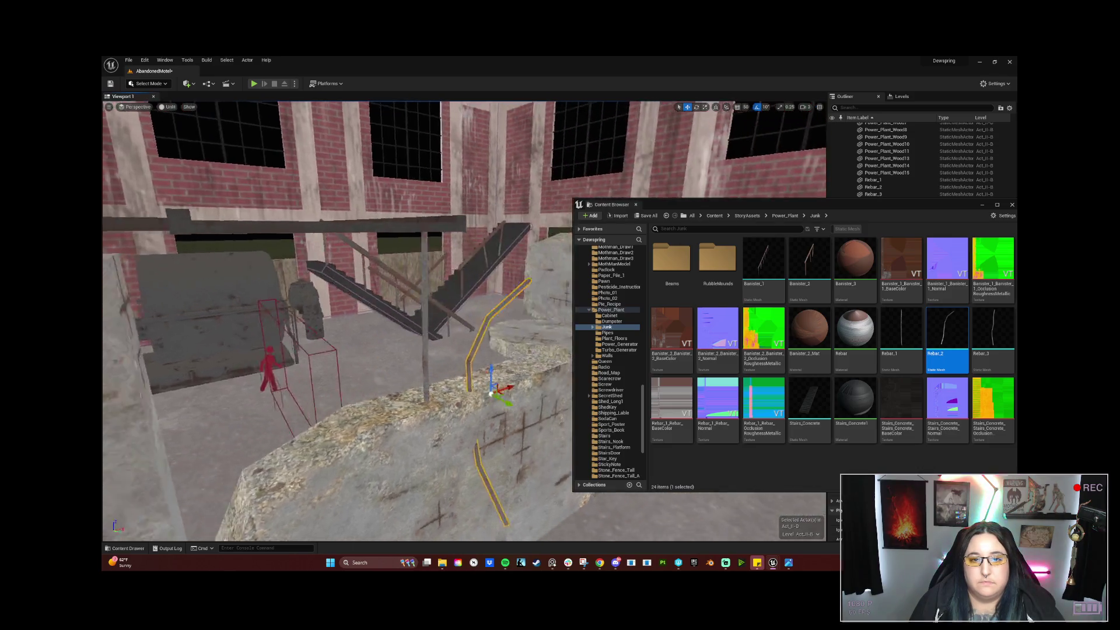
{"action": "left_click", "coordinate": [983, 208]}
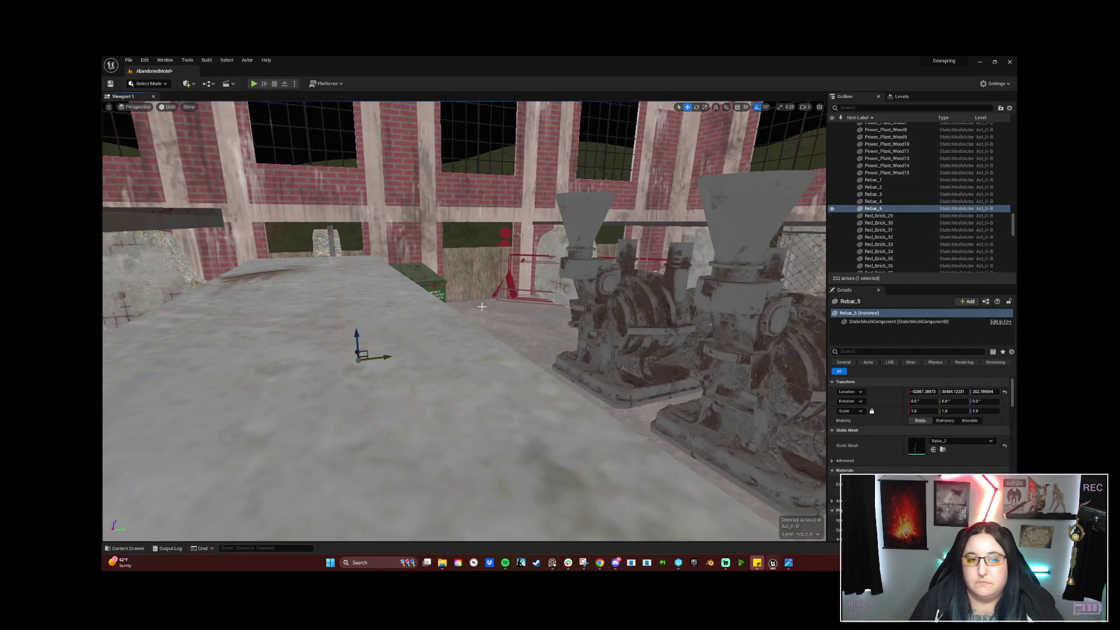
{"action": "right_click_drag", "start_coordinate": [464, 324], "coordinate": [464, 324]}
{"action": "right_click_drag", "start_coordinate": [391, 378], "coordinate": [390, 378]}
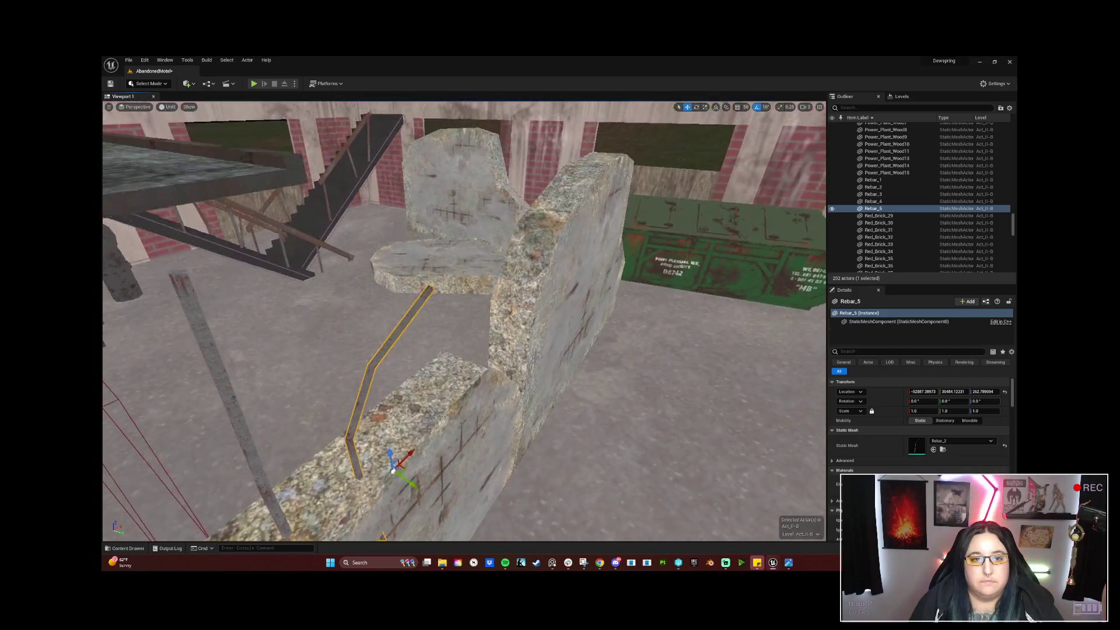
Tilt the placed rebar about X to 30 then 40 degrees so it arcs over the rubble wall.
{"action": "key", "text": "e"}
{"action": "left_click_drag", "start_coordinate": [432, 393], "coordinate": [441, 396]}
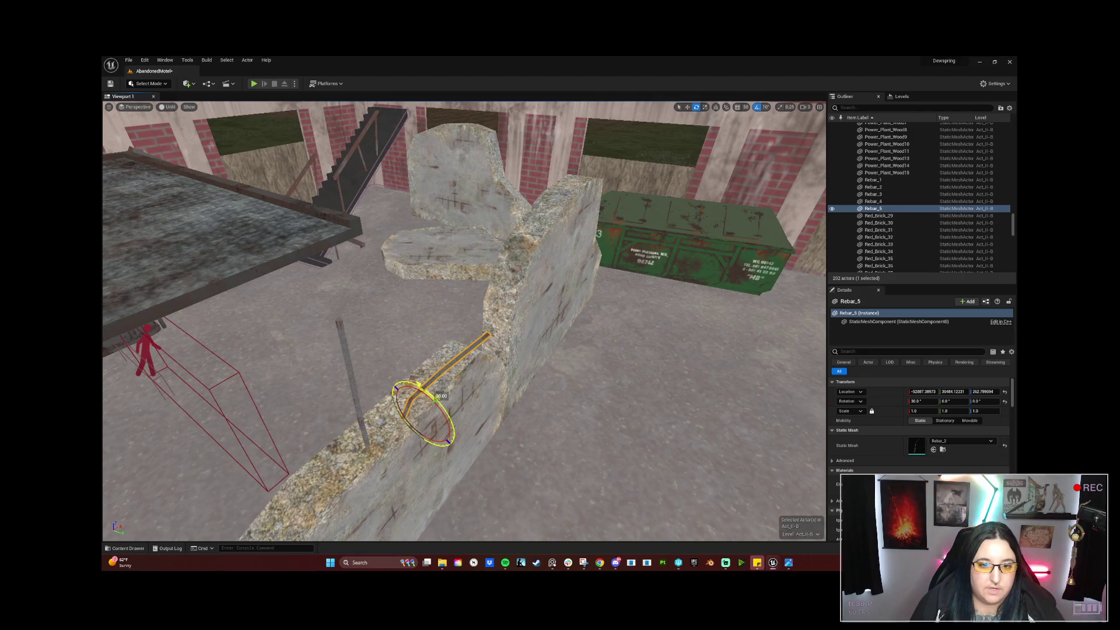
{"action": "key", "text": "w"}
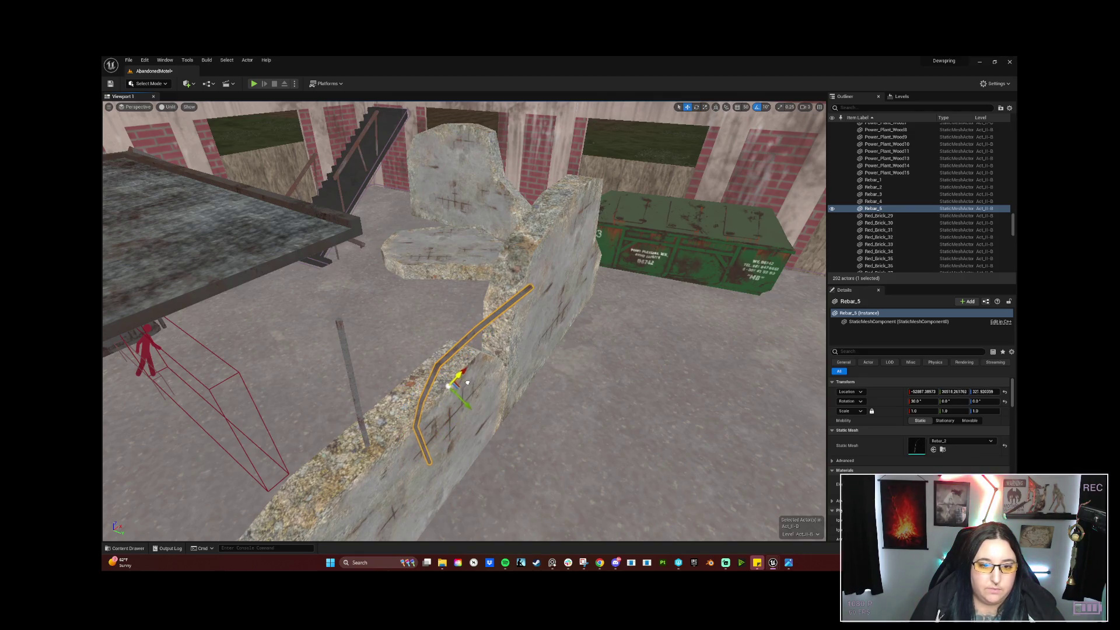
{"action": "key", "text": "e"}
{"action": "right_click_drag", "start_coordinate": [442, 394], "coordinate": [497, 452]}
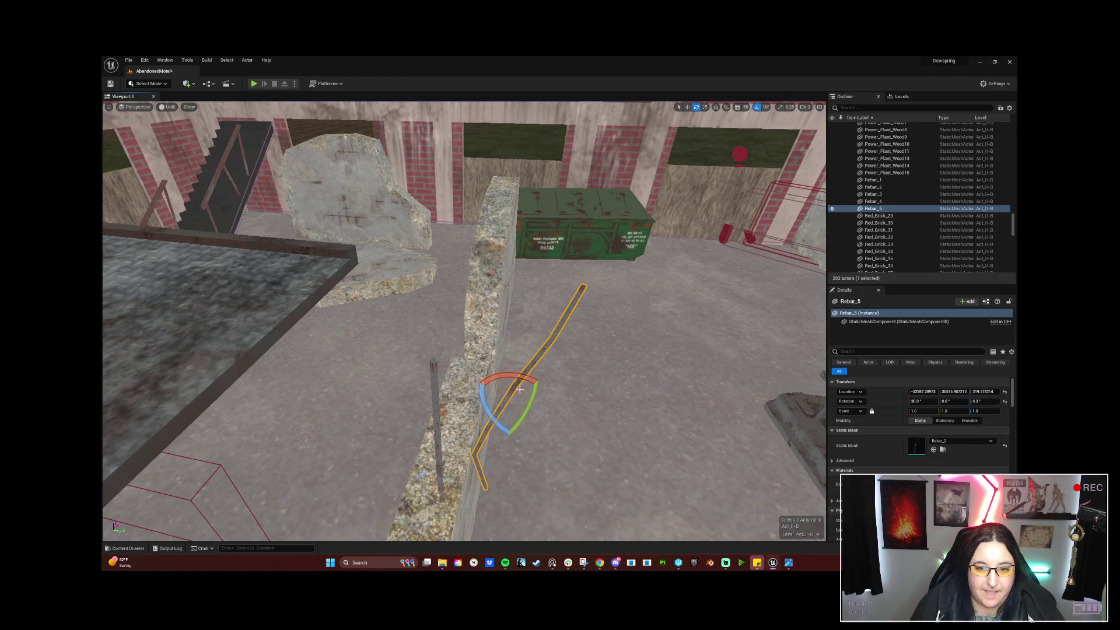
{"action": "left_click_drag", "start_coordinate": [538, 378], "coordinate": [517, 378]}
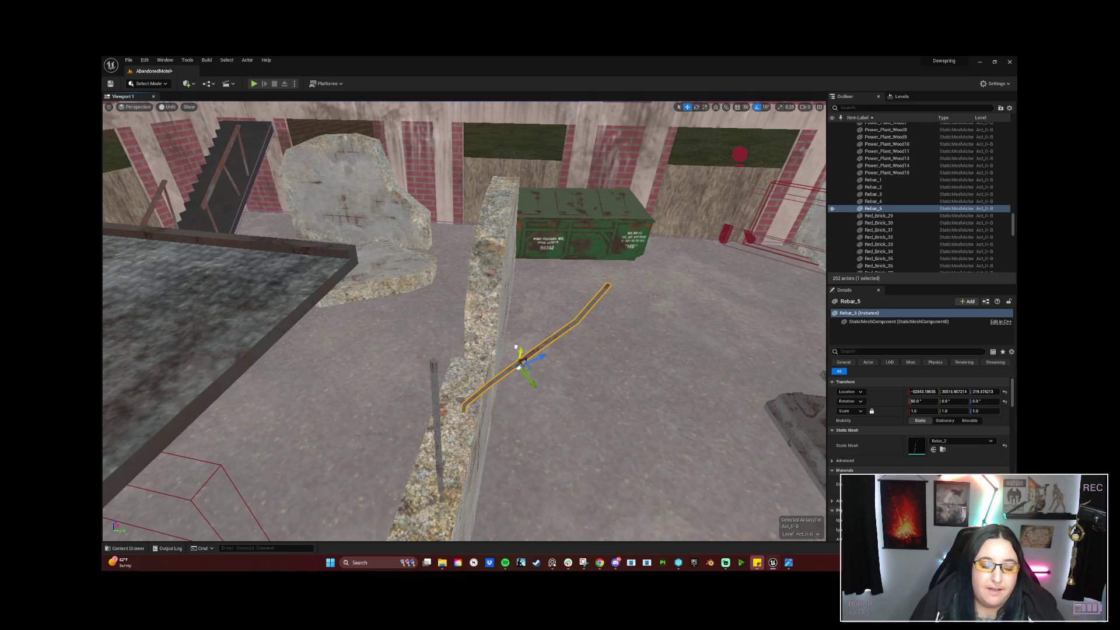
{"action": "mouse_move", "coordinate": [516, 348]}
{"action": "right_mouse_down"}
{"action": "mouse_move", "coordinate": [560, 368]}
{"action": "mouse_move", "coordinate": [470, 351]}
{"action": "mouse_move", "coordinate": [486, 350]}
{"action": "right_mouse_up"}
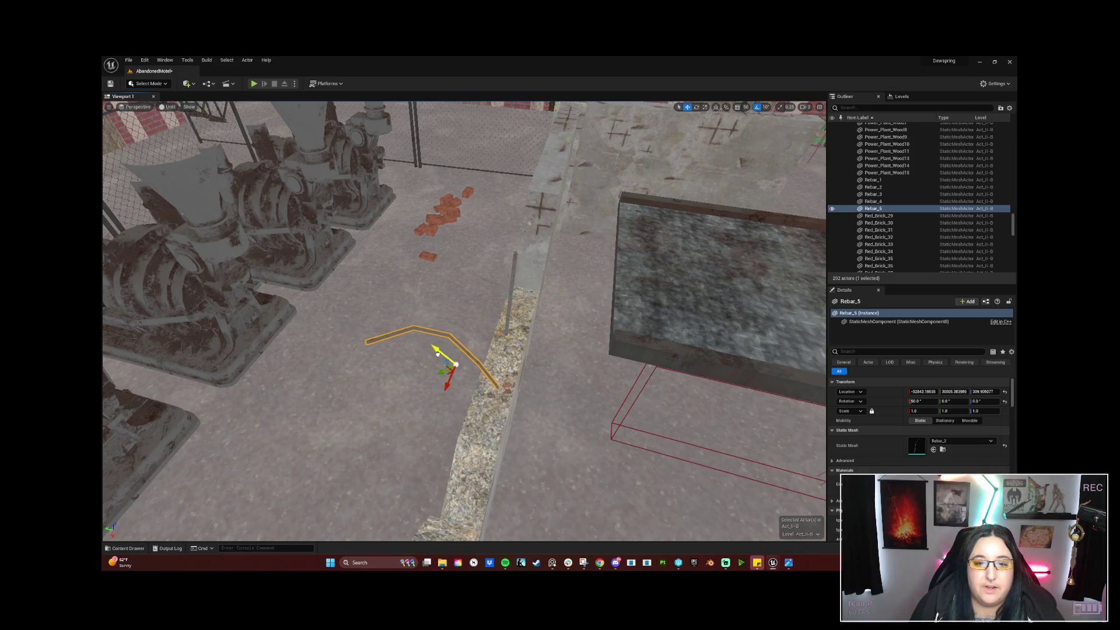
{"action": "right_click_drag", "start_coordinate": [487, 350], "coordinate": [560, 350]}
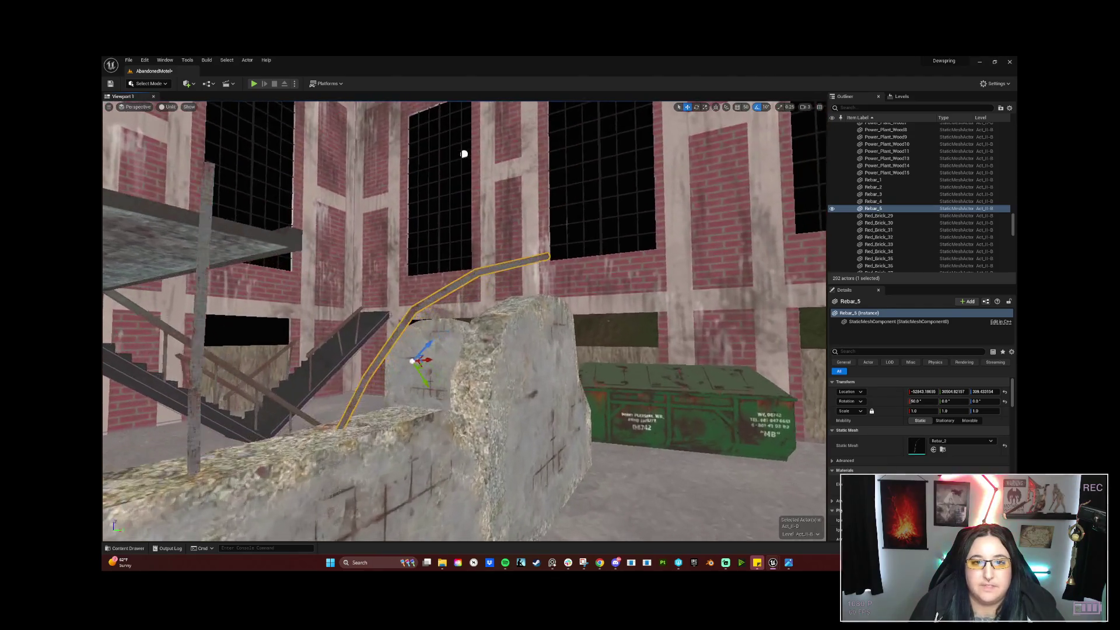
{"action": "mouse_move", "coordinate": [560, 350]}
{"action": "right_mouse_down"}
{"action": "mouse_move", "coordinate": [464, 154]}
{"action": "mouse_move", "coordinate": [456, 438]}
{"action": "mouse_move", "coordinate": [472, 389]}
{"action": "right_mouse_up"}
Select the concrete wall, check the Rebar folder in File Explorer, and restore the Content Browser.
{"action": "left_click", "coordinate": [464, 154]}
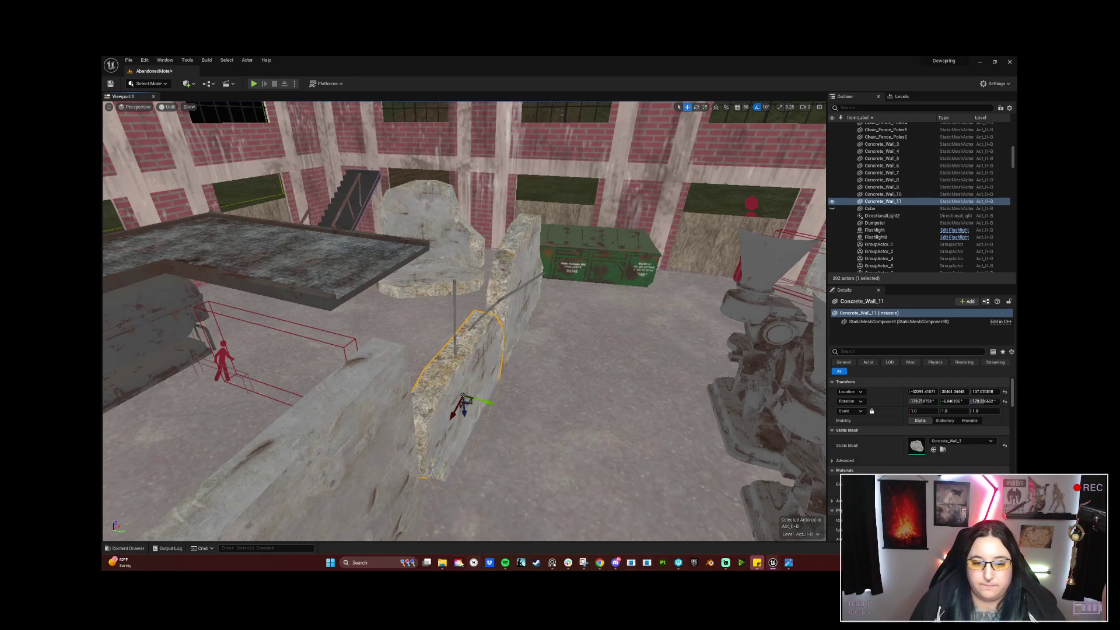
{"action": "left_click", "coordinate": [442, 563]}
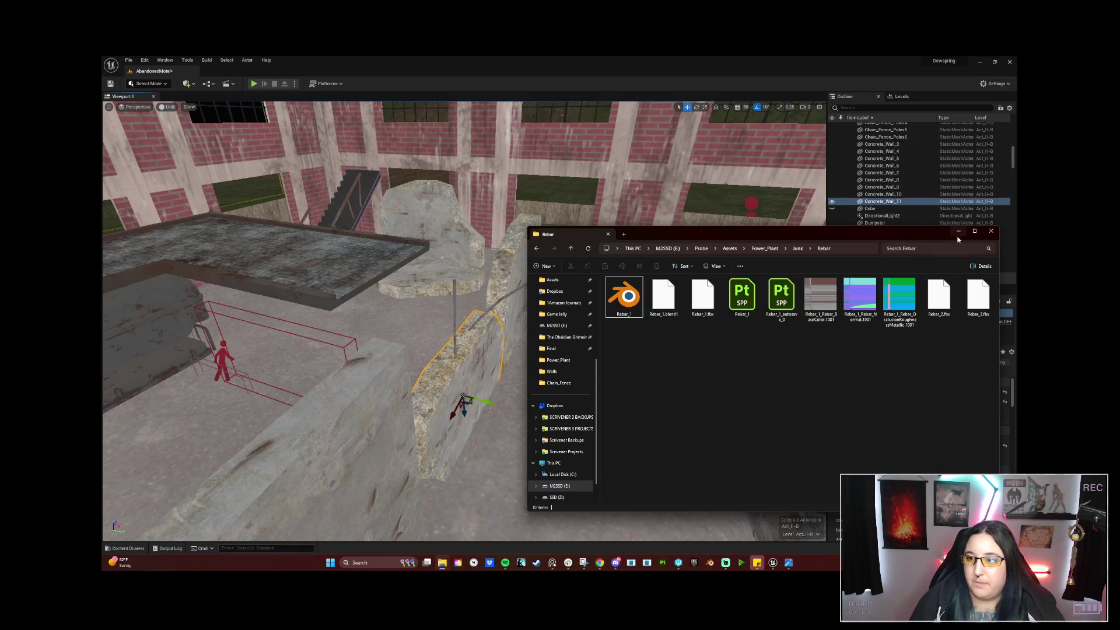
{"action": "left_click", "coordinate": [959, 232]}
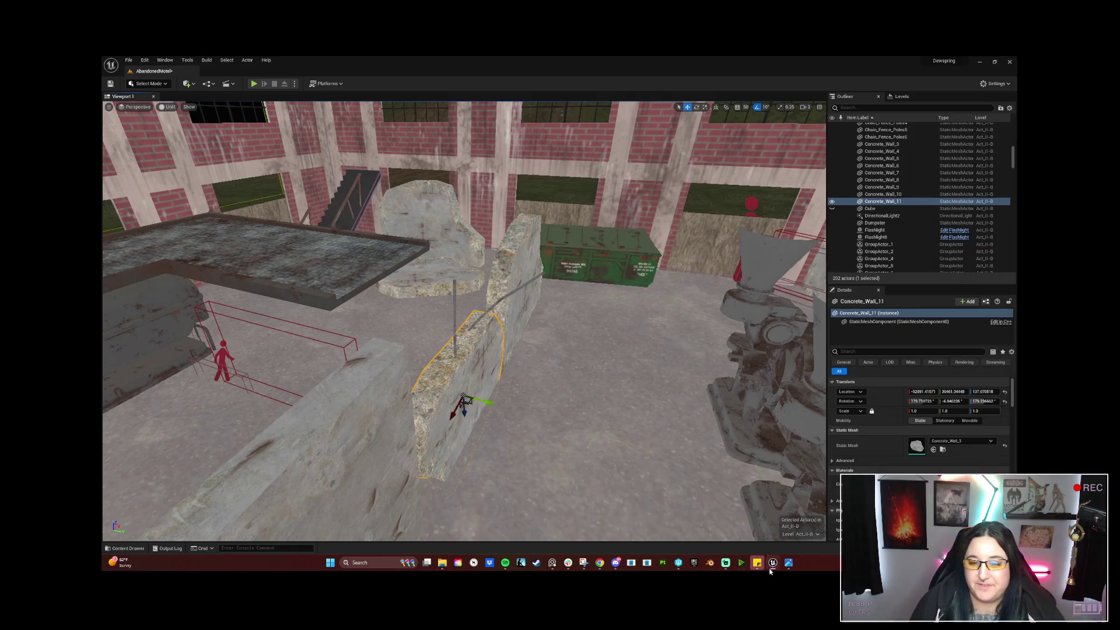
{"action": "mouse_move", "coordinate": [773, 562]}
{"action": "left_click", "coordinate": [826, 525]}
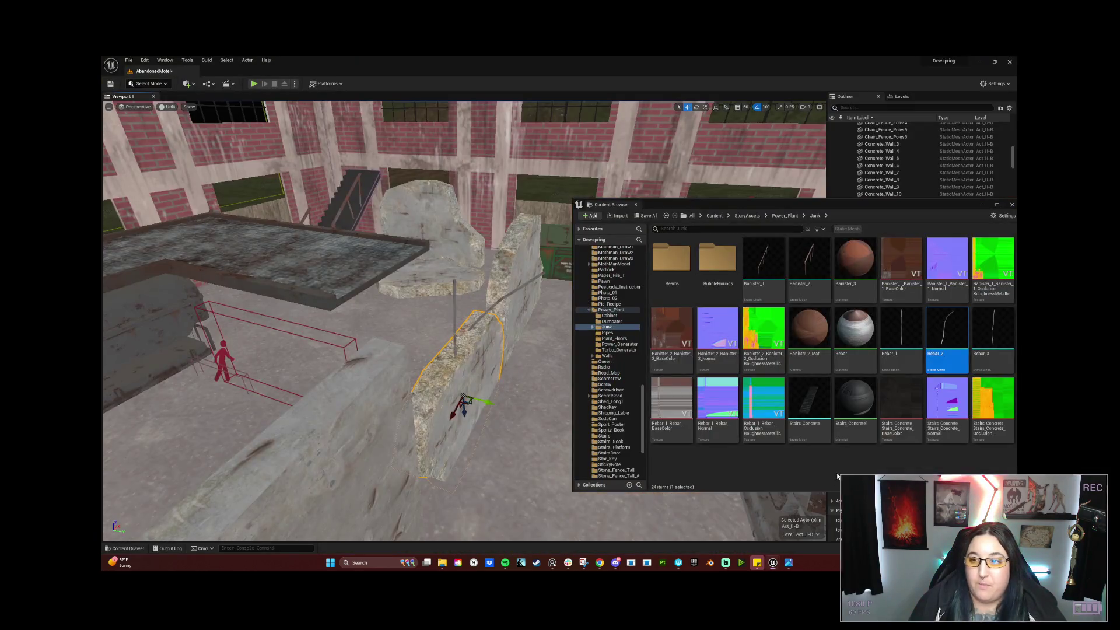
Place a copy of the Rebar_3 mesh into the level and select the new rebar.
{"action": "left_click_drag", "start_coordinate": [992, 333], "coordinate": [615, 366]}
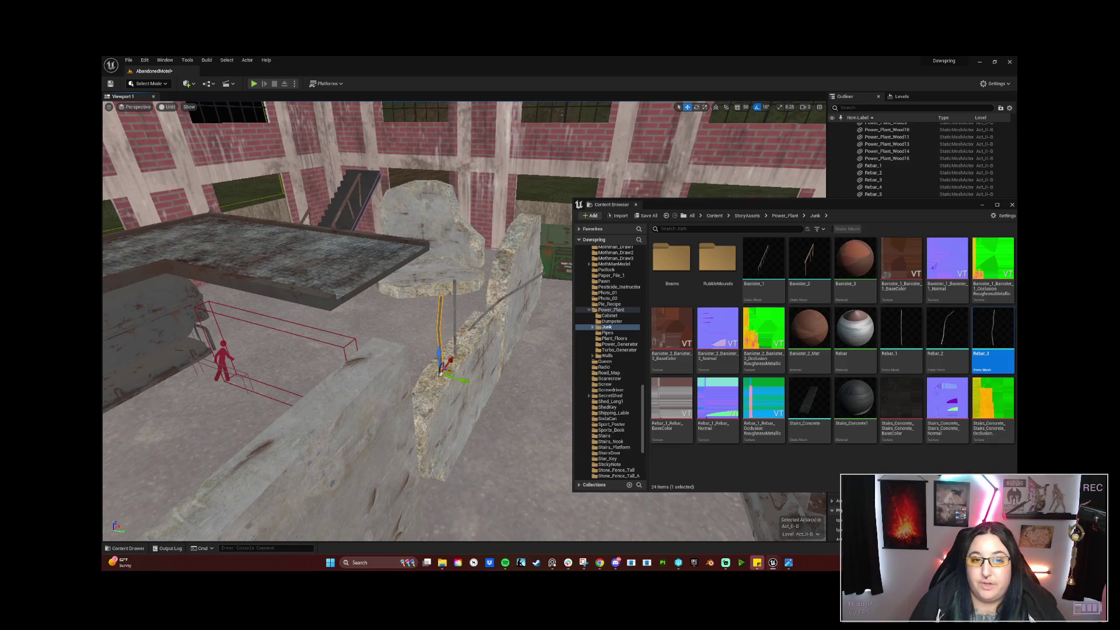
{"action": "right_click", "coordinate": [497, 204]}
{"action": "left_click", "coordinate": [526, 336]}
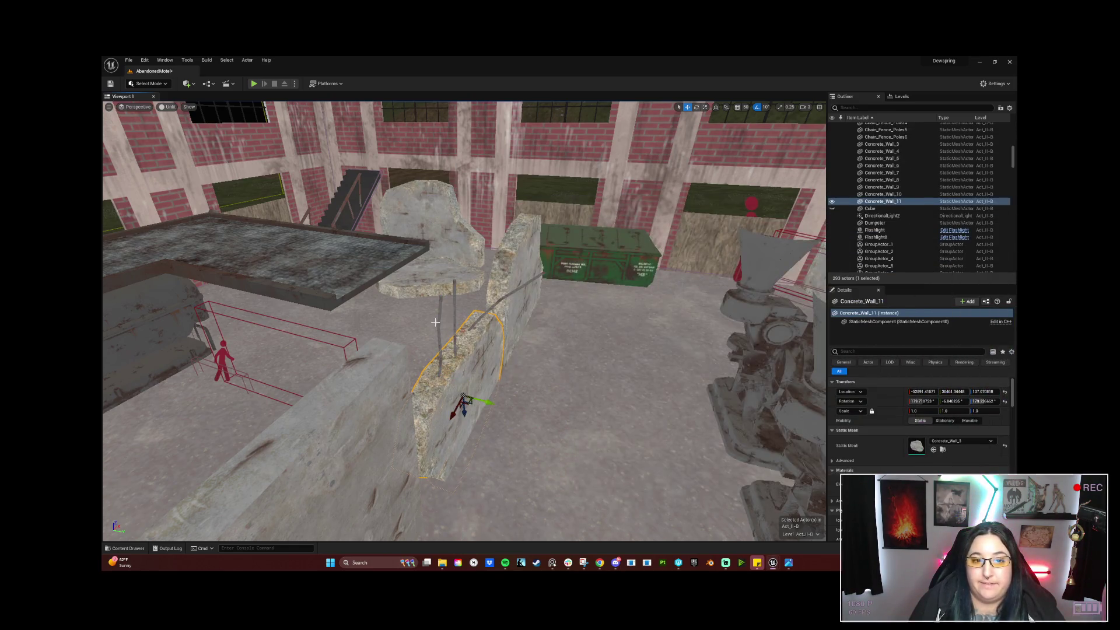
{"action": "right_click_drag", "start_coordinate": [435, 322], "coordinate": [431, 321]}
{"action": "left_click", "coordinate": [431, 321]}
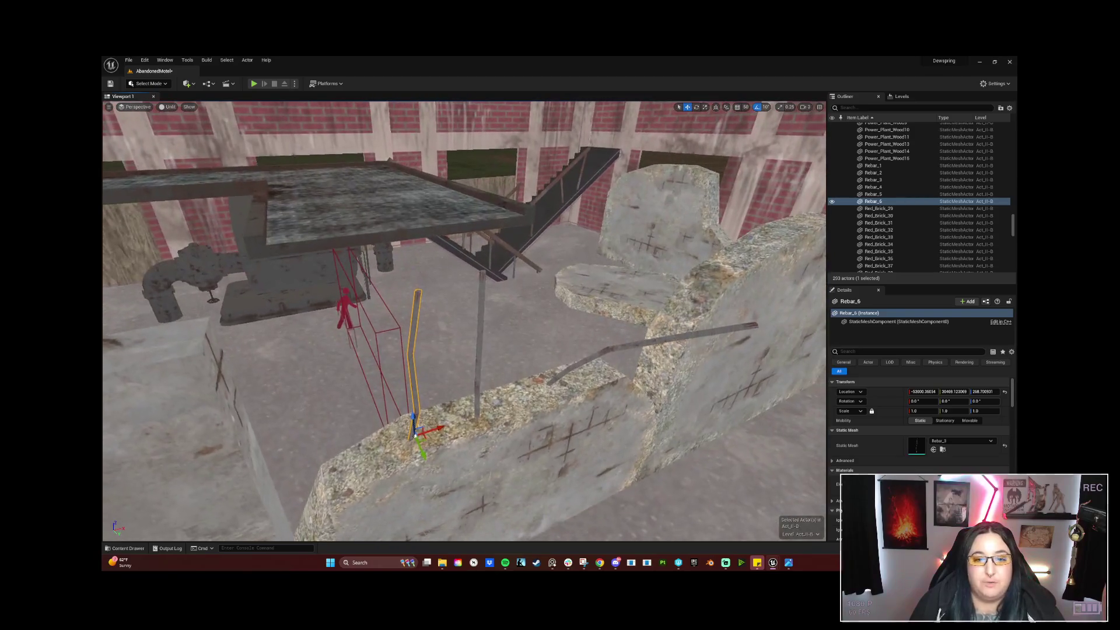
Lower and rotate Rebar_6 to seat it upright on the wall top beside the ladder.
{"action": "left_click_drag", "start_coordinate": [415, 344], "coordinate": [418, 282]}
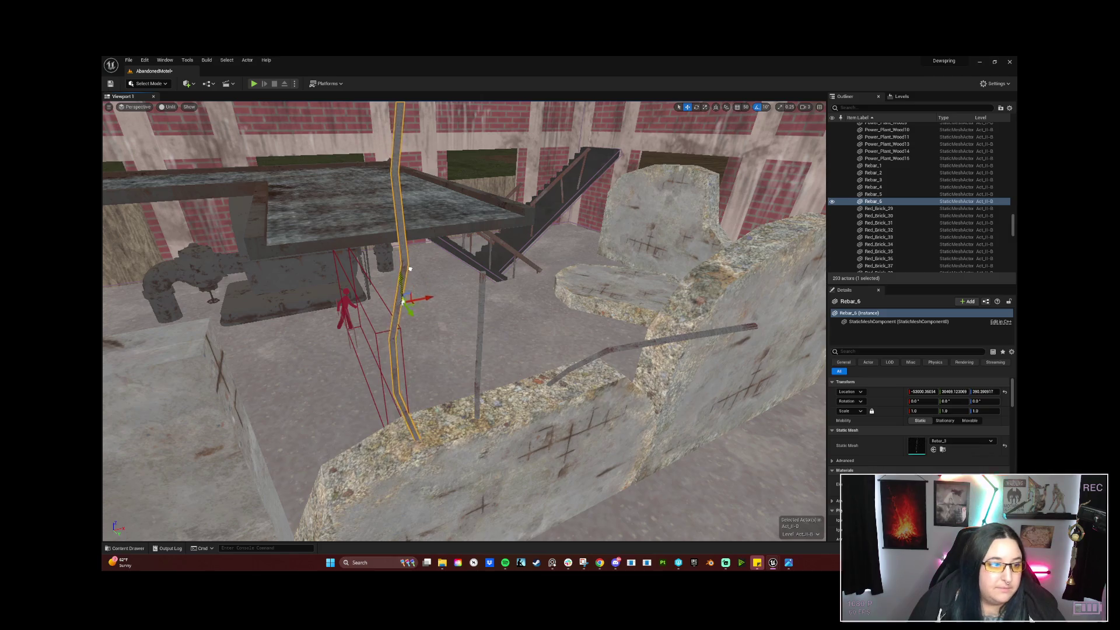
{"action": "right_click_drag", "start_coordinate": [431, 321], "coordinate": [464, 321]}
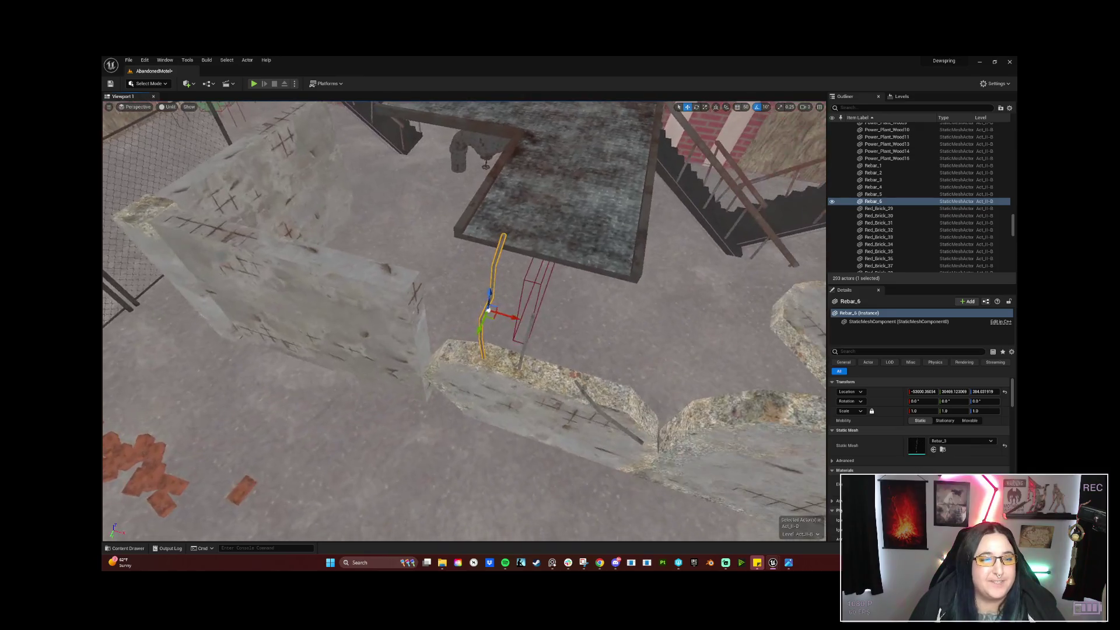
{"action": "left_click_drag", "start_coordinate": [496, 305], "coordinate": [472, 337]}
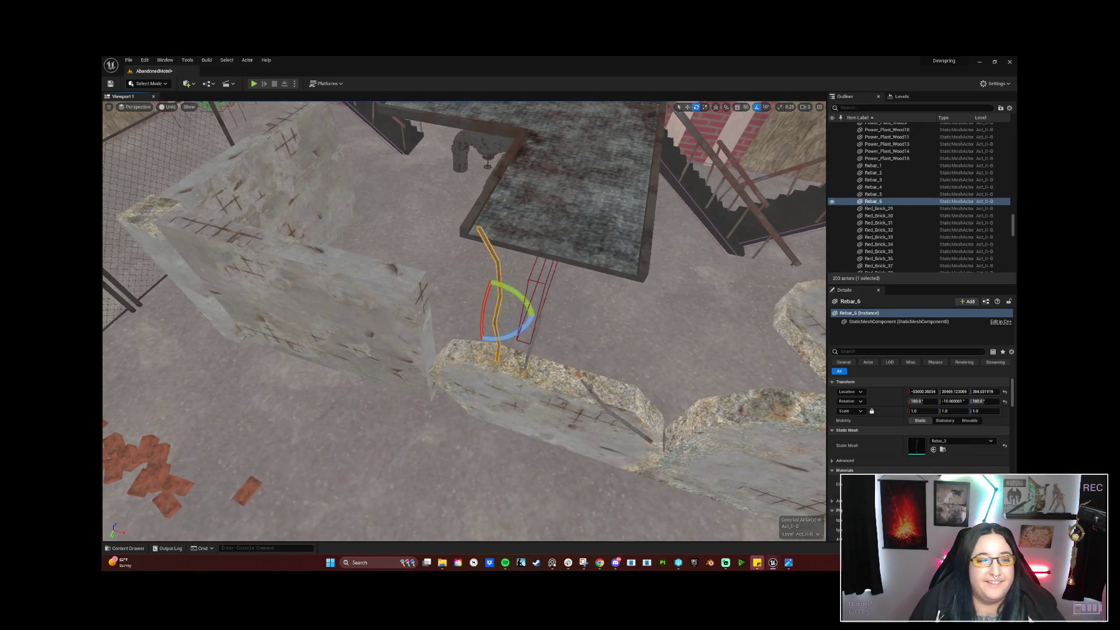
{"action": "right_click_drag", "start_coordinate": [464, 321], "coordinate": [464, 321]}
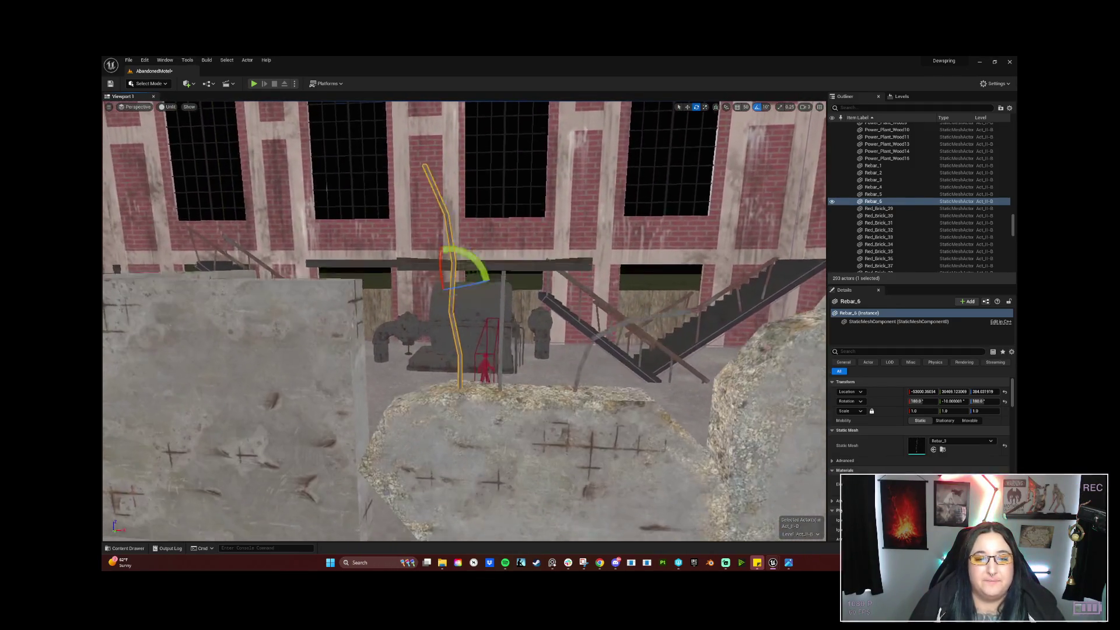
{"action": "right_click_drag", "start_coordinate": [499, 217], "coordinate": [500, 217]}
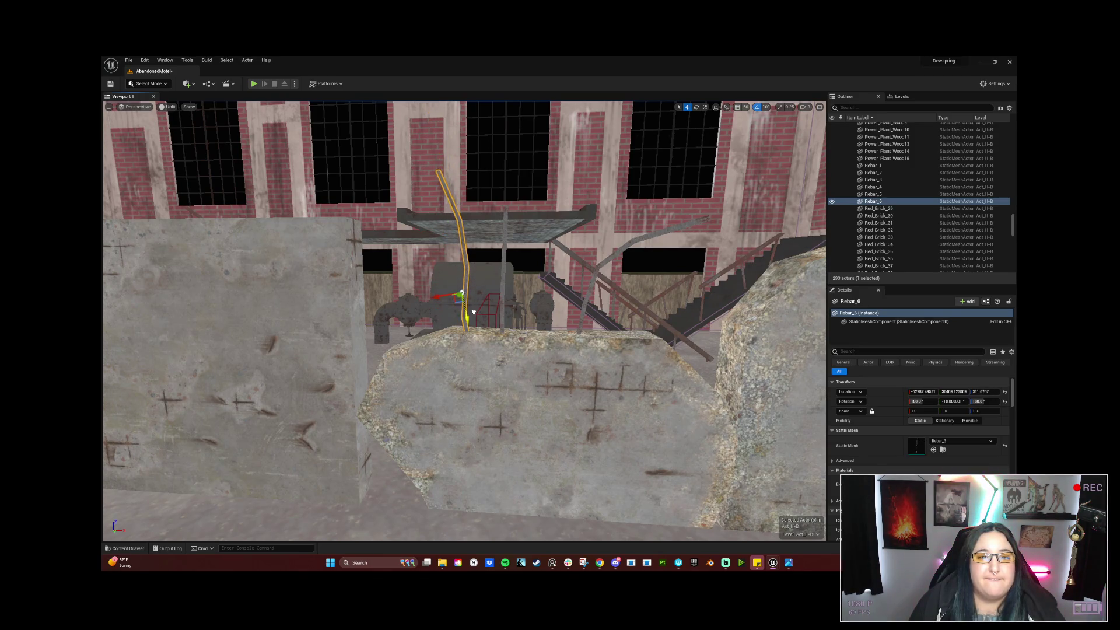
{"action": "right_click_drag", "start_coordinate": [545, 310], "coordinate": [541, 311]}
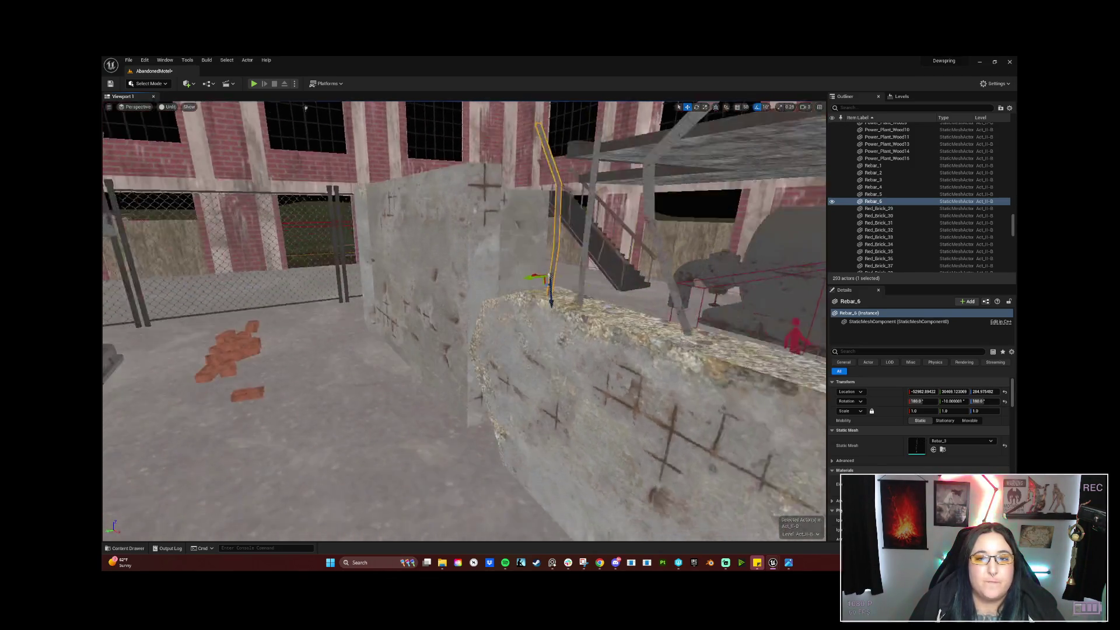
{"action": "scroll", "coordinate": [525, 289], "scroll_direction": "up", "scroll_amount": 1}
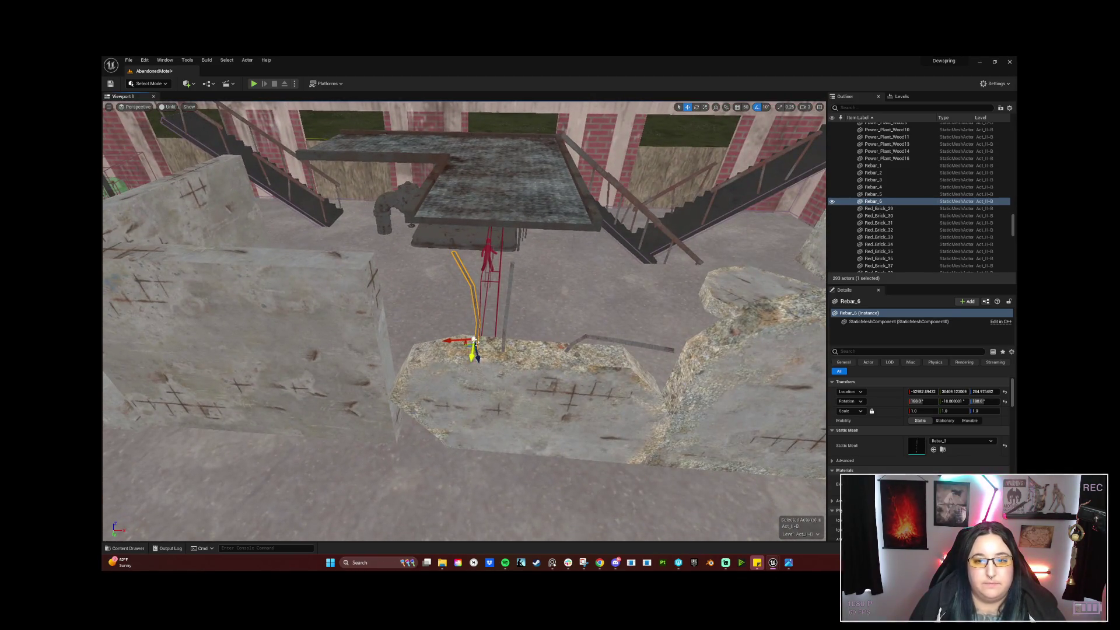
{"action": "left_click", "coordinate": [506, 346]}
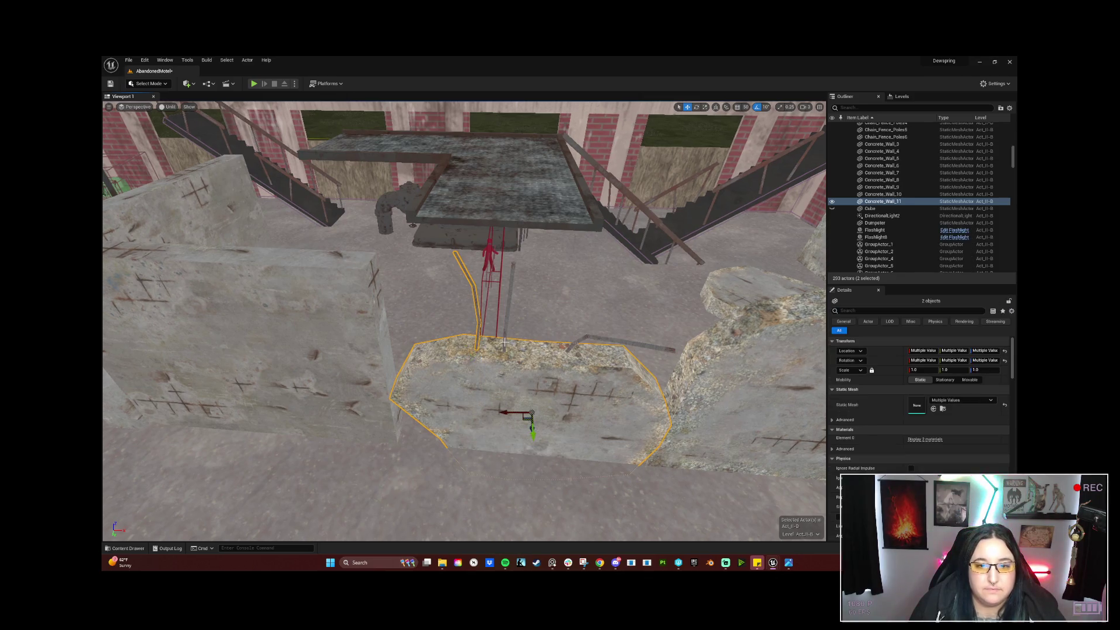
Select Rebar_4 and Rebar_5 and nudge them slightly along the wall.
{"action": "left_click", "coordinate": [506, 344]}
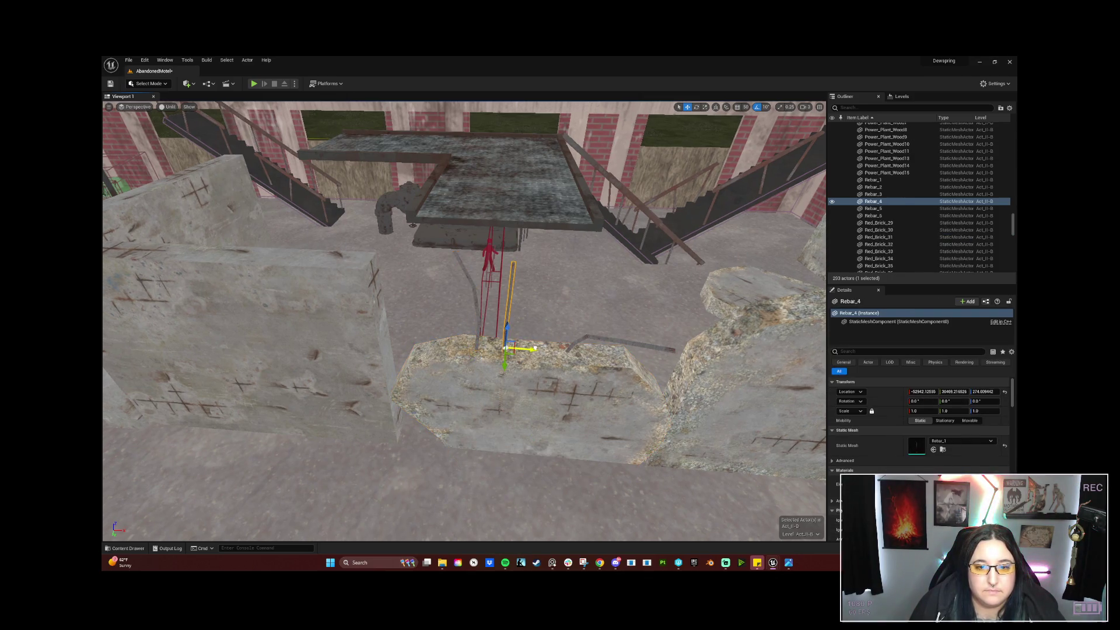
{"action": "left_click_drag", "start_coordinate": [523, 348], "coordinate": [526, 349]}
{"action": "left_click", "coordinate": [477, 337], "text": "ctrl"}
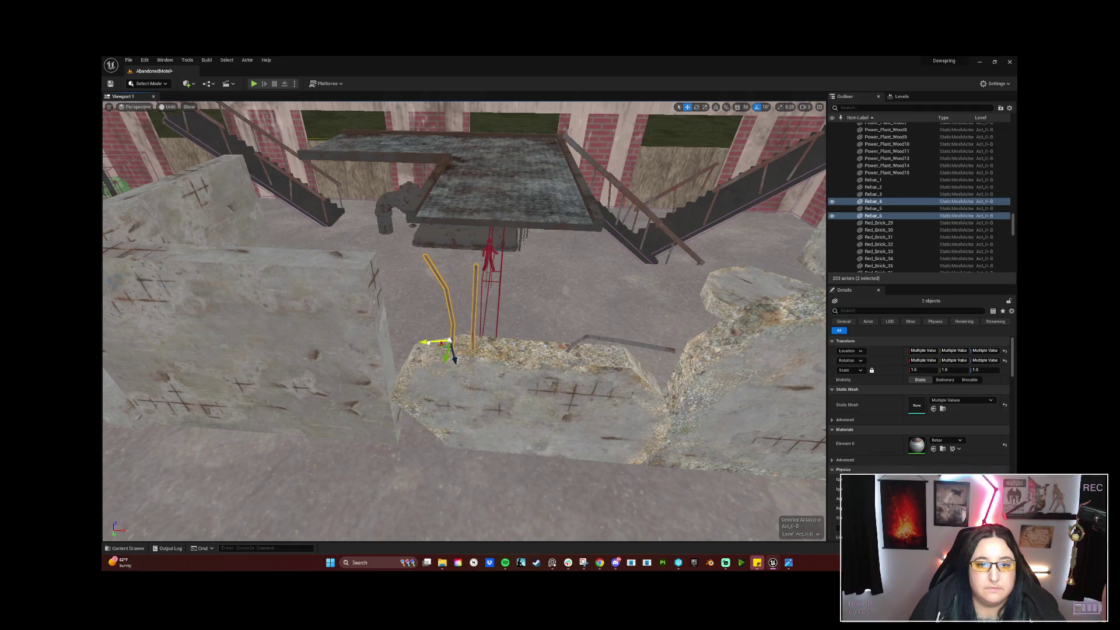
{"action": "left_click_drag", "start_coordinate": [581, 361], "coordinate": [389, 260], "text": "alt"}
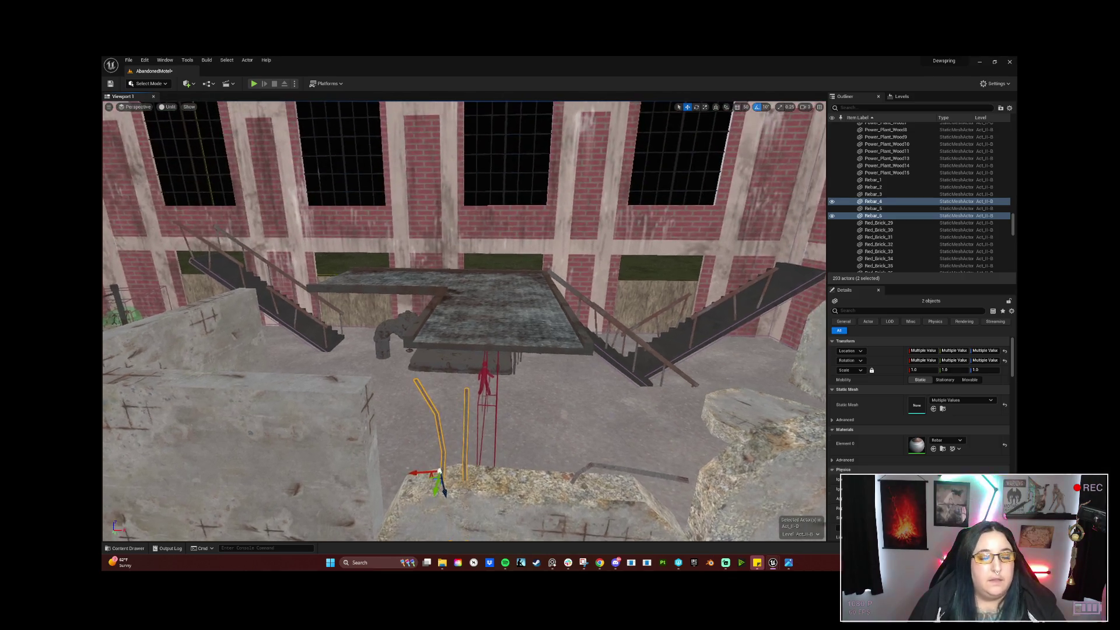
Reselect the wall and bent Rebar_6, then orbit out to an overview of the hall.
{"action": "left_click", "coordinate": [389, 259]}
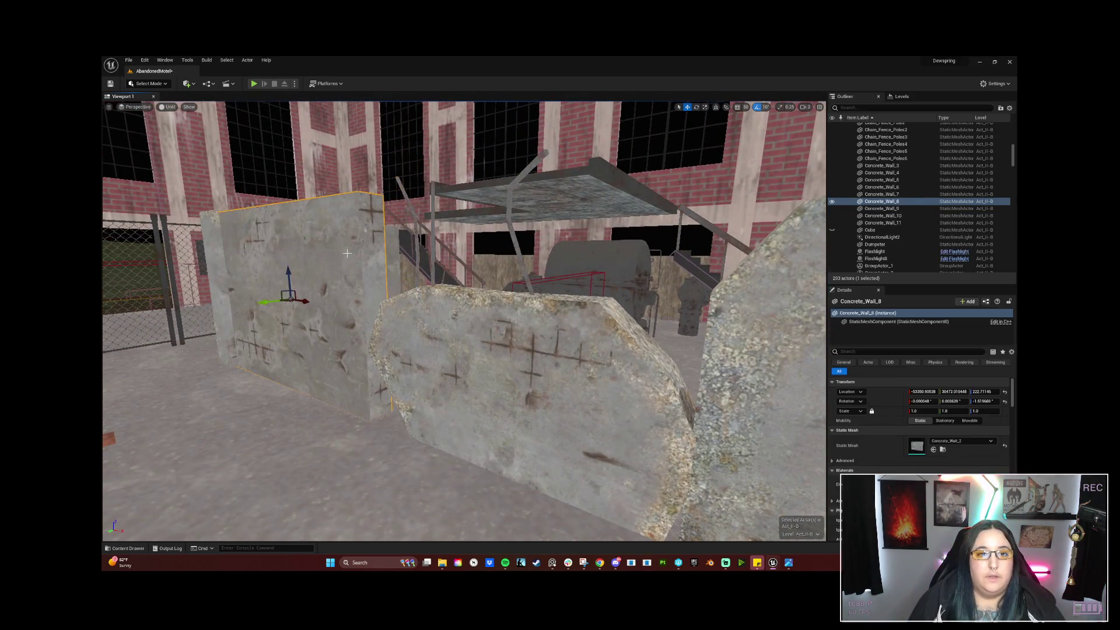
{"action": "mouse_move", "coordinate": [389, 259]}
{"action": "left_mouse_down", "text": "alt"}
{"action": "mouse_move", "coordinate": [485, 314]}
{"action": "mouse_move", "coordinate": [456, 324]}
{"action": "mouse_move", "coordinate": [411, 298]}
{"action": "mouse_move", "coordinate": [411, 368]}
{"action": "mouse_move", "coordinate": [445, 359]}
{"action": "left_mouse_up", "text": "alt"}
{"action": "left_click", "coordinate": [455, 373]}
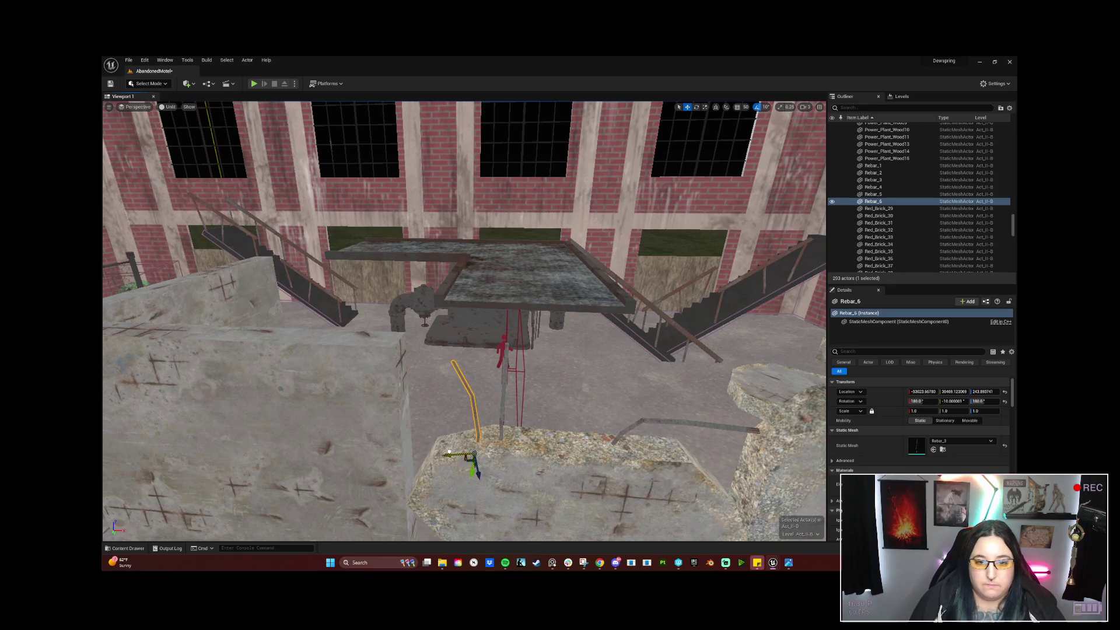
{"action": "left_click_drag", "start_coordinate": [448, 454], "coordinate": [508, 451], "text": "alt"}
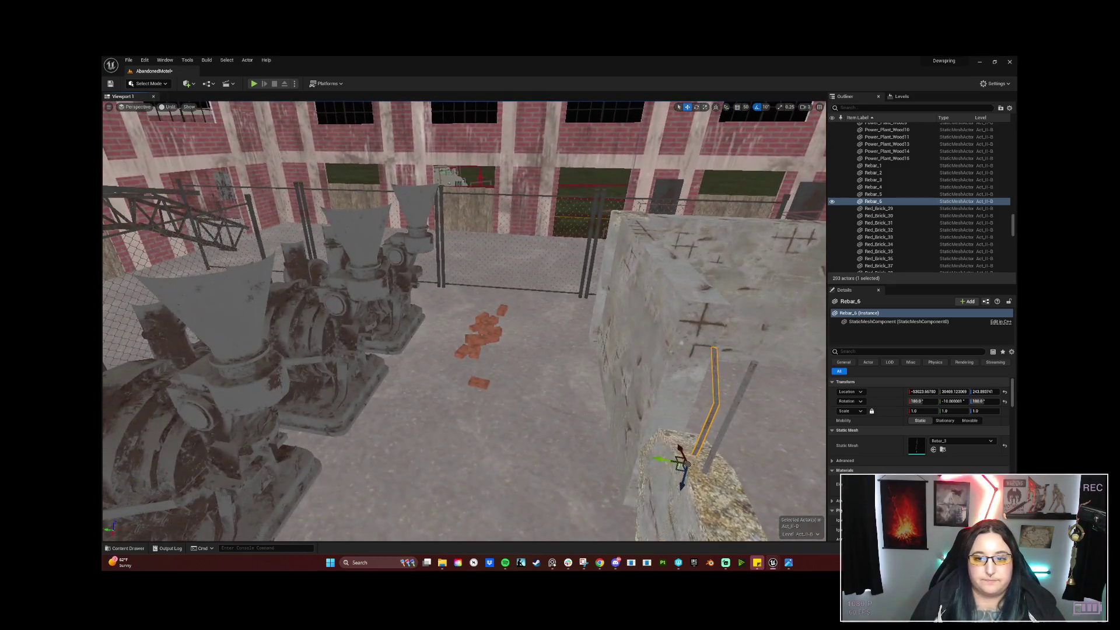
{"action": "mouse_move", "coordinate": [464, 324]}
{"action": "right_mouse_down"}
{"action": "mouse_move", "coordinate": [490, 325]}
{"action": "mouse_move", "coordinate": [429, 324]}
{"action": "mouse_move", "coordinate": [516, 324]}
{"action": "mouse_move", "coordinate": [447, 332]}
{"action": "mouse_move", "coordinate": [473, 379]}
{"action": "mouse_move", "coordinate": [490, 367]}
{"action": "right_mouse_up"}
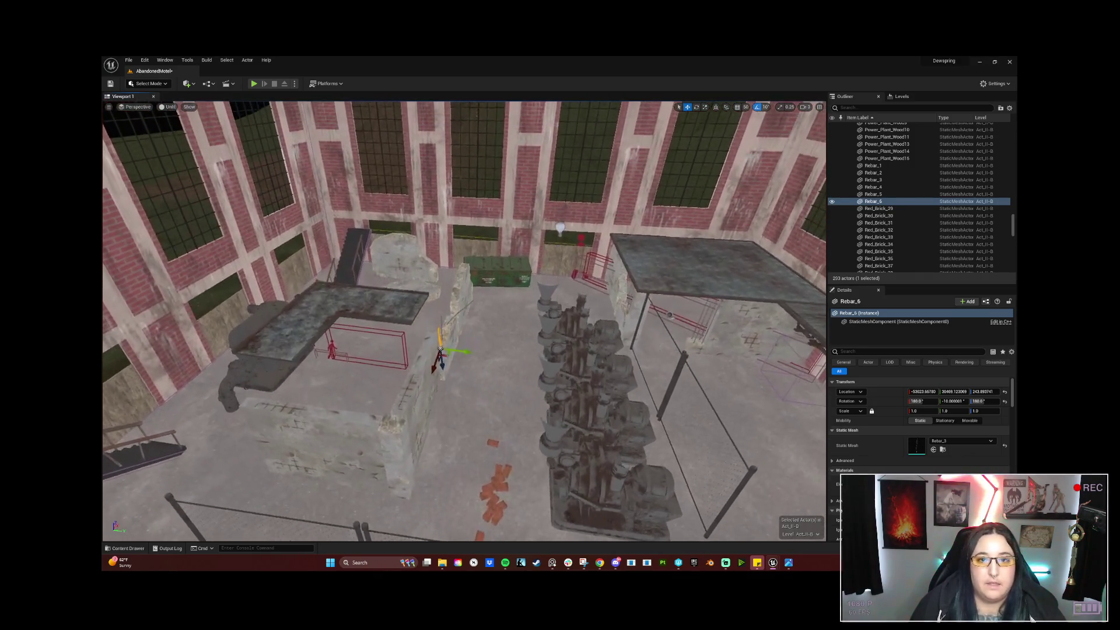
{"action": "mouse_move", "coordinate": [464, 323]}
{"action": "right_mouse_down"}
{"action": "mouse_move", "coordinate": [490, 350]}
{"action": "mouse_move", "coordinate": [420, 324]}
{"action": "right_mouse_up"}
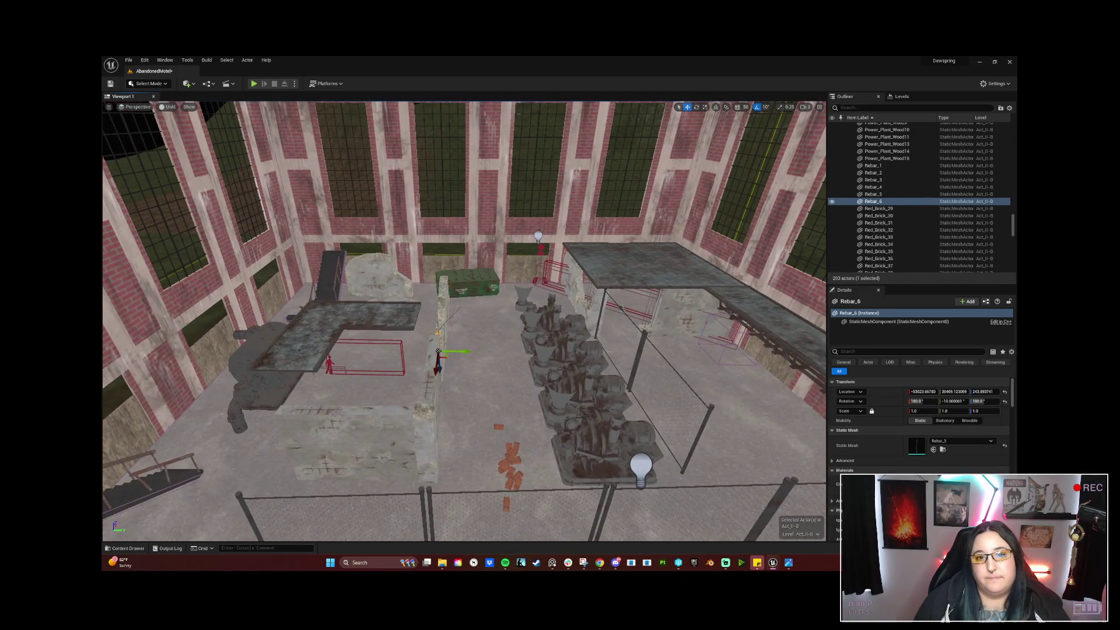
Delete the raised platform floor piece and fly toward the generator.
{"action": "left_click", "coordinate": [344, 318]}
{"action": "key", "text": "Delete"}
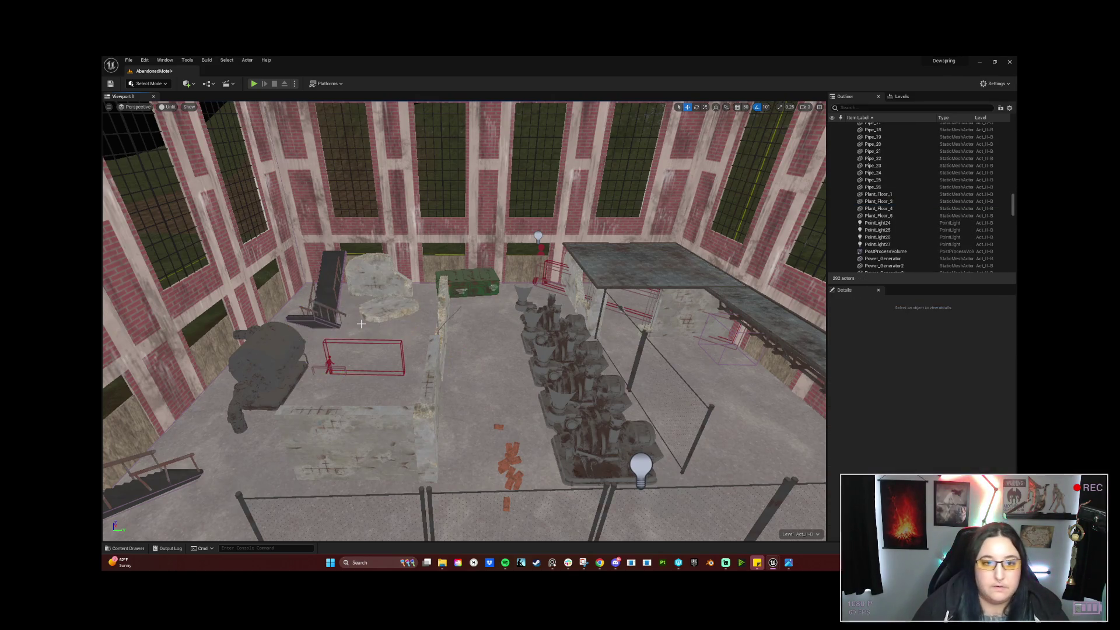
{"action": "mouse_move", "coordinate": [464, 323]}
{"action": "right_mouse_down"}
{"action": "mouse_move", "coordinate": [359, 334]}
{"action": "mouse_move", "coordinate": [442, 311]}
{"action": "right_mouse_up"}
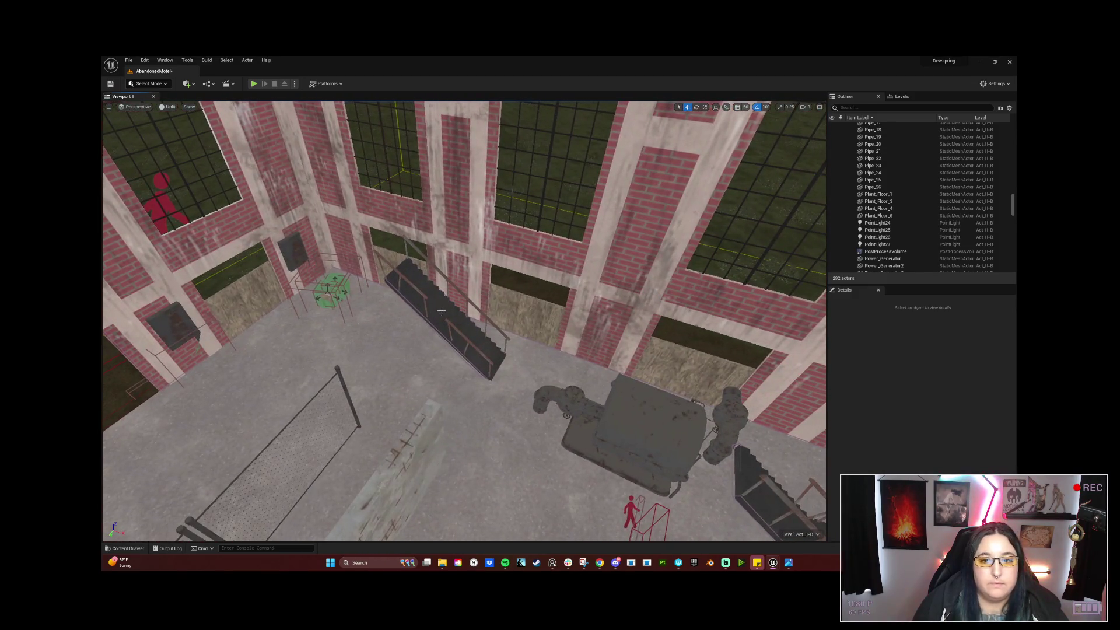
Select the turbo generator, its attached pipe and the dark box beside the wall in turn.
{"action": "left_click", "coordinate": [649, 413]}
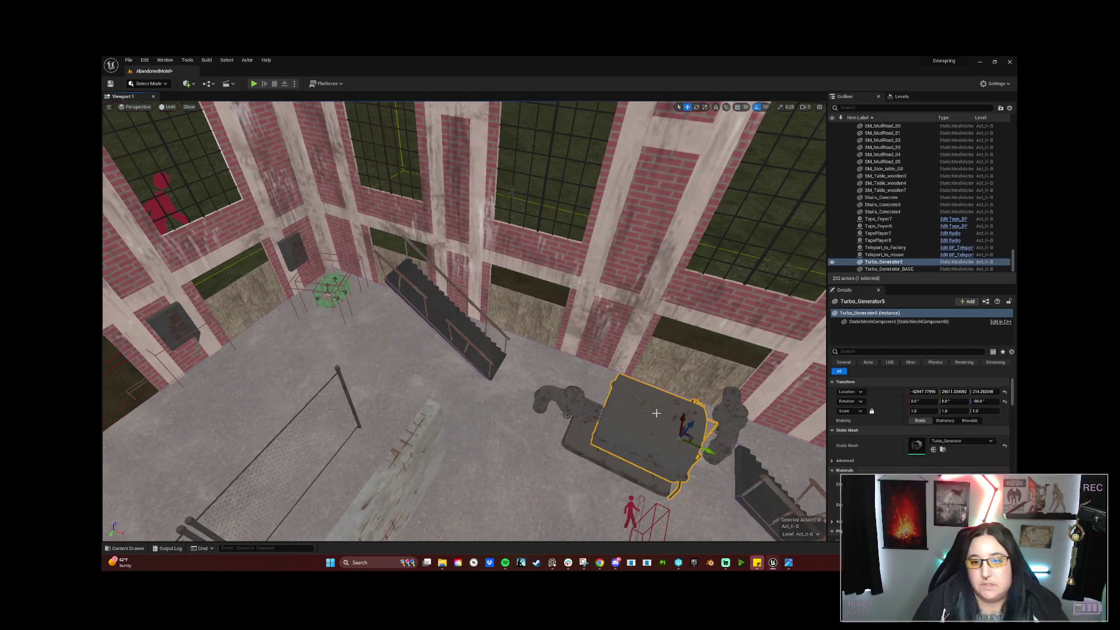
{"action": "left_click", "coordinate": [735, 422], "text": "ctrl"}
{"action": "mouse_move", "coordinate": [735, 422]}
{"action": "right_mouse_down"}
{"action": "mouse_move", "coordinate": [525, 350]}
{"action": "mouse_move", "coordinate": [394, 401]}
{"action": "right_mouse_up"}
{"action": "left_click", "coordinate": [394, 401]}
{"action": "left_click", "coordinate": [387, 480]}
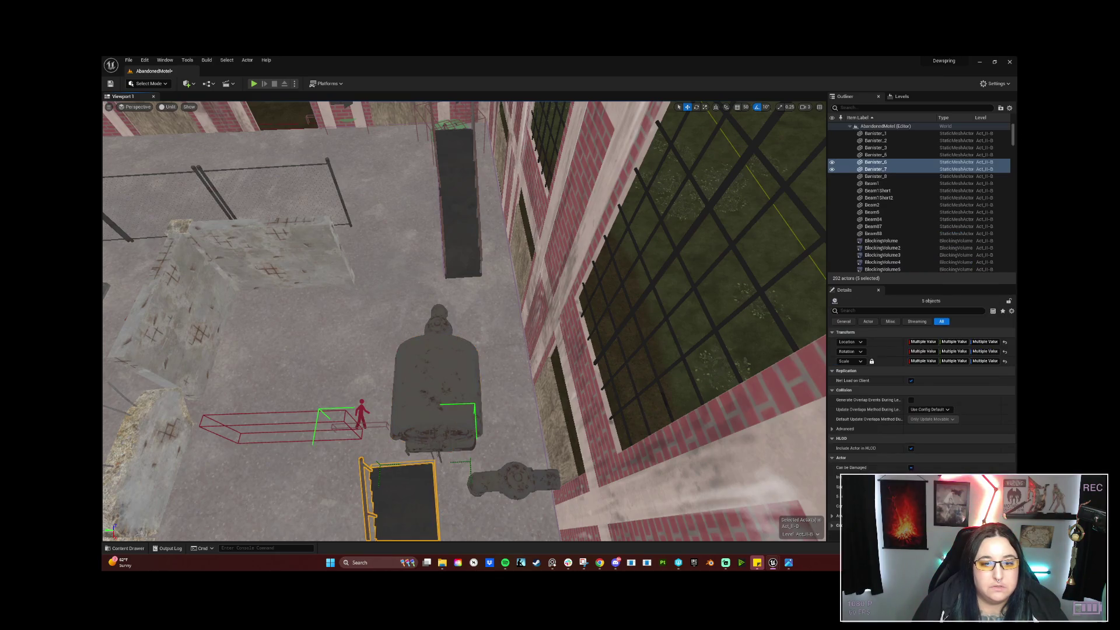
{"action": "mouse_move", "coordinate": [387, 480]}
{"action": "right_mouse_down"}
{"action": "mouse_move", "coordinate": [455, 438]}
{"action": "mouse_move", "coordinate": [512, 477]}
{"action": "right_mouse_up"}
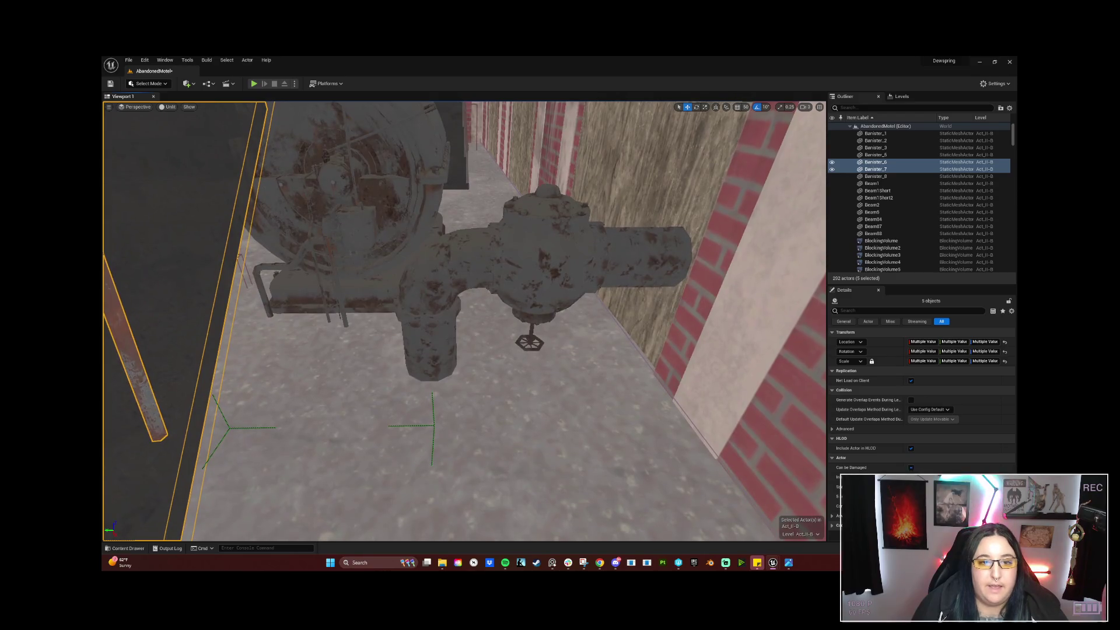
Select the pipe assembly pieces and pump body and shift them slightly to the right.
{"action": "left_click", "coordinate": [429, 336]}
{"action": "left_click", "coordinate": [473, 258], "text": "ctrl"}
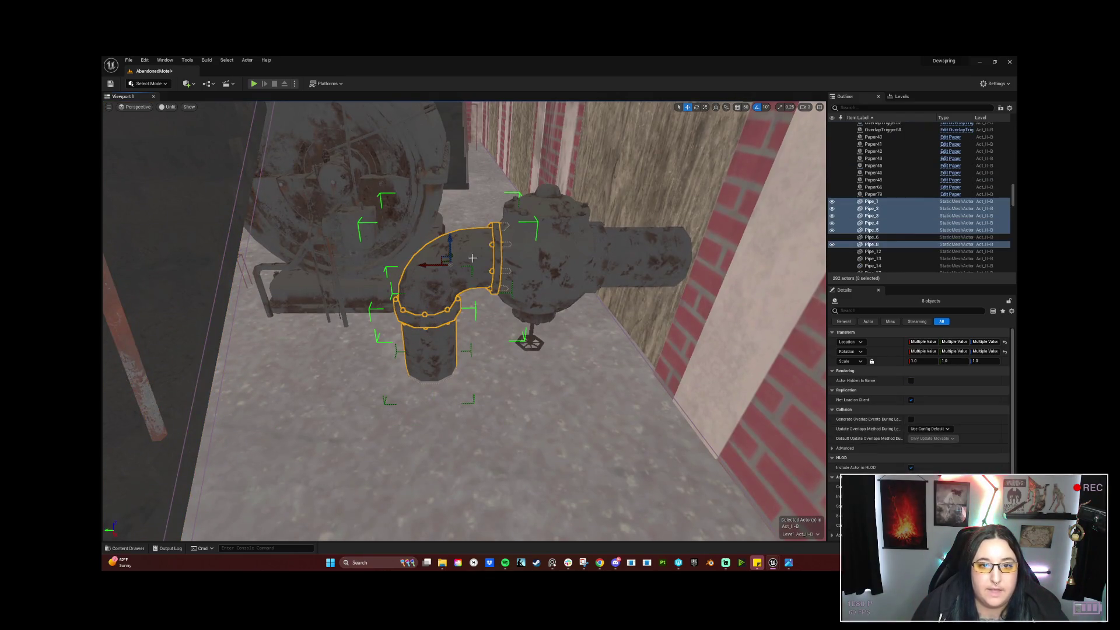
{"action": "left_click", "coordinate": [551, 243], "text": "ctrl"}
{"action": "left_click", "coordinate": [603, 243], "text": "ctrl"}
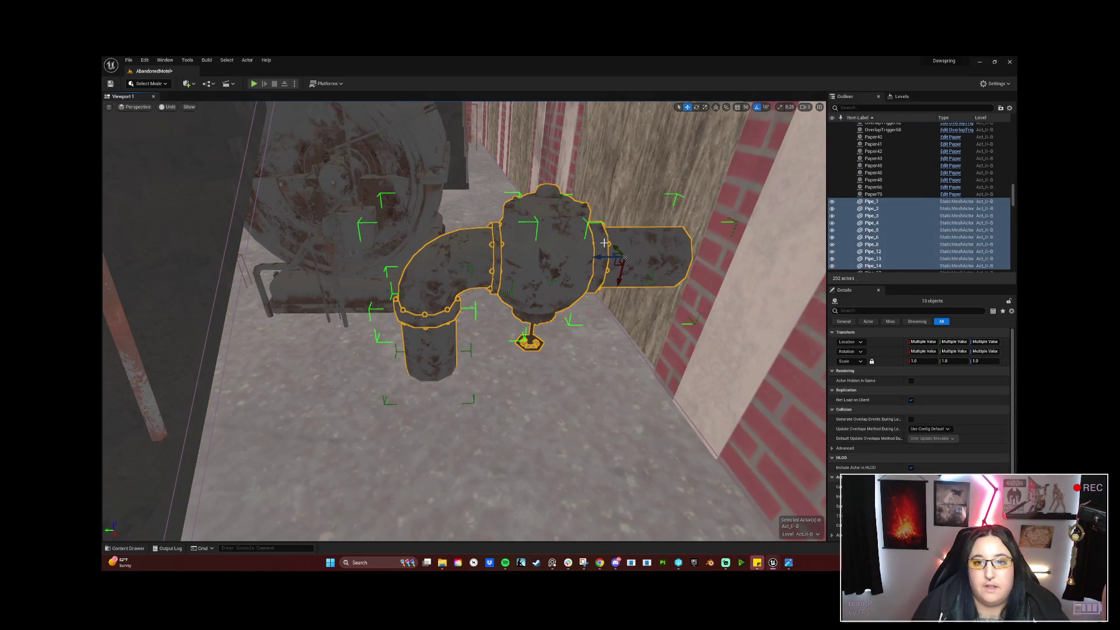
{"action": "left_click", "coordinate": [646, 241]}
{"action": "left_click", "coordinate": [534, 263], "text": "ctrl"}
{"action": "left_click", "coordinate": [468, 266], "text": "ctrl"}
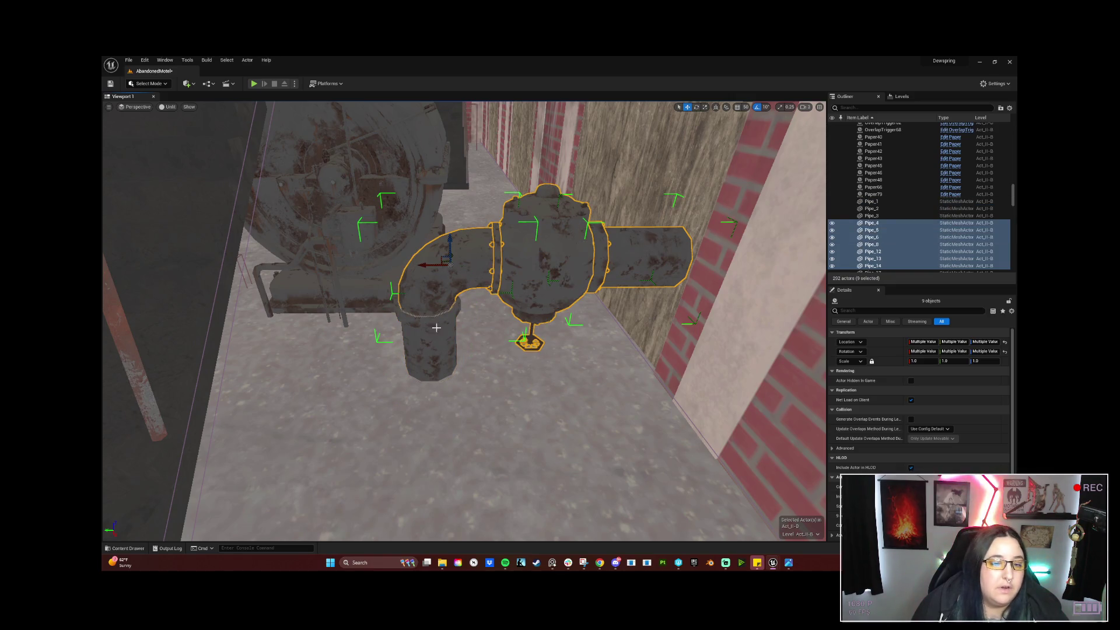
{"action": "left_click", "coordinate": [437, 326], "text": "ctrl"}
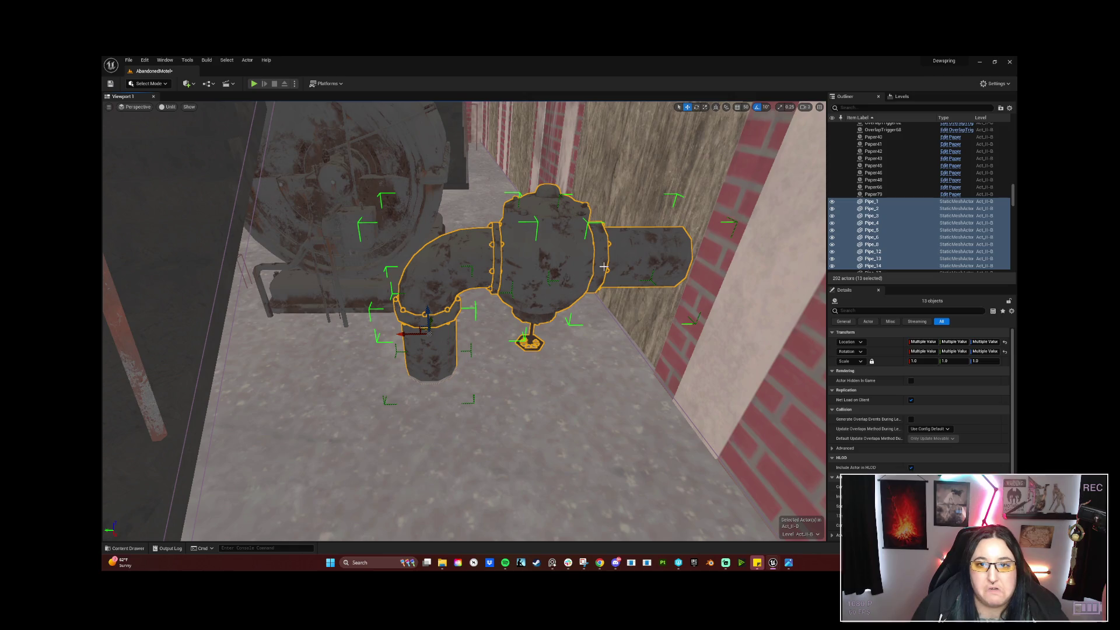
{"action": "mouse_move", "coordinate": [423, 329]}
{"action": "left_mouse_down"}
{"action": "mouse_move", "coordinate": [414, 348]}
{"action": "mouse_move", "coordinate": [423, 353]}
{"action": "left_mouse_up"}
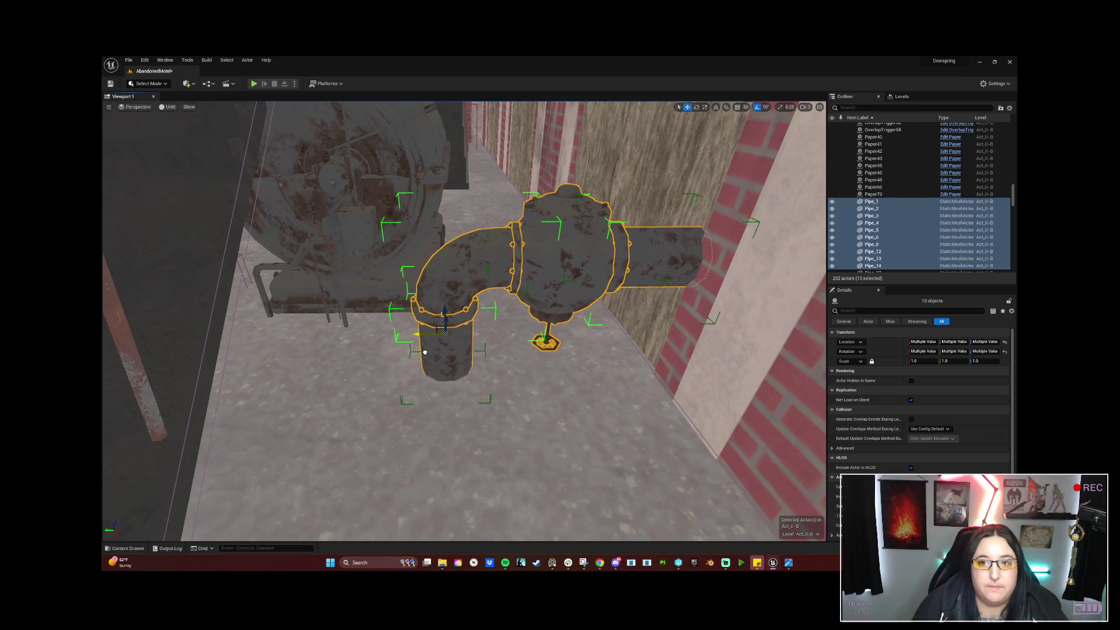
Add the generator box, flange, elbow and vertical pipes to the selection.
{"action": "mouse_move", "coordinate": [424, 353]}
{"action": "right_mouse_down"}
{"action": "mouse_move", "coordinate": [455, 263]}
{"action": "mouse_move", "coordinate": [473, 289]}
{"action": "mouse_move", "coordinate": [439, 367]}
{"action": "right_mouse_up"}
{"action": "left_click", "coordinate": [457, 324], "text": "ctrl"}
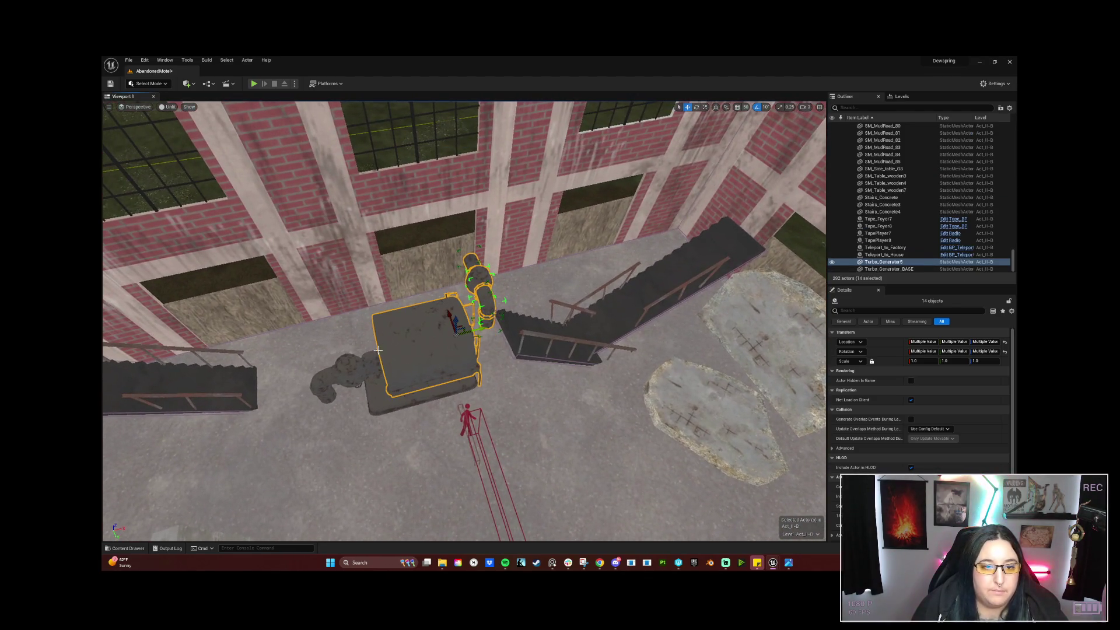
{"action": "mouse_move", "coordinate": [456, 325]}
{"action": "right_mouse_down"}
{"action": "mouse_move", "coordinate": [464, 368]}
{"action": "mouse_move", "coordinate": [465, 324]}
{"action": "mouse_move", "coordinate": [388, 412]}
{"action": "right_mouse_up"}
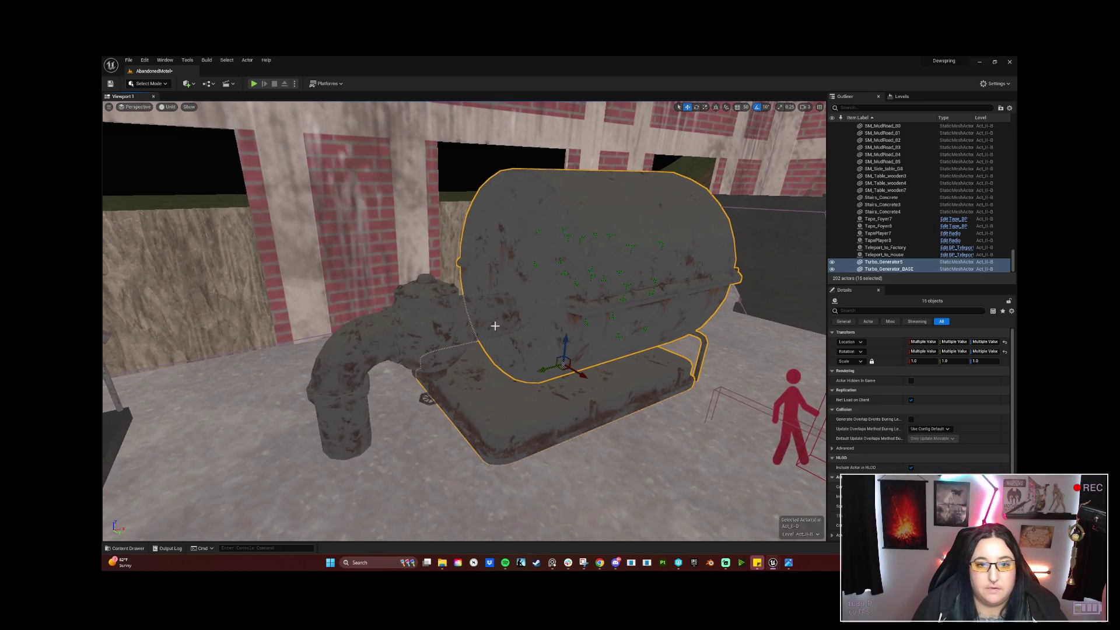
{"action": "left_click", "coordinate": [477, 320], "text": "ctrl"}
{"action": "left_click", "coordinate": [391, 337], "text": "ctrl"}
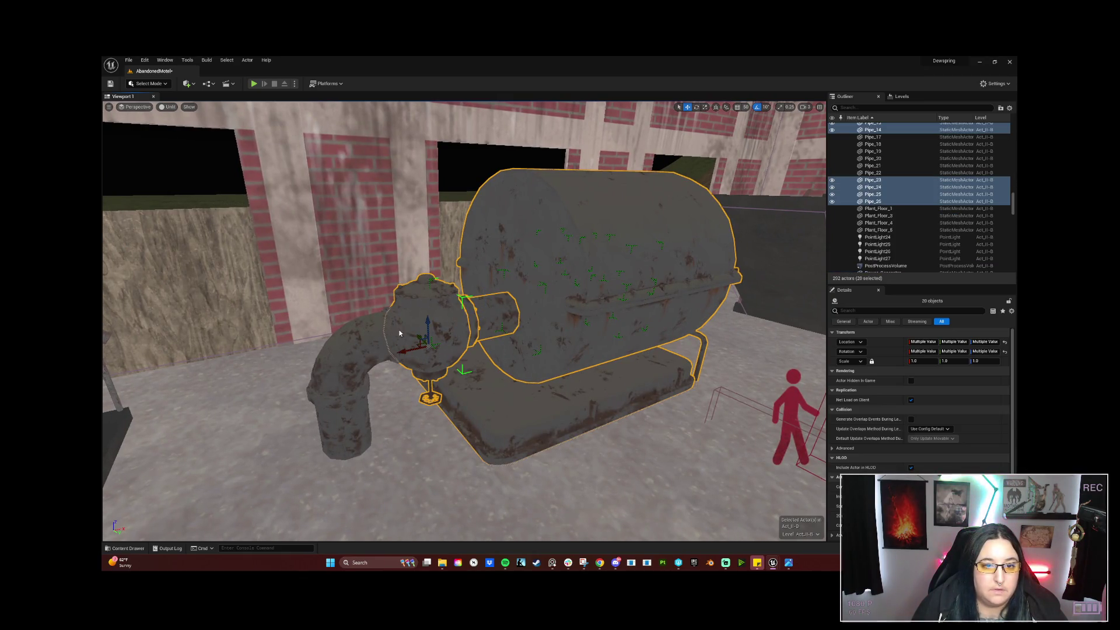
{"action": "left_click", "coordinate": [367, 336], "text": "ctrl"}
{"action": "left_click", "coordinate": [349, 402], "text": "ctrl"}
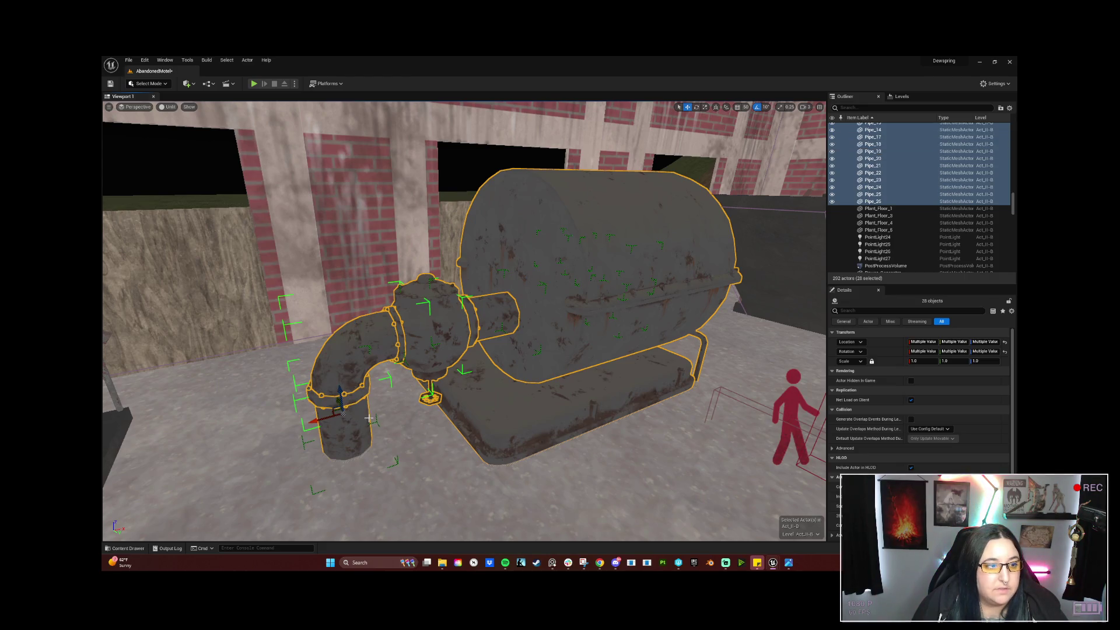
{"action": "right_click_drag", "start_coordinate": [369, 418], "coordinate": [370, 419]}
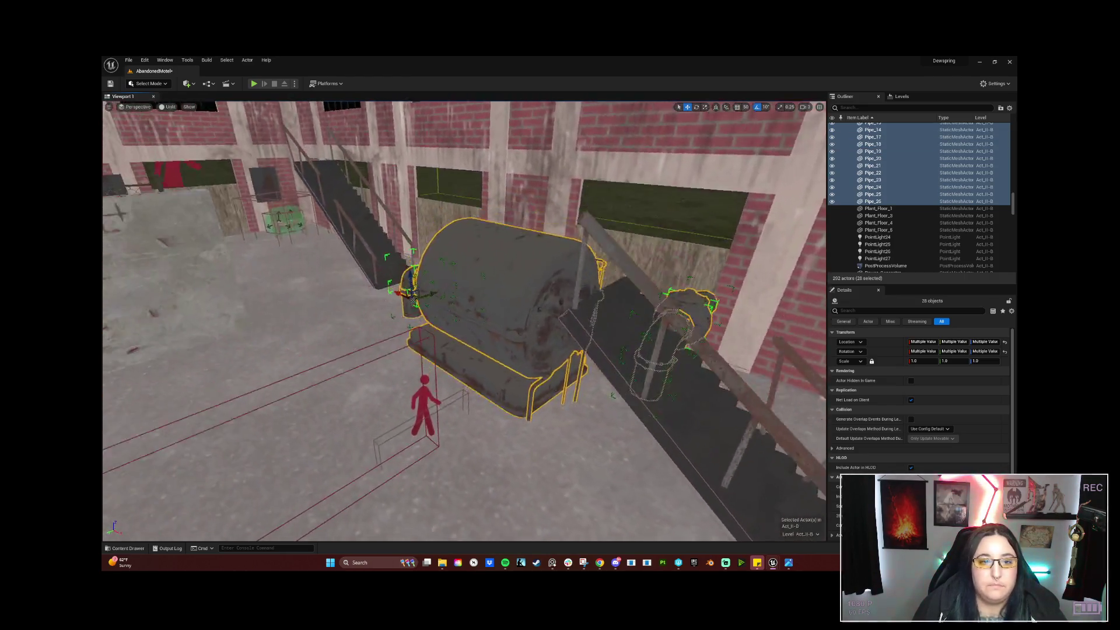
{"action": "right_click_drag", "start_coordinate": [370, 419], "coordinate": [369, 420]}
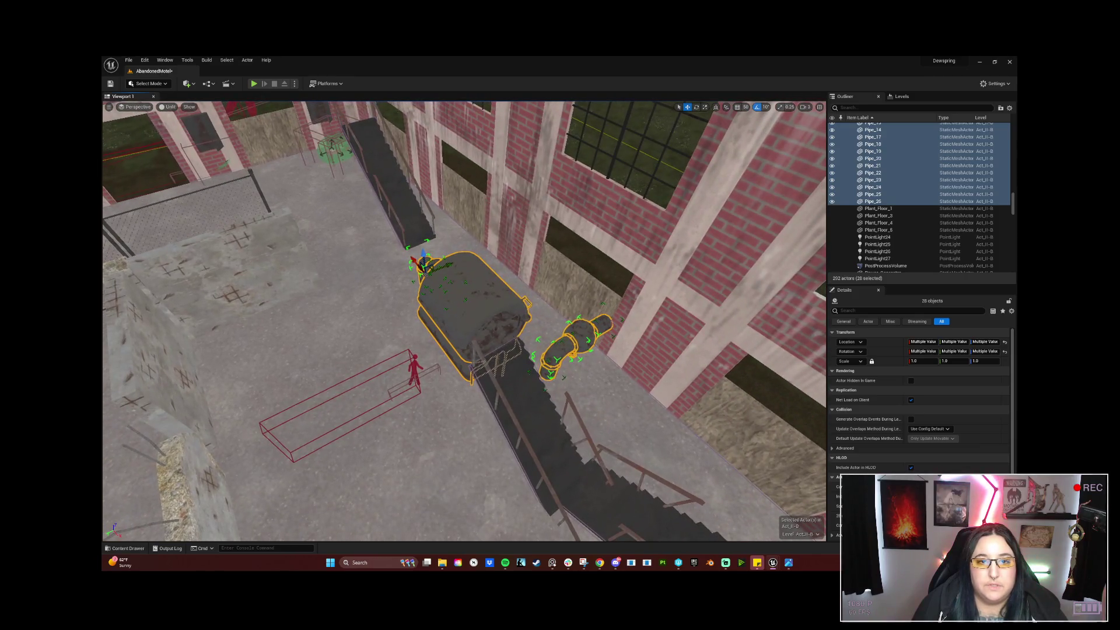
Group the selected tank and pipes via Groups > Group, then ungroup them again.
{"action": "right_click", "coordinate": [480, 291]}
{"action": "mouse_move", "coordinate": [503, 419]}
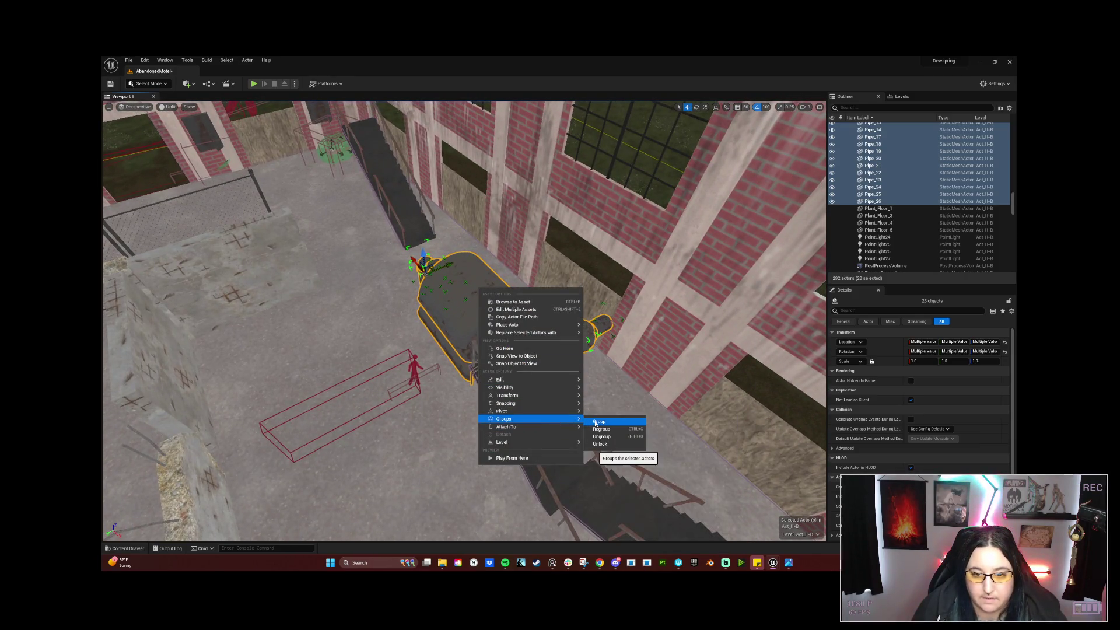
{"action": "left_click", "coordinate": [596, 422]}
{"action": "right_click_drag", "start_coordinate": [489, 299], "coordinate": [489, 299]}
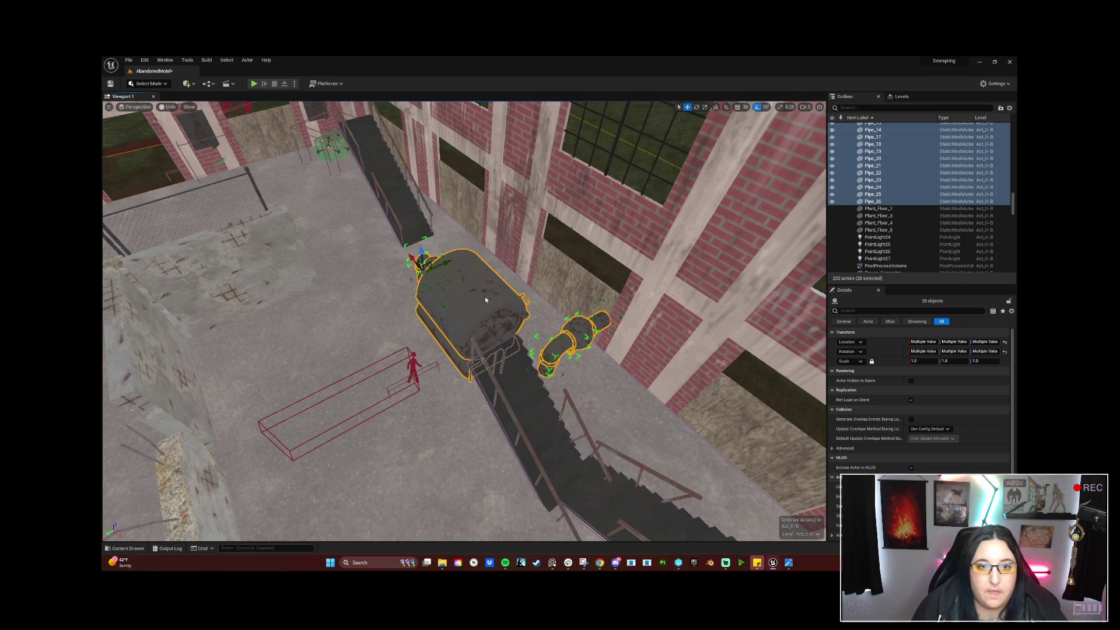
{"action": "right_click", "coordinate": [489, 298]}
{"action": "mouse_move", "coordinate": [536, 428]}
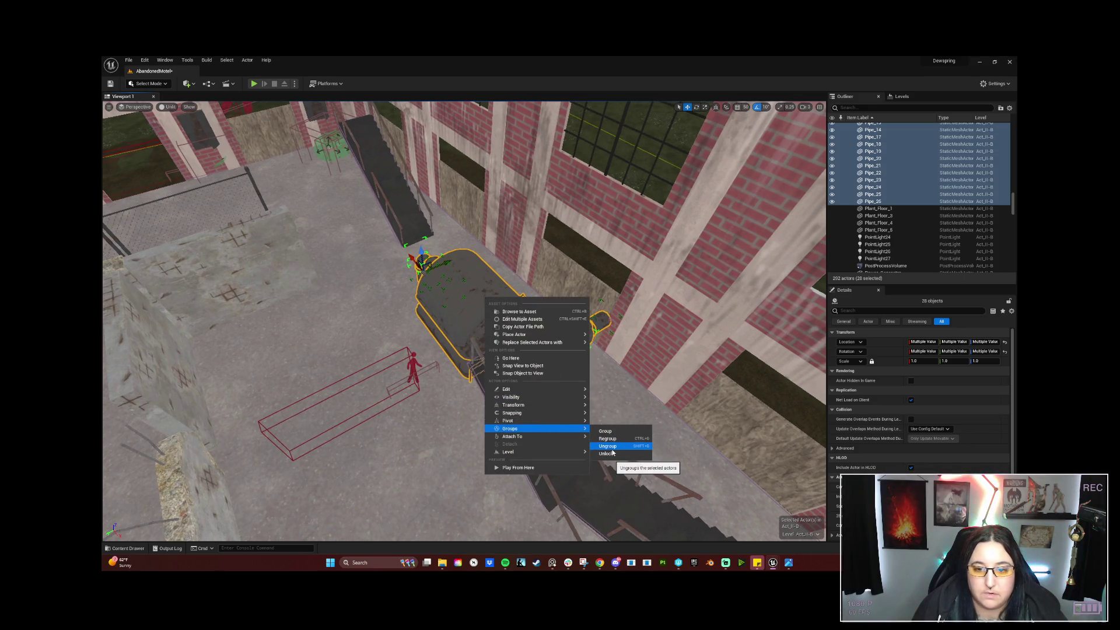
{"action": "left_click", "coordinate": [612, 445]}
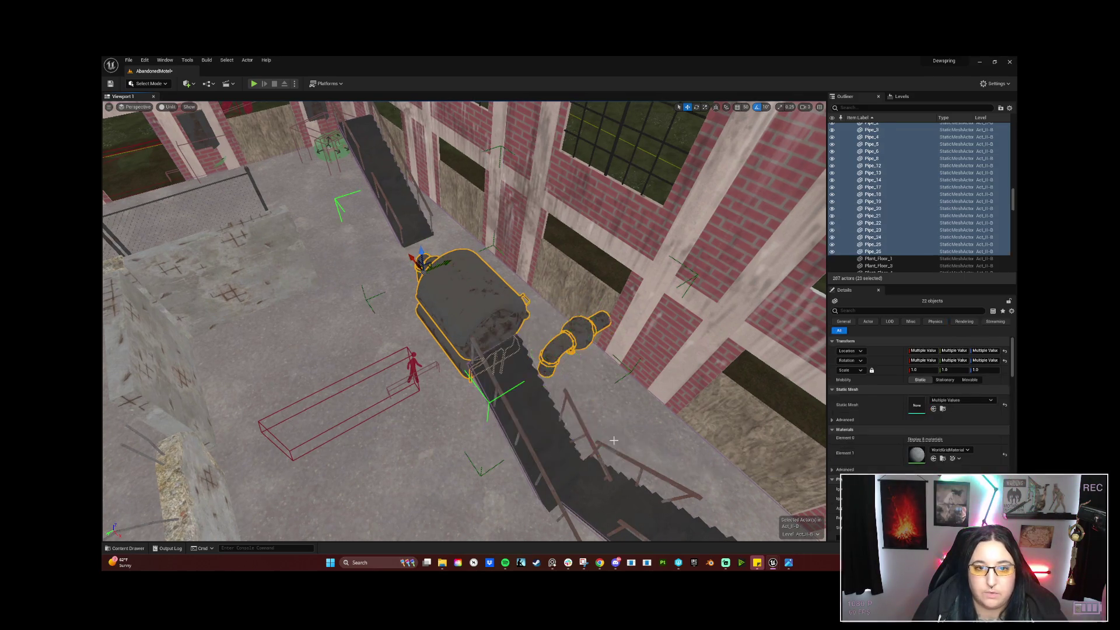
Move the tank and pipe actors toward the stairs, then undo the move.
{"action": "left_click", "coordinate": [410, 262]}
{"action": "left_click", "coordinate": [425, 279]}
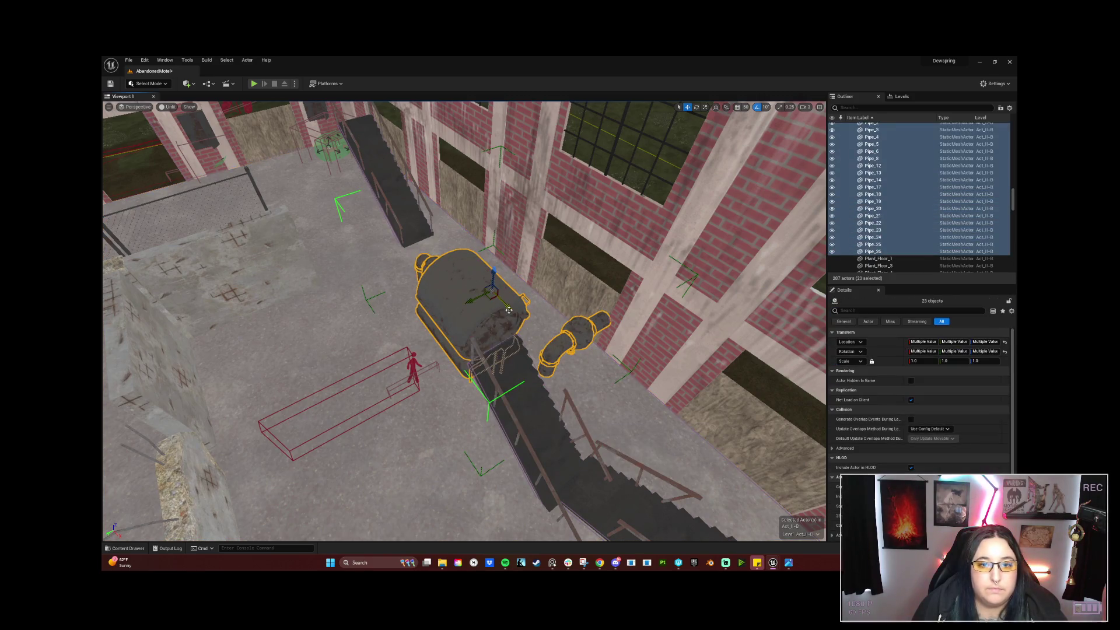
{"action": "mouse_move", "coordinate": [508, 310]}
{"action": "left_mouse_down"}
{"action": "mouse_move", "coordinate": [329, 189]}
{"action": "mouse_move", "coordinate": [525, 228]}
{"action": "mouse_move", "coordinate": [613, 262]}
{"action": "mouse_move", "coordinate": [560, 337]}
{"action": "mouse_move", "coordinate": [385, 136]}
{"action": "left_mouse_up"}
{"action": "key", "text": "ctrl+z"}
Move the banister onto the staircase, then hide the pipe group and banisters with H.
{"action": "left_click", "coordinate": [499, 208]}
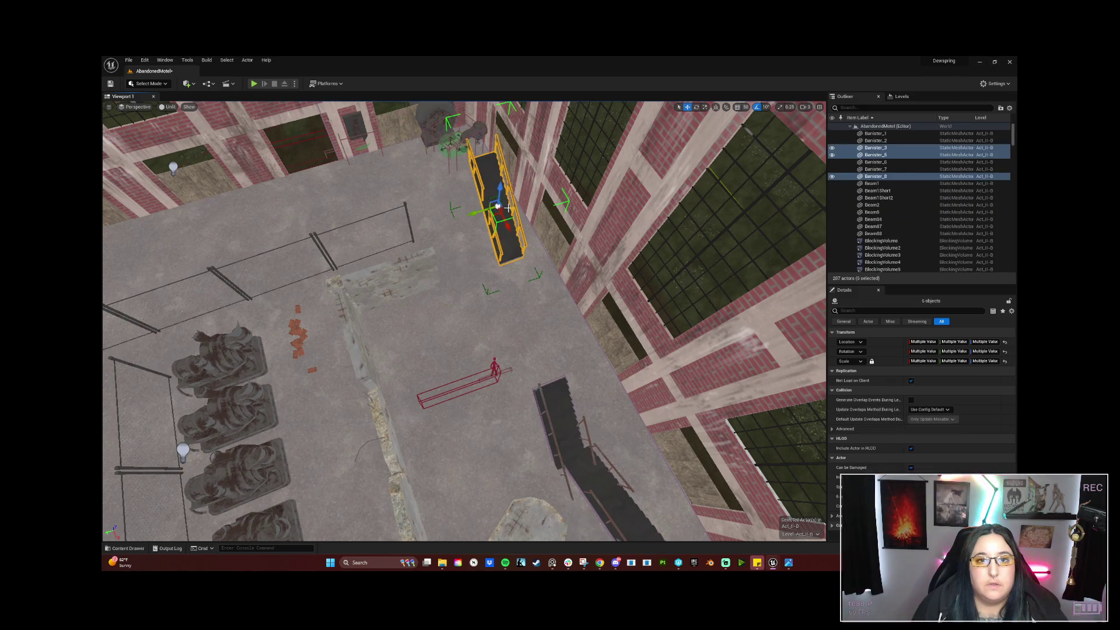
{"action": "mouse_move", "coordinate": [499, 209]}
{"action": "left_mouse_down"}
{"action": "mouse_move", "coordinate": [625, 475]}
{"action": "mouse_move", "coordinate": [648, 412]}
{"action": "mouse_move", "coordinate": [505, 386]}
{"action": "left_mouse_up"}
{"action": "left_click", "coordinate": [317, 280]}
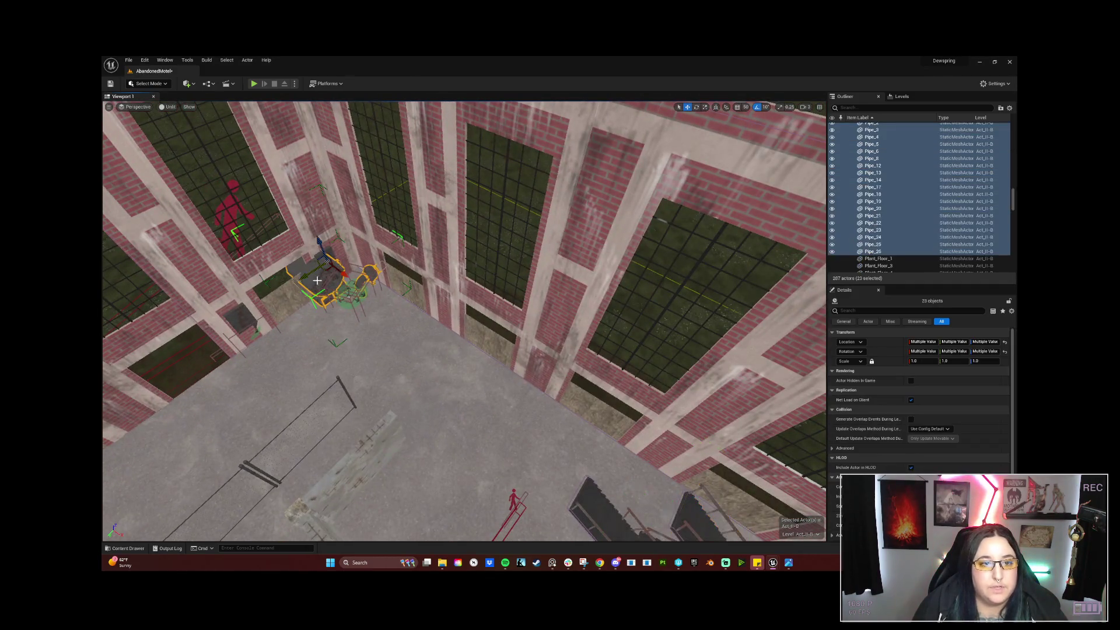
{"action": "left_click_drag", "start_coordinate": [343, 275], "coordinate": [593, 345], "text": "alt"}
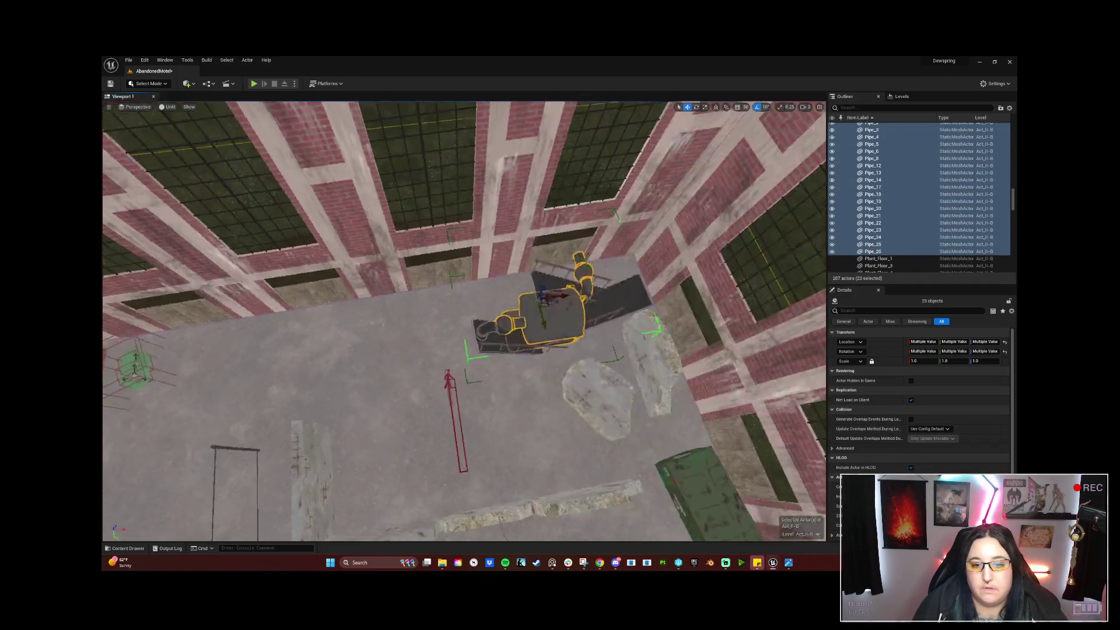
{"action": "left_click", "coordinate": [605, 308], "text": "ctrl"}
{"action": "left_click", "coordinate": [553, 282], "text": "ctrl"}
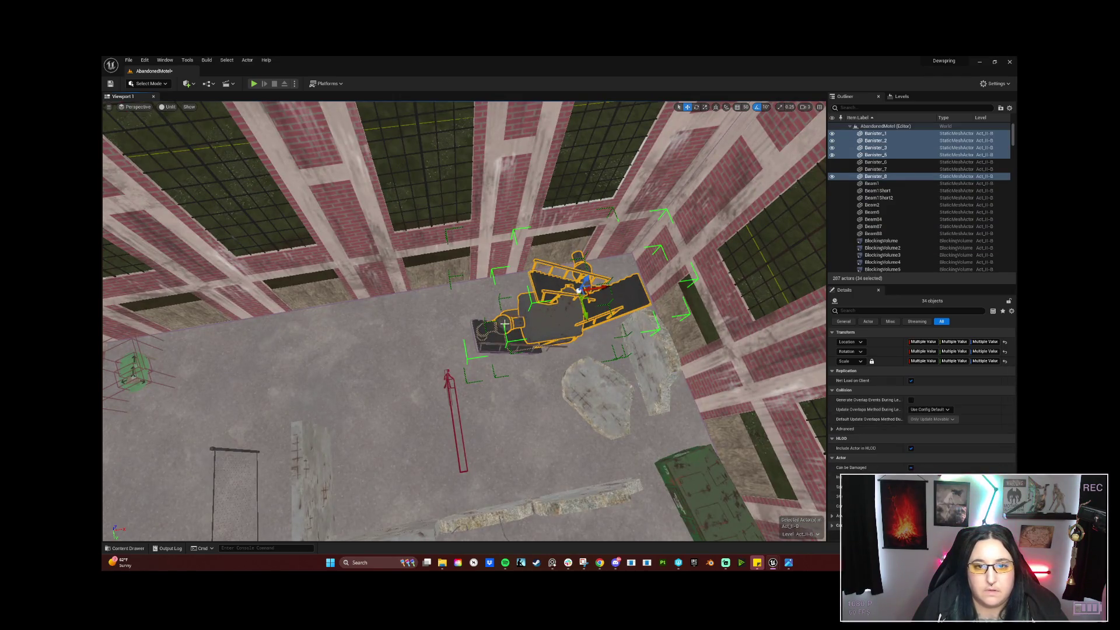
{"action": "left_click", "coordinate": [489, 336], "text": "ctrl"}
{"action": "key", "text": "h"}
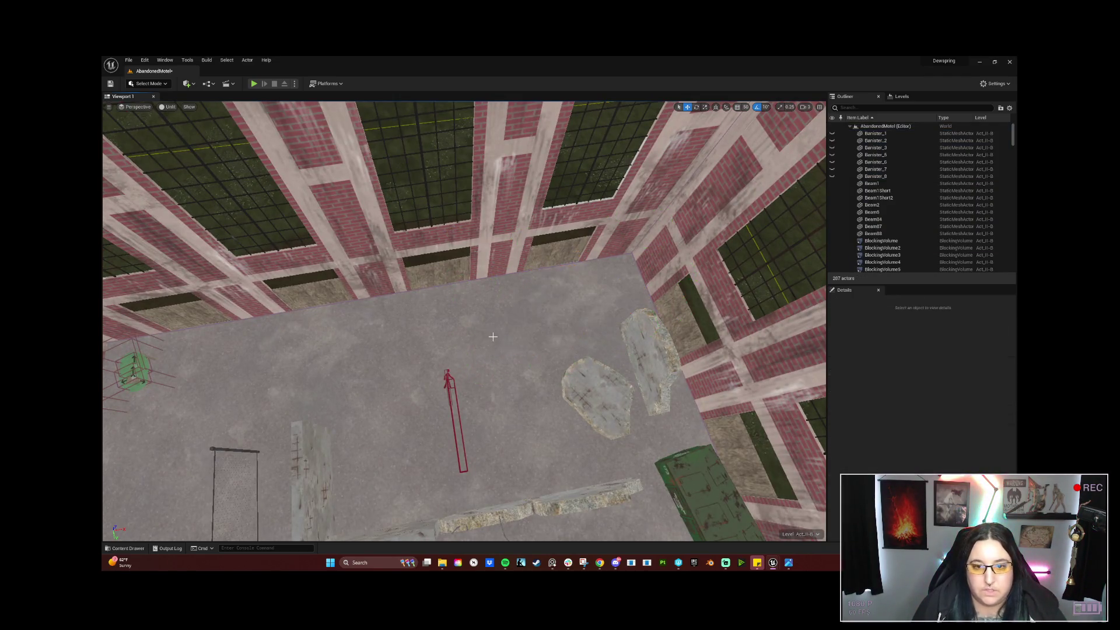
{"action": "right_click_drag", "start_coordinate": [489, 338], "coordinate": [530, 350]}
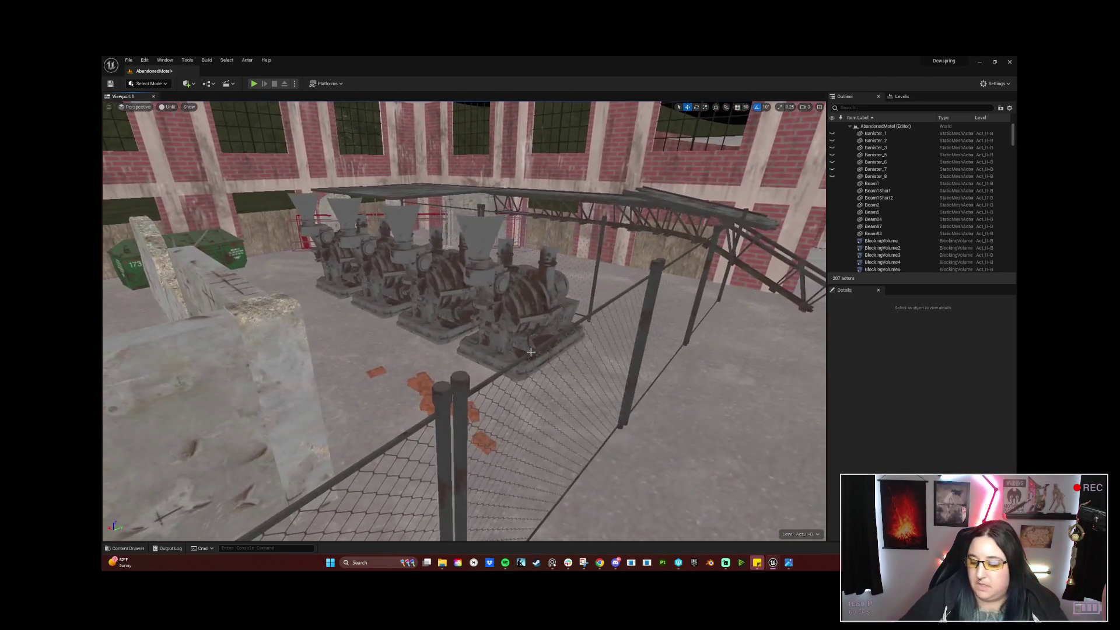
{"action": "left_click", "coordinate": [236, 253]}
{"action": "right_click_drag", "start_coordinate": [236, 254], "coordinate": [263, 263]}
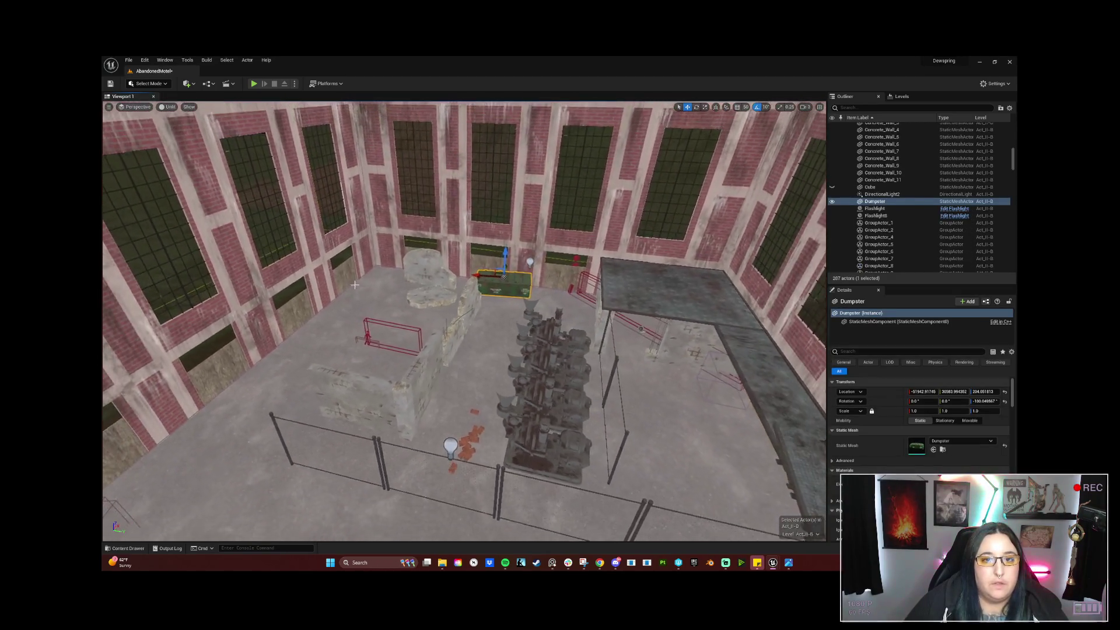
{"action": "right_click_drag", "start_coordinate": [448, 260], "coordinate": [448, 260]}
{"action": "mouse_move", "coordinate": [501, 275]}
{"action": "left_mouse_down"}
{"action": "mouse_move", "coordinate": [378, 265]}
{"action": "mouse_move", "coordinate": [262, 433]}
{"action": "left_mouse_up"}
{"action": "right_click_drag", "start_coordinate": [262, 433], "coordinate": [425, 371]}
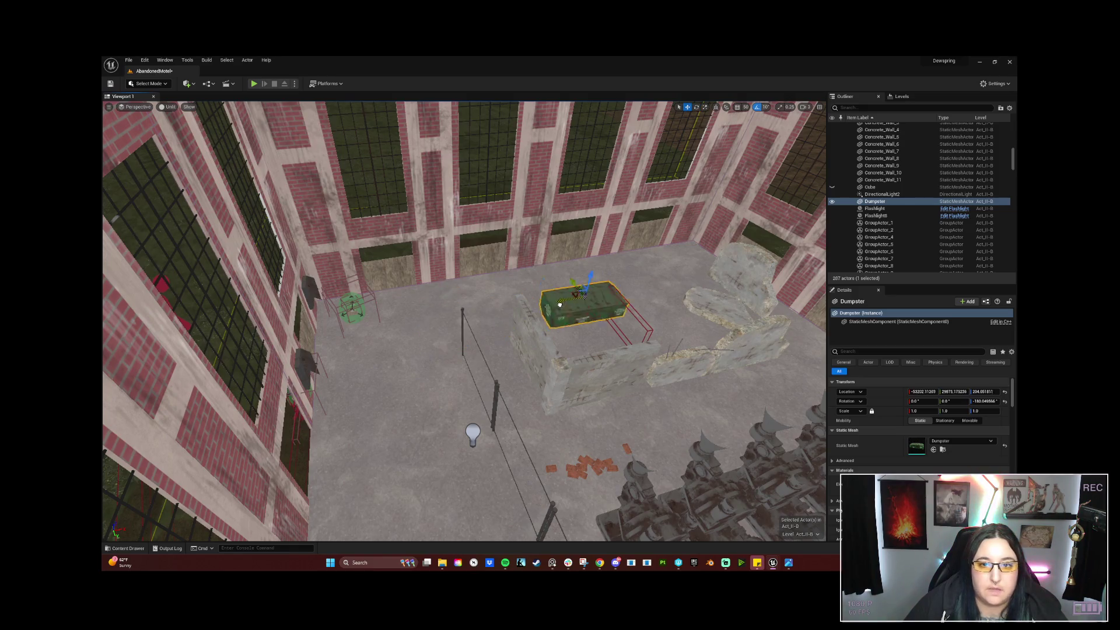
{"action": "left_click_drag", "start_coordinate": [432, 318], "coordinate": [613, 292]}
{"action": "mouse_move", "coordinate": [612, 294]}
{"action": "right_mouse_down"}
{"action": "mouse_move", "coordinate": [376, 334]}
{"action": "mouse_move", "coordinate": [538, 308]}
{"action": "right_mouse_up"}
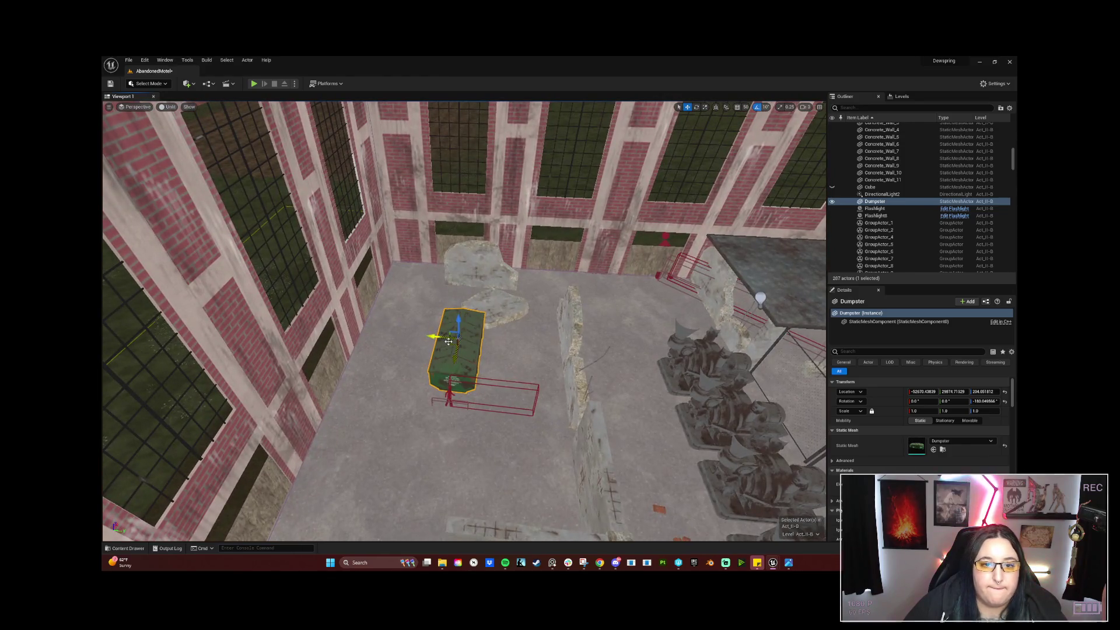
{"action": "left_click_drag", "start_coordinate": [435, 336], "coordinate": [375, 342]}
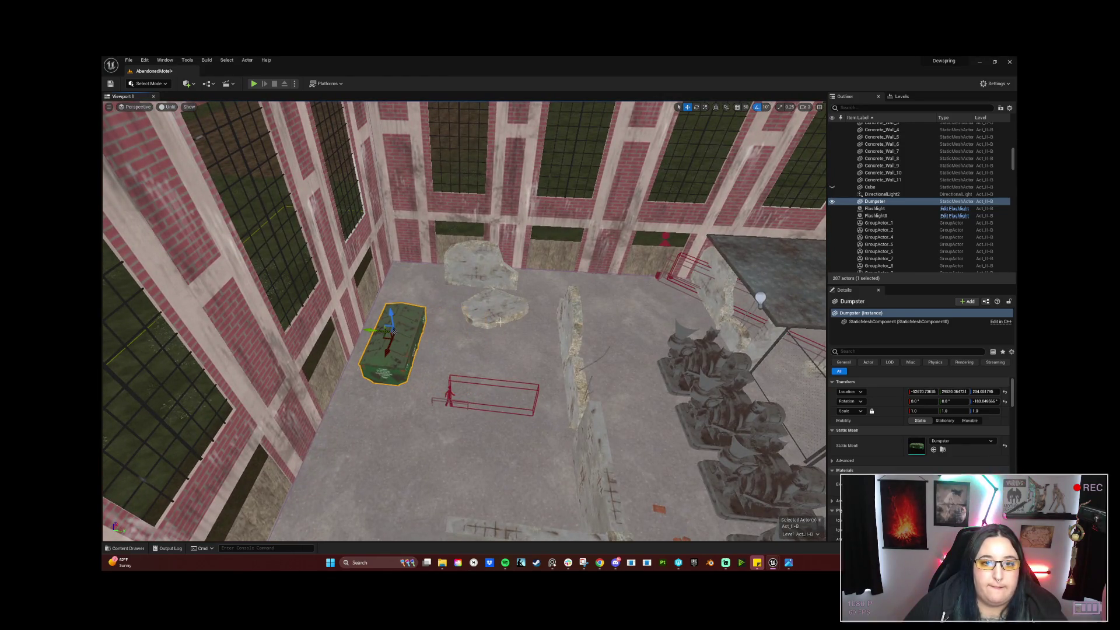
{"action": "mouse_move", "coordinate": [490, 306]}
{"action": "right_mouse_down"}
{"action": "mouse_move", "coordinate": [560, 289]}
{"action": "mouse_move", "coordinate": [456, 235]}
{"action": "mouse_move", "coordinate": [525, 262]}
{"action": "mouse_move", "coordinate": [454, 285]}
{"action": "right_mouse_up"}
{"action": "left_click", "coordinate": [455, 235]}
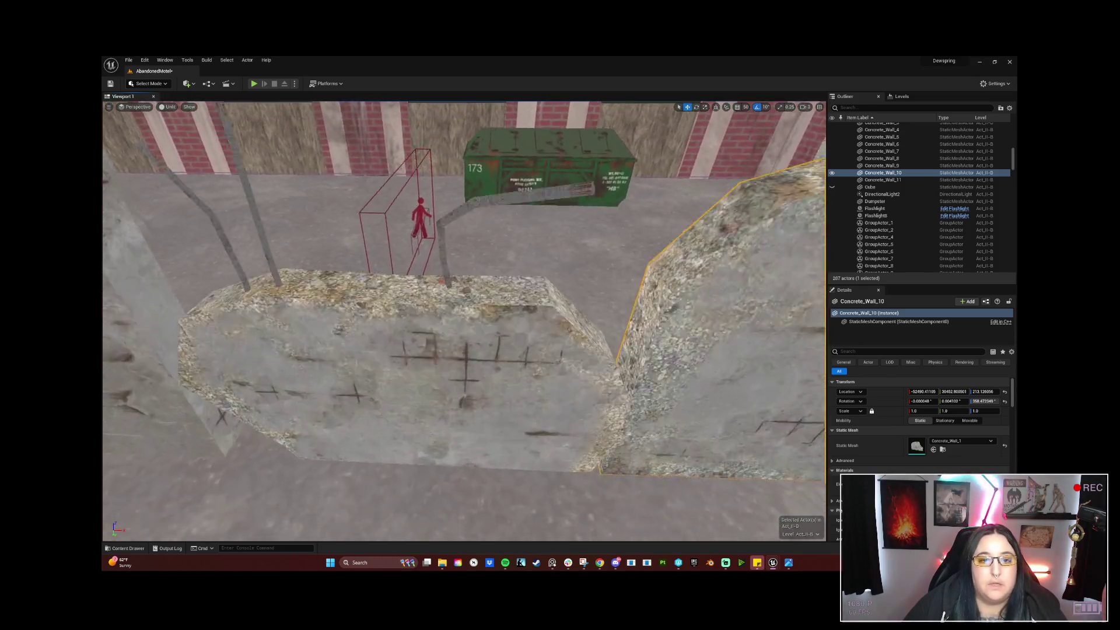
Select the four rebar pieces behind the wall and group them into one.
{"action": "left_click", "coordinate": [454, 285]}
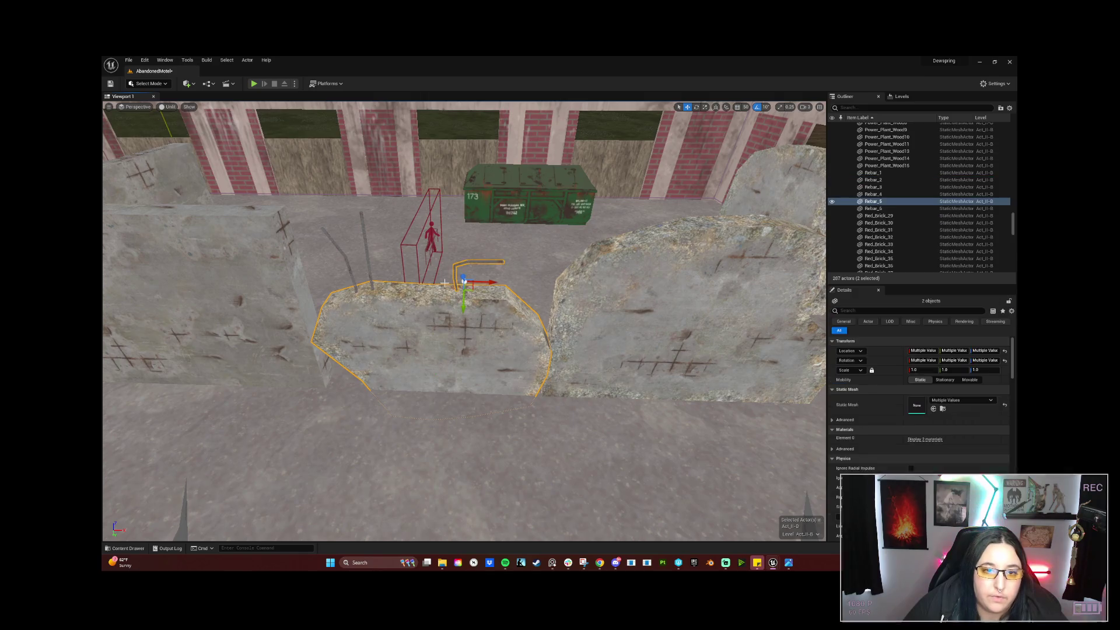
{"action": "right_click_drag", "start_coordinate": [355, 272], "coordinate": [351, 273]}
{"action": "left_click", "coordinate": [355, 272], "text": "ctrl"}
{"action": "right_click", "coordinate": [422, 317]}
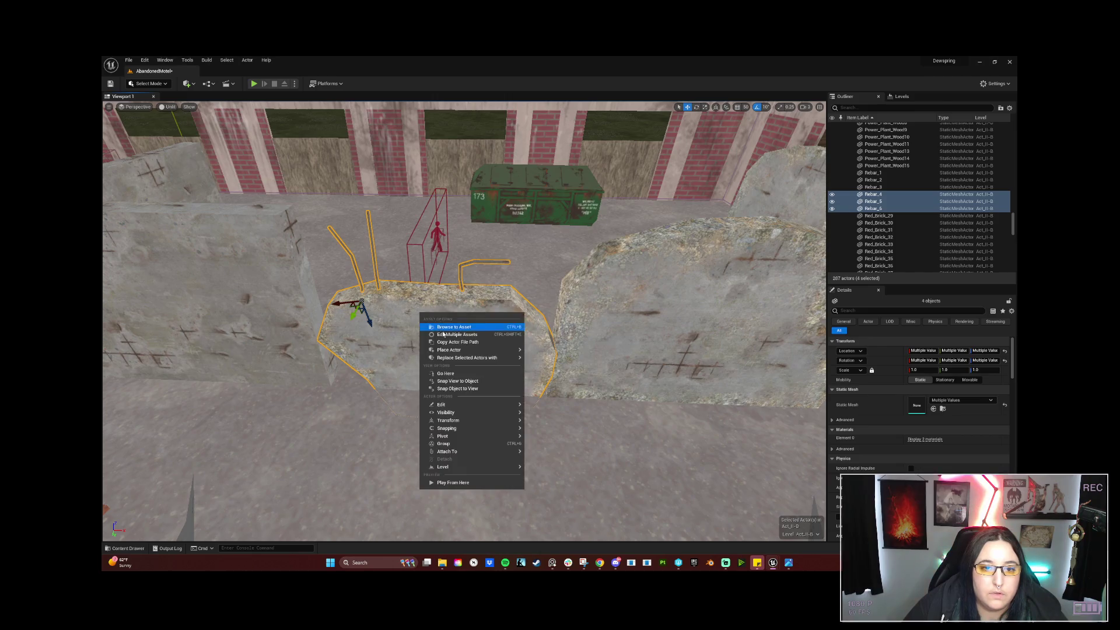
{"action": "left_click", "coordinate": [497, 444]}
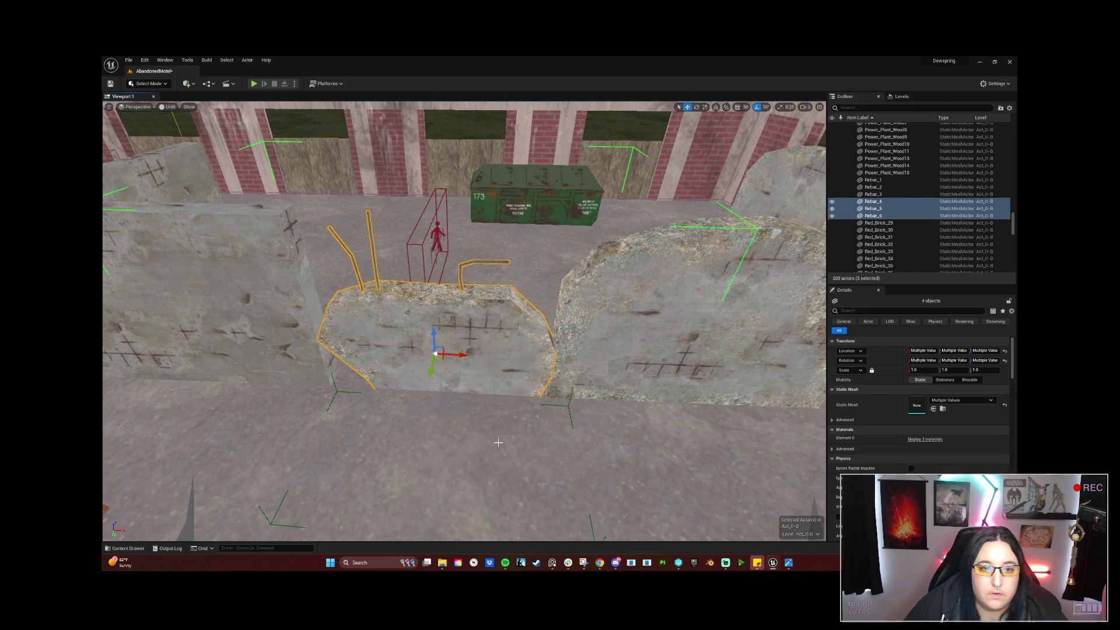
Select Concrete_Wall_8 and the dumpster, then pull the view back around the room.
{"action": "left_click", "coordinate": [287, 270]}
{"action": "right_click_drag", "start_coordinate": [286, 270], "coordinate": [227, 262]}
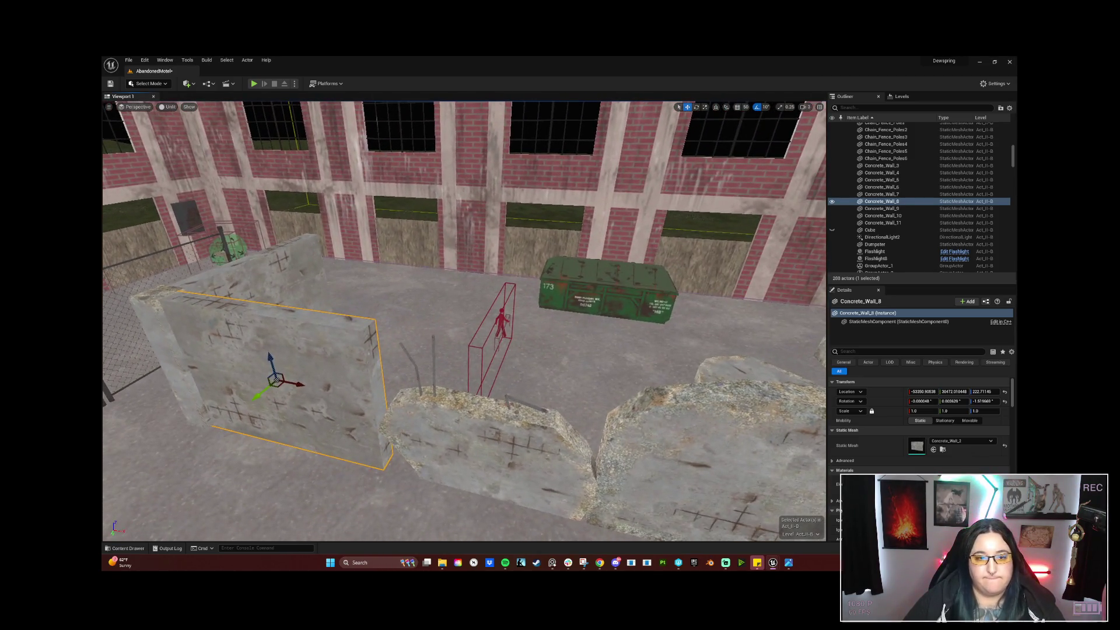
{"action": "right_click", "coordinate": [602, 326]}
{"action": "left_click", "coordinate": [563, 277]}
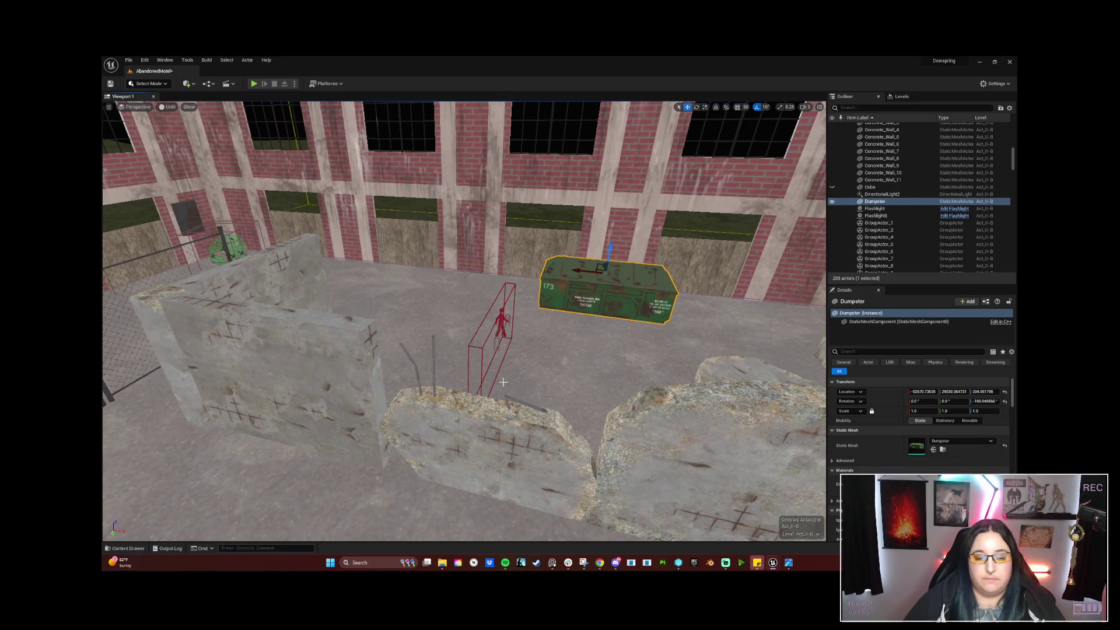
{"action": "right_click_drag", "start_coordinate": [504, 383], "coordinate": [490, 376]}
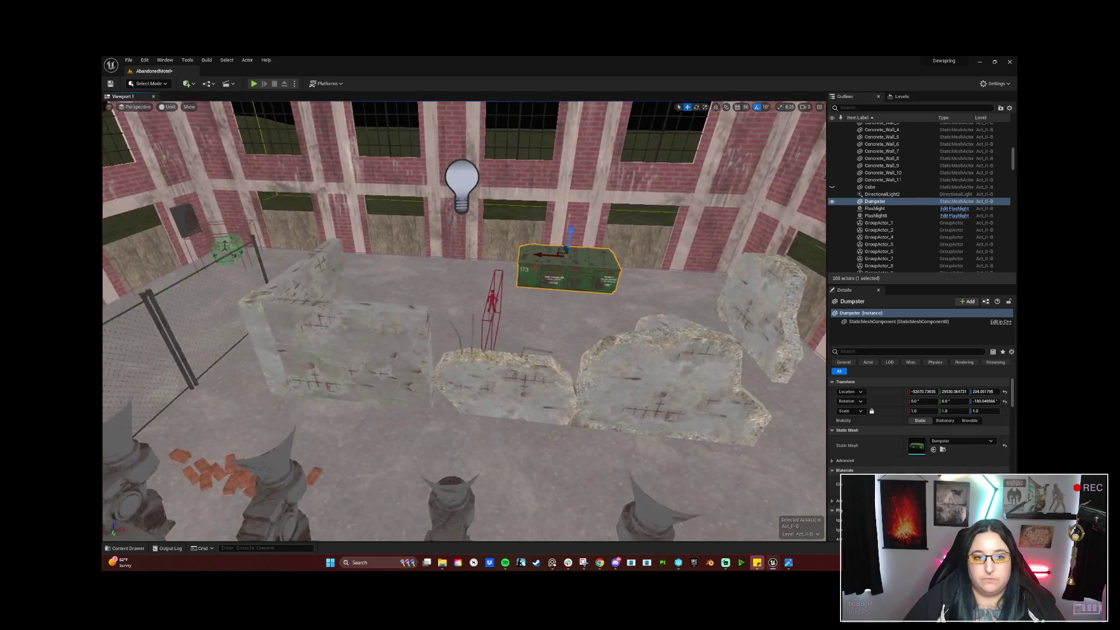
{"action": "right_click_drag", "start_coordinate": [407, 498], "coordinate": [408, 497]}
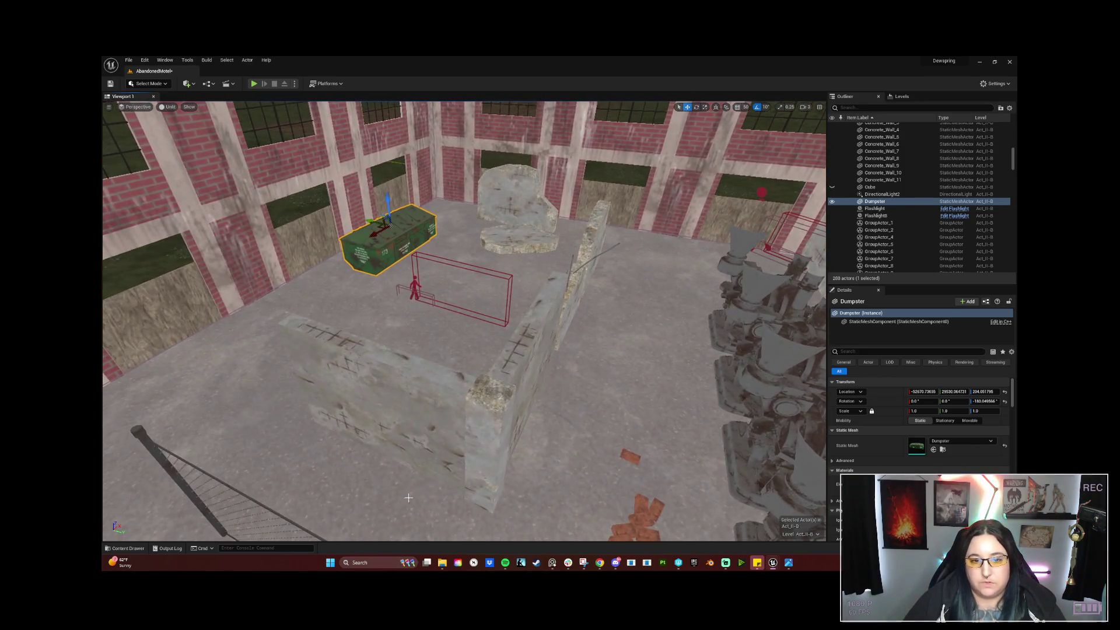
Select the concrete wall pieces and rotate them together into a new orientation.
{"action": "left_click", "coordinate": [451, 397]}
{"action": "left_click", "coordinate": [487, 487], "text": "ctrl"}
{"action": "left_click", "coordinate": [513, 375], "text": "ctrl"}
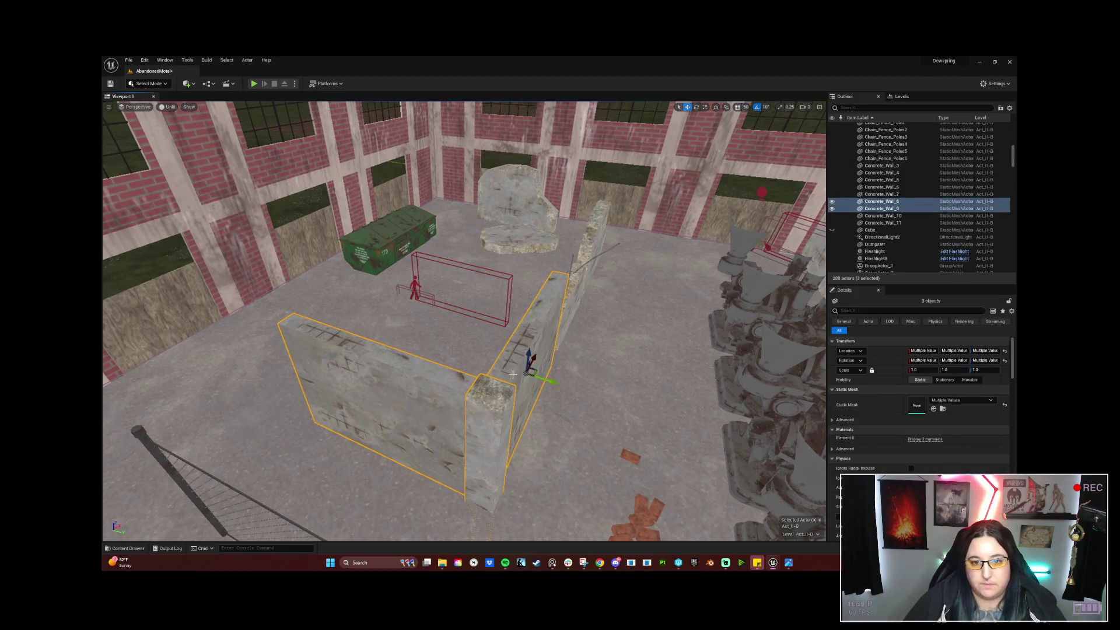
{"action": "left_click", "coordinate": [573, 289], "text": "ctrl"}
{"action": "left_click", "coordinate": [594, 259], "text": "ctrl"}
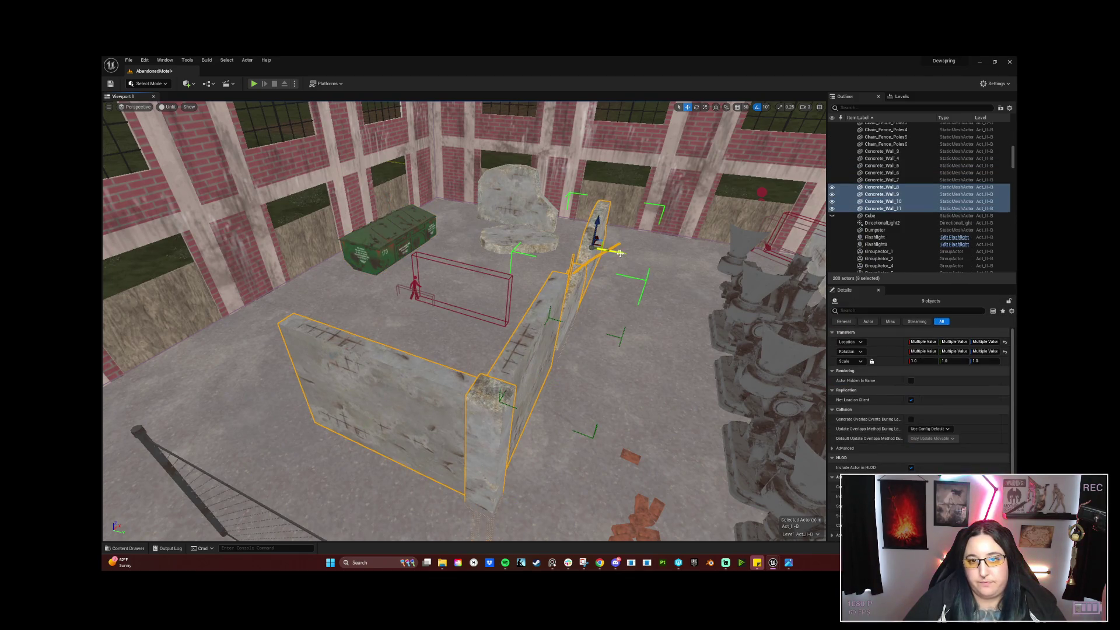
{"action": "left_click_drag", "start_coordinate": [619, 252], "coordinate": [633, 287]}
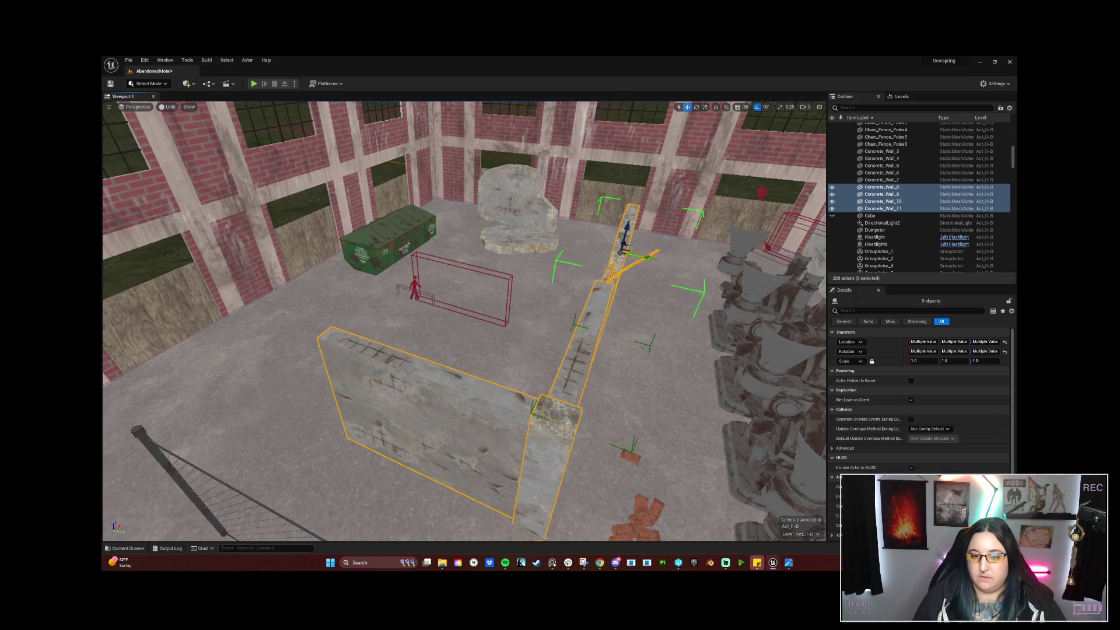
{"action": "mouse_move", "coordinate": [464, 321]}
{"action": "right_mouse_down"}
{"action": "mouse_move", "coordinate": [490, 350]}
{"action": "mouse_move", "coordinate": [433, 304]}
{"action": "right_mouse_up"}
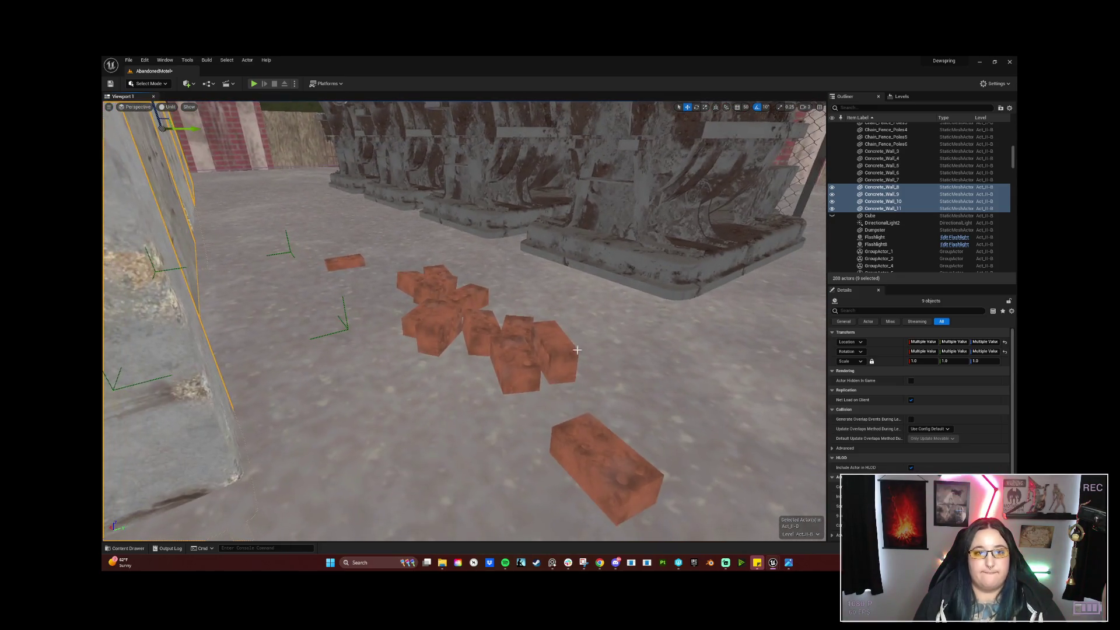
{"action": "left_click", "coordinate": [433, 305]}
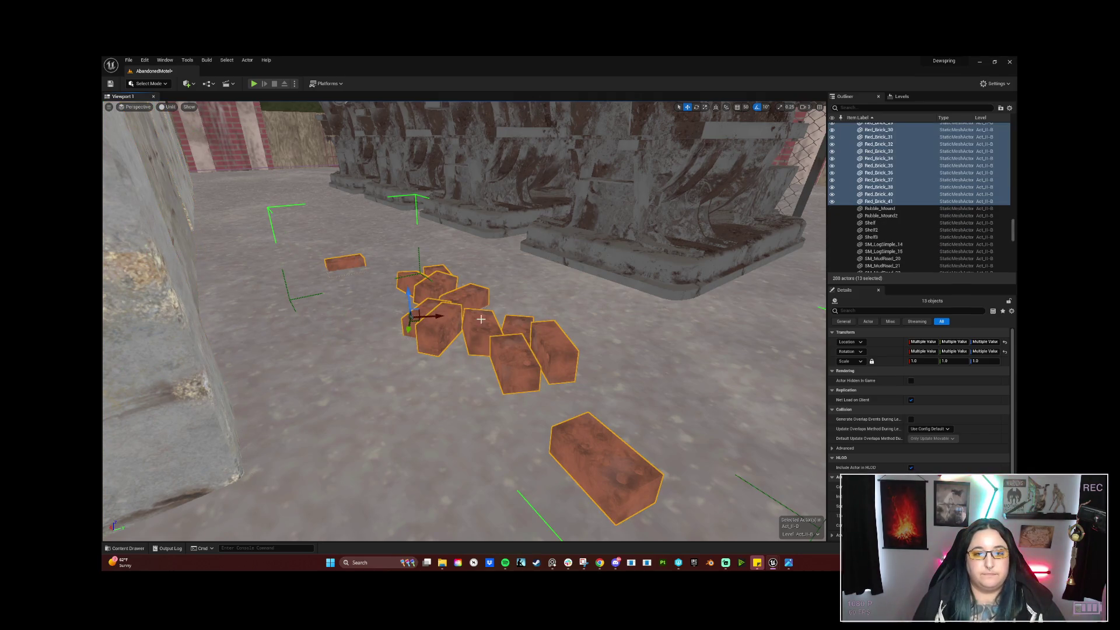
{"action": "right_click_drag", "start_coordinate": [467, 312], "coordinate": [466, 313]}
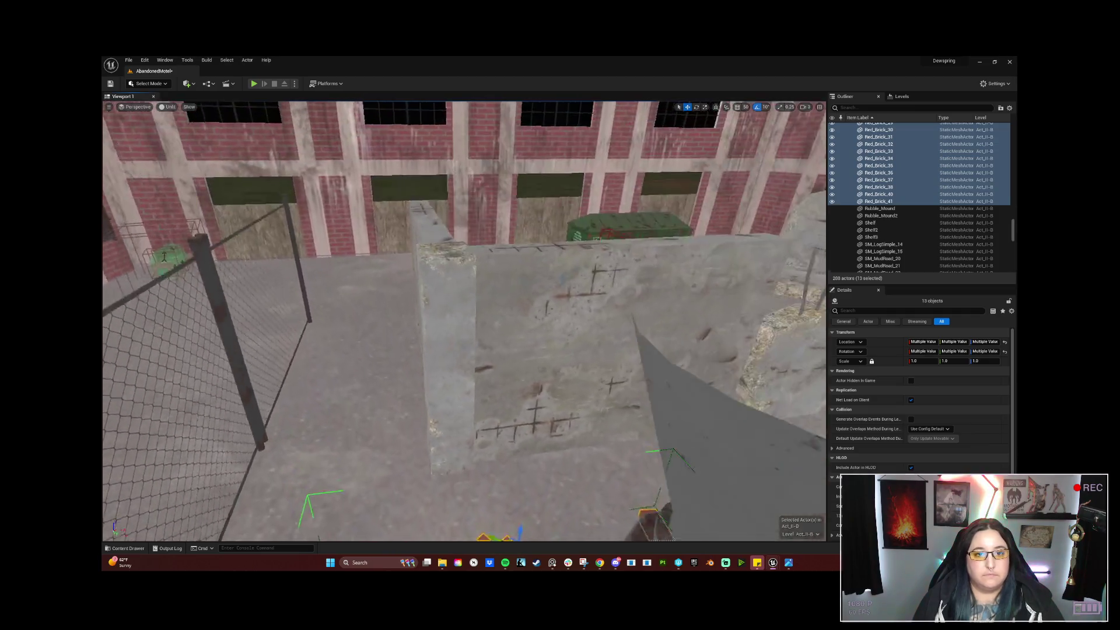
{"action": "right_click_drag", "start_coordinate": [552, 275], "coordinate": [551, 274]}
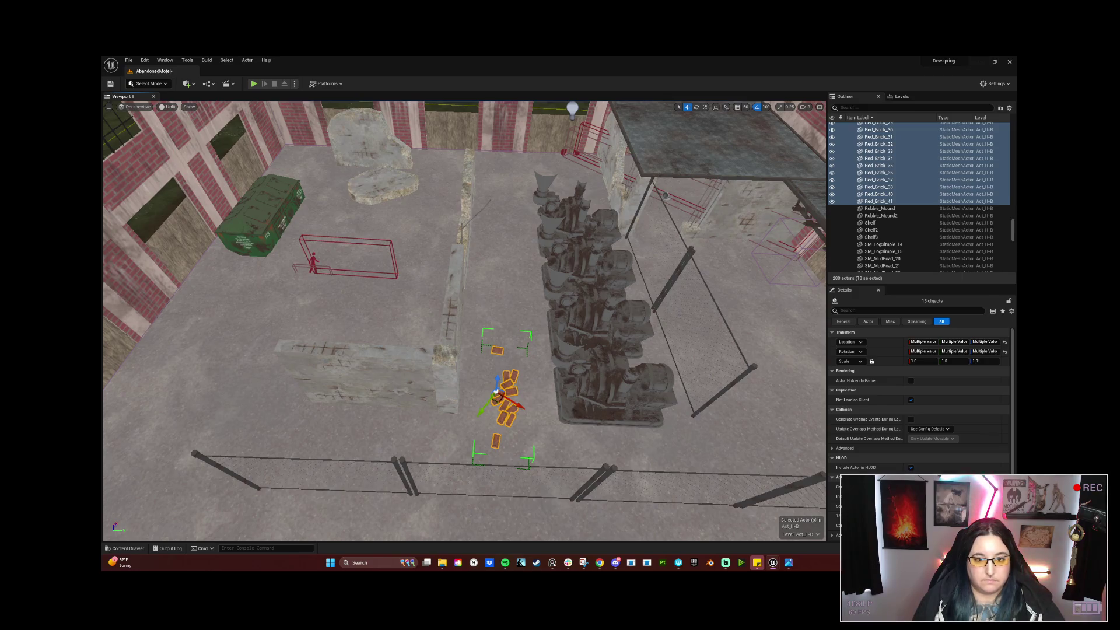
{"action": "left_click", "coordinate": [447, 377]}
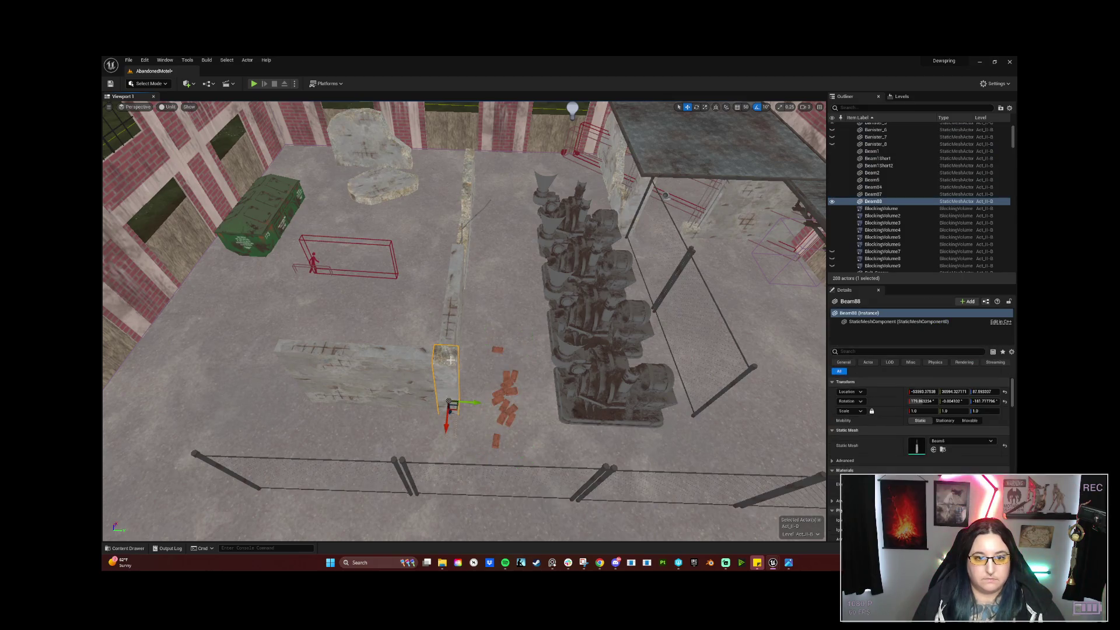
{"action": "left_click", "coordinate": [368, 372], "text": "ctrl"}
Select the remaining wall pieces and move all nine left and down beside the bricks.
{"action": "left_click", "coordinate": [457, 293], "text": "ctrl"}
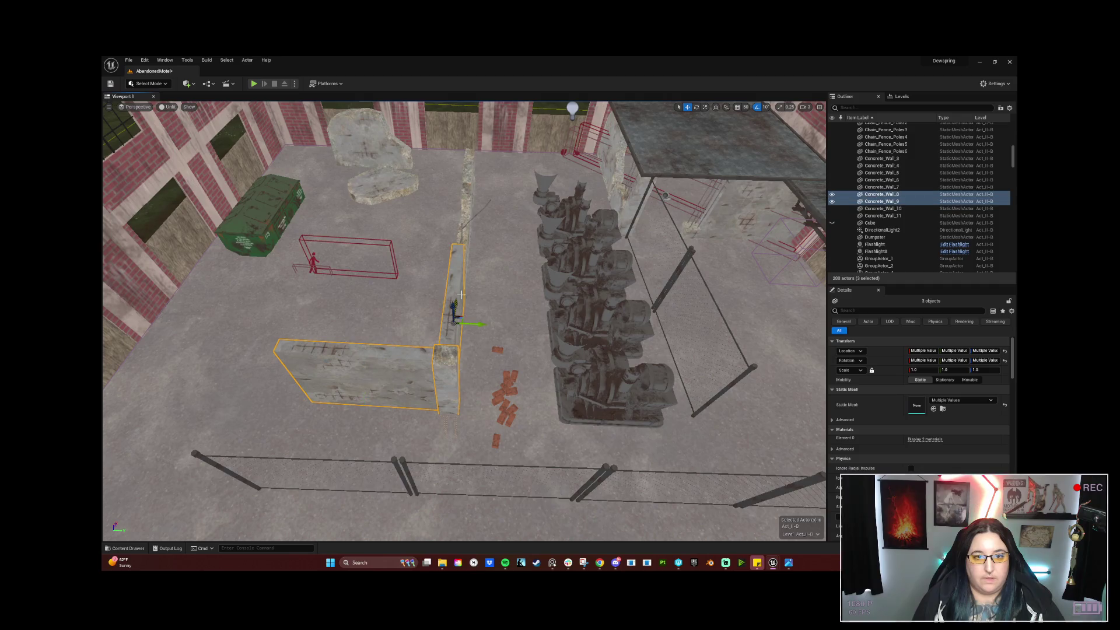
{"action": "left_click", "coordinate": [473, 245], "text": "ctrl"}
{"action": "left_click", "coordinate": [472, 175], "text": "ctrl"}
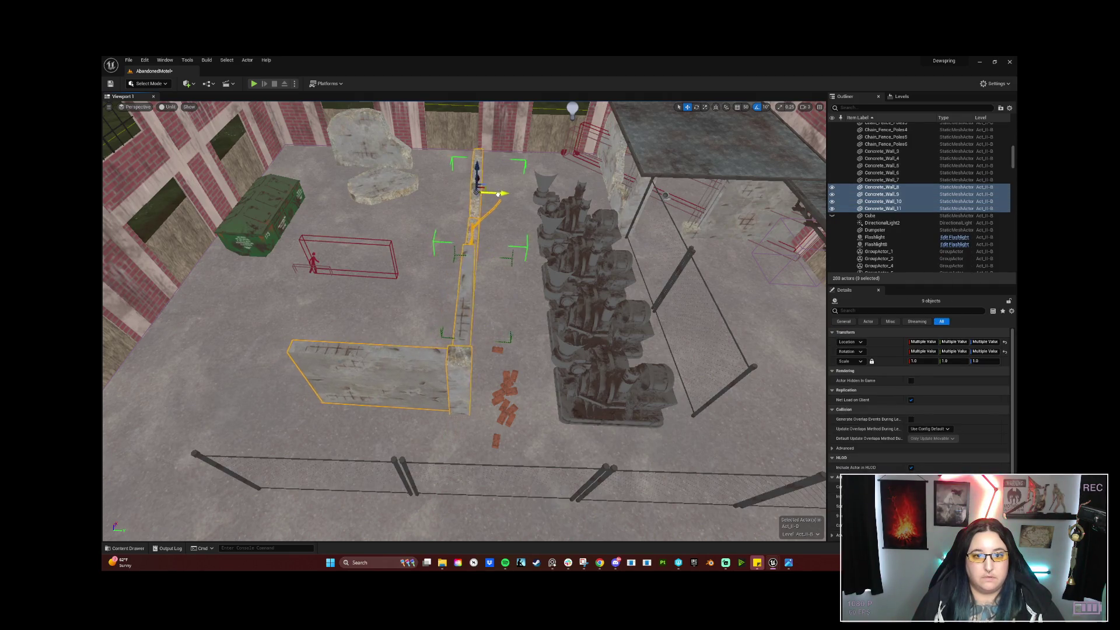
{"action": "middle_click_drag", "start_coordinate": [613, 525], "coordinate": [635, 538]}
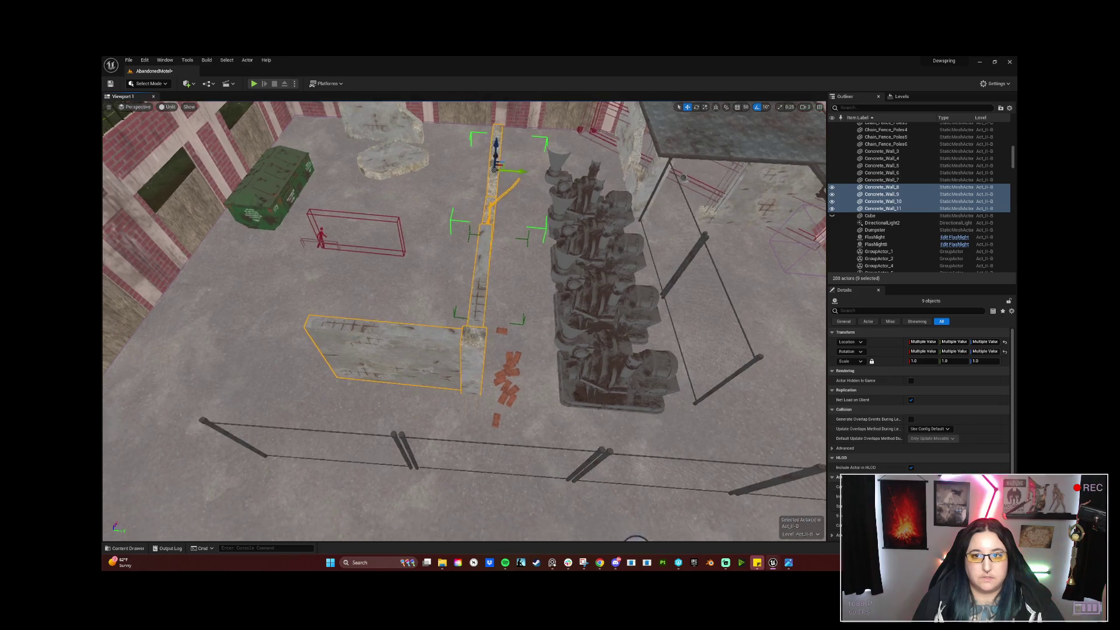
{"action": "right_click_drag", "start_coordinate": [464, 319], "coordinate": [376, 332]}
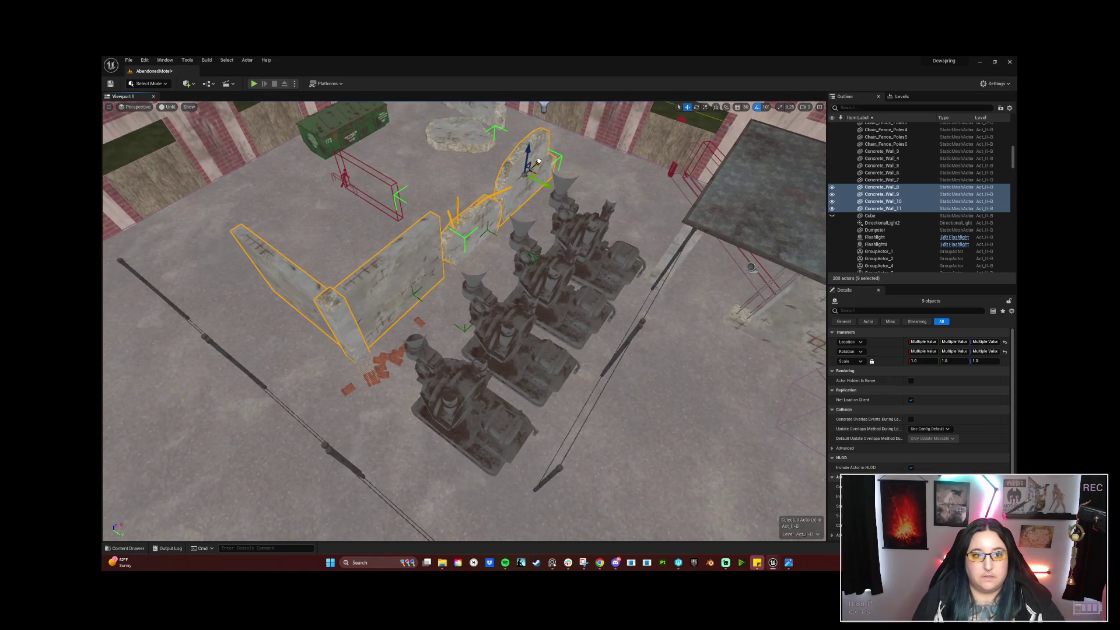
{"action": "left_click_drag", "start_coordinate": [539, 161], "coordinate": [533, 168]}
{"action": "right_click_drag", "start_coordinate": [534, 199], "coordinate": [499, 178]}
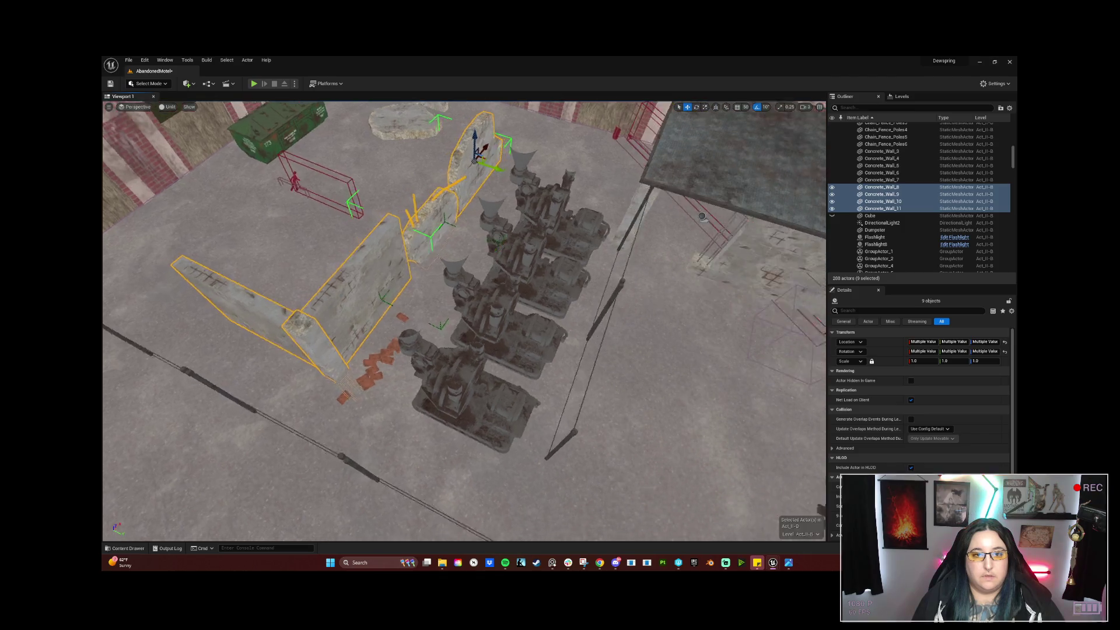
{"action": "left_click_drag", "start_coordinate": [500, 175], "coordinate": [496, 175]}
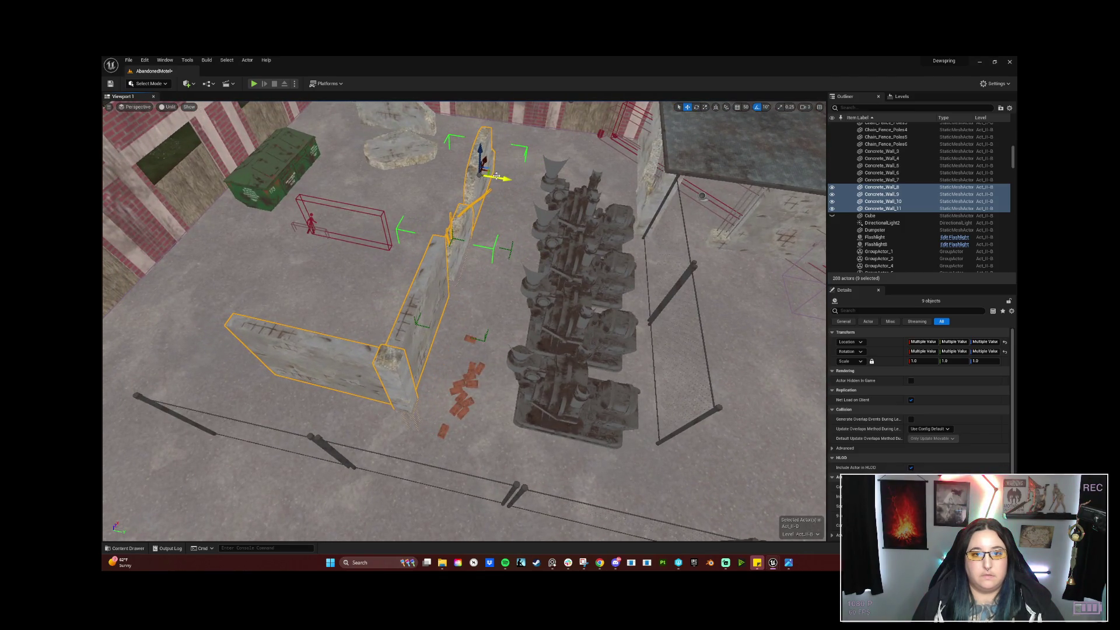
Rotate the red brick pile into a diagonal line beside the wall, then deselect.
{"action": "left_click", "coordinate": [471, 385]}
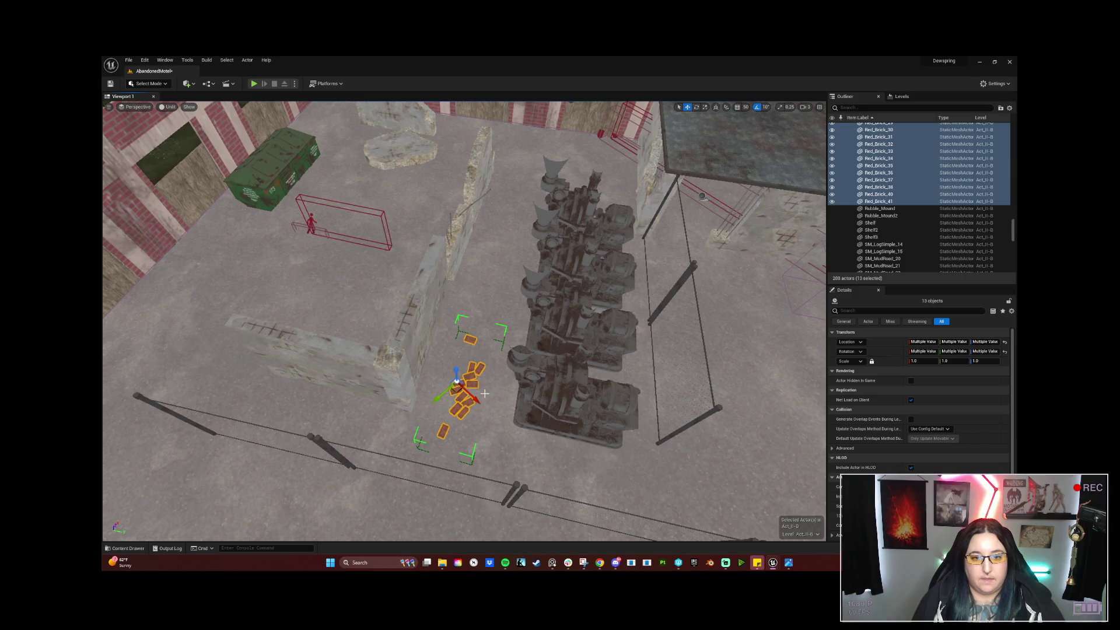
{"action": "key", "text": "e"}
{"action": "left_click_drag", "start_coordinate": [465, 418], "coordinate": [438, 411]}
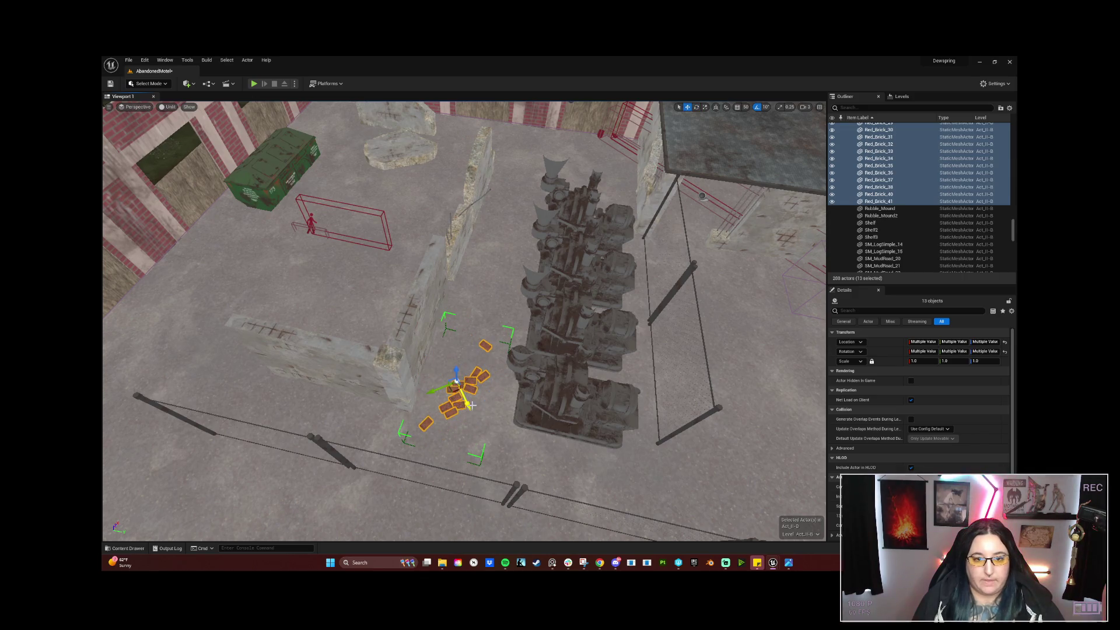
{"action": "key", "text": "w"}
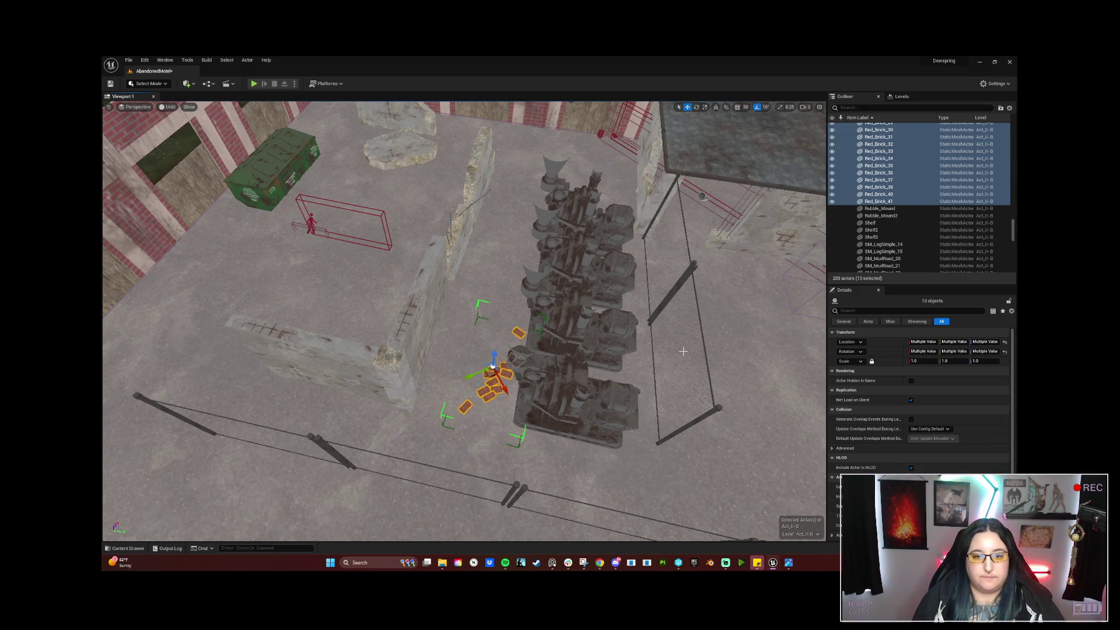
{"action": "left_click", "coordinate": [682, 351]}
{"action": "mouse_move", "coordinate": [682, 351]}
{"action": "right_mouse_down"}
{"action": "mouse_move", "coordinate": [613, 333]}
{"action": "mouse_move", "coordinate": [612, 367]}
{"action": "mouse_move", "coordinate": [612, 333]}
{"action": "mouse_move", "coordinate": [678, 539]}
{"action": "right_mouse_up"}
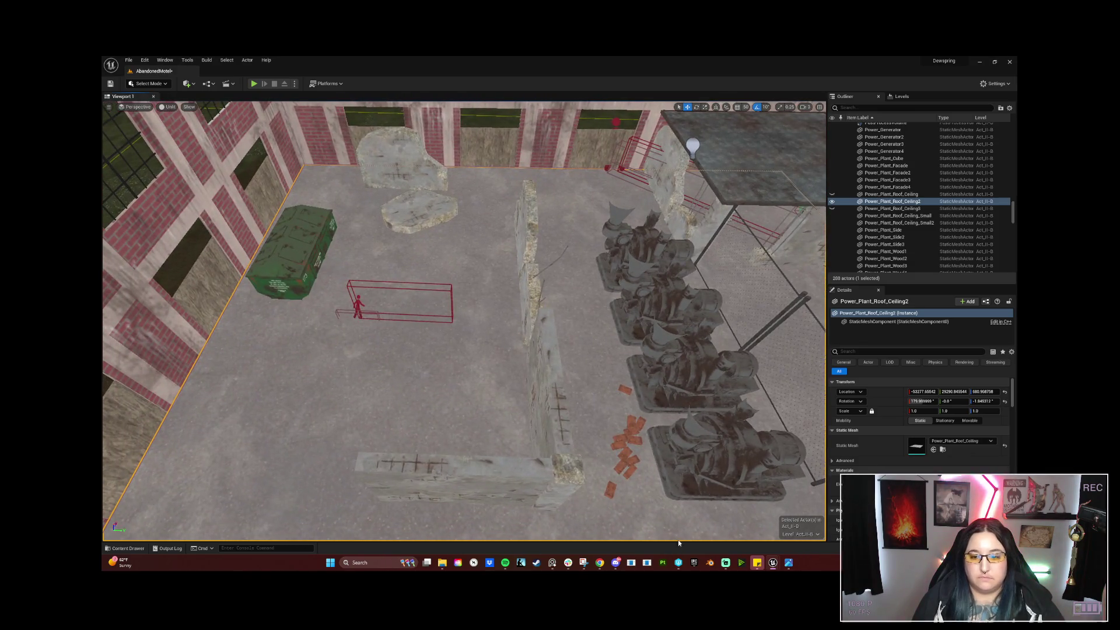